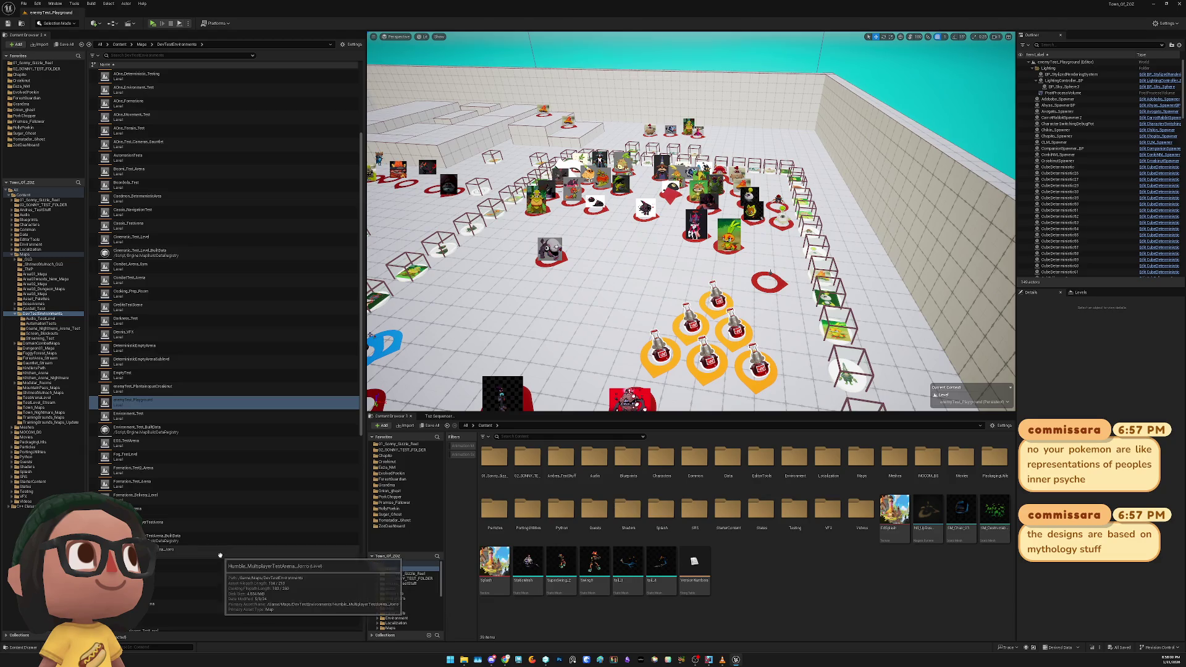
Open the Humble_MultiplayerTestArena level and select the NewMouthTrap_BP actor
double_click(185, 522)
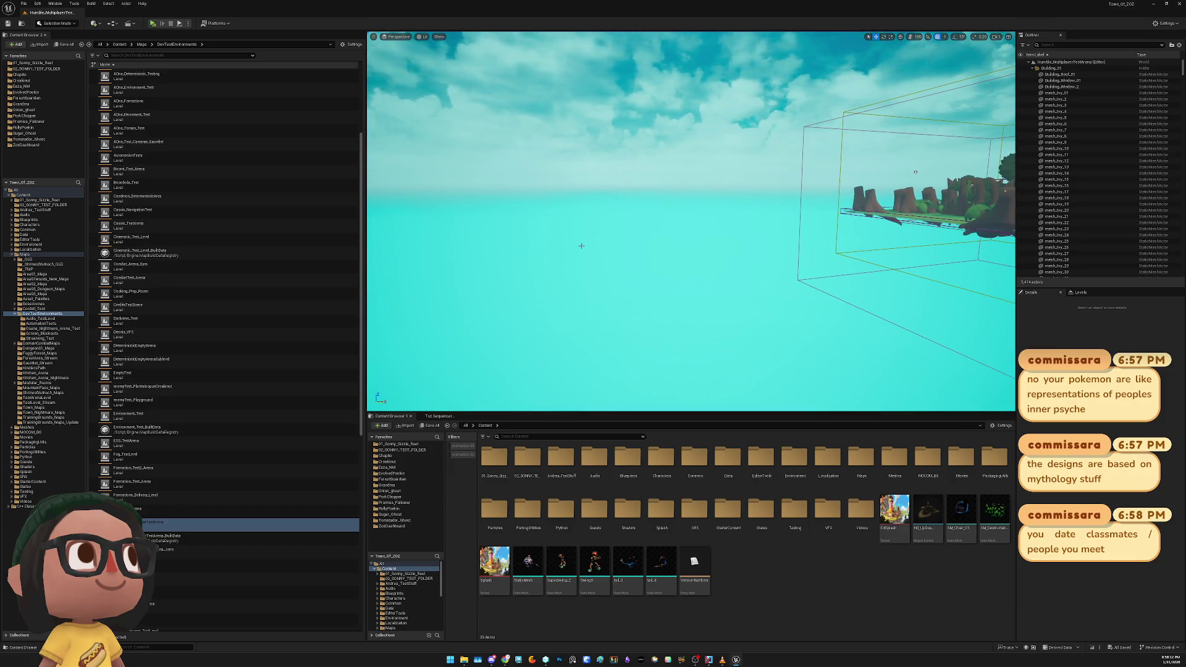
click(581, 245)
Frame NewMouthTrap_BP, then walk the character down, left past the bottles and up to the fridge
key(f)
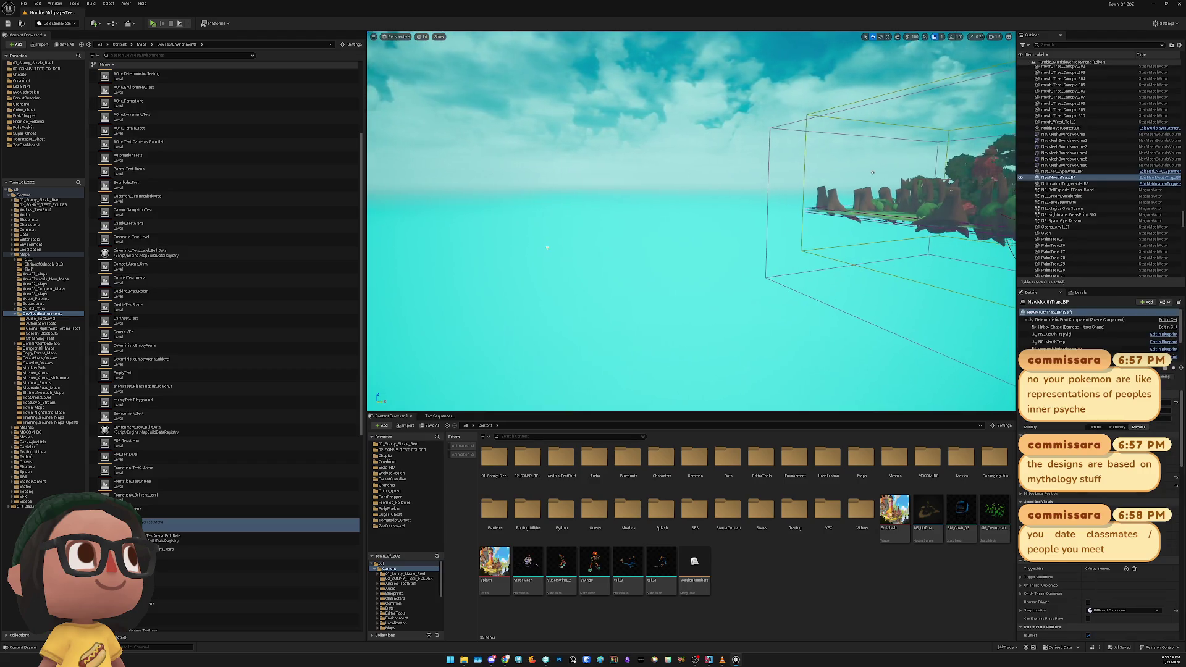
key(f)
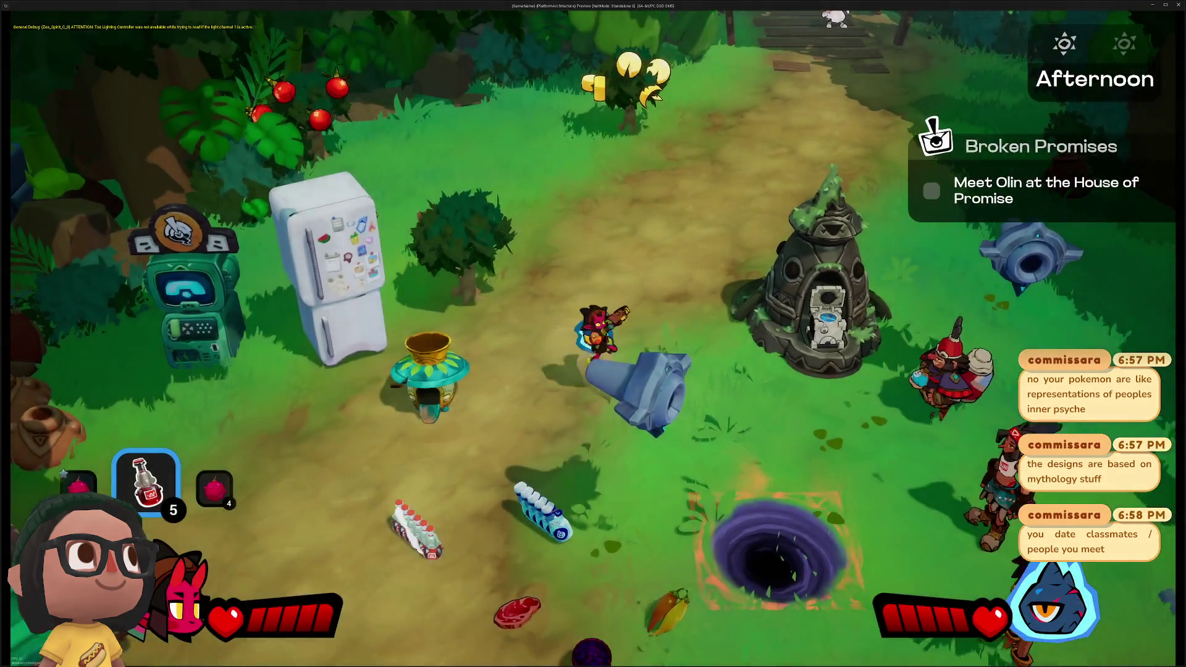
key(s)
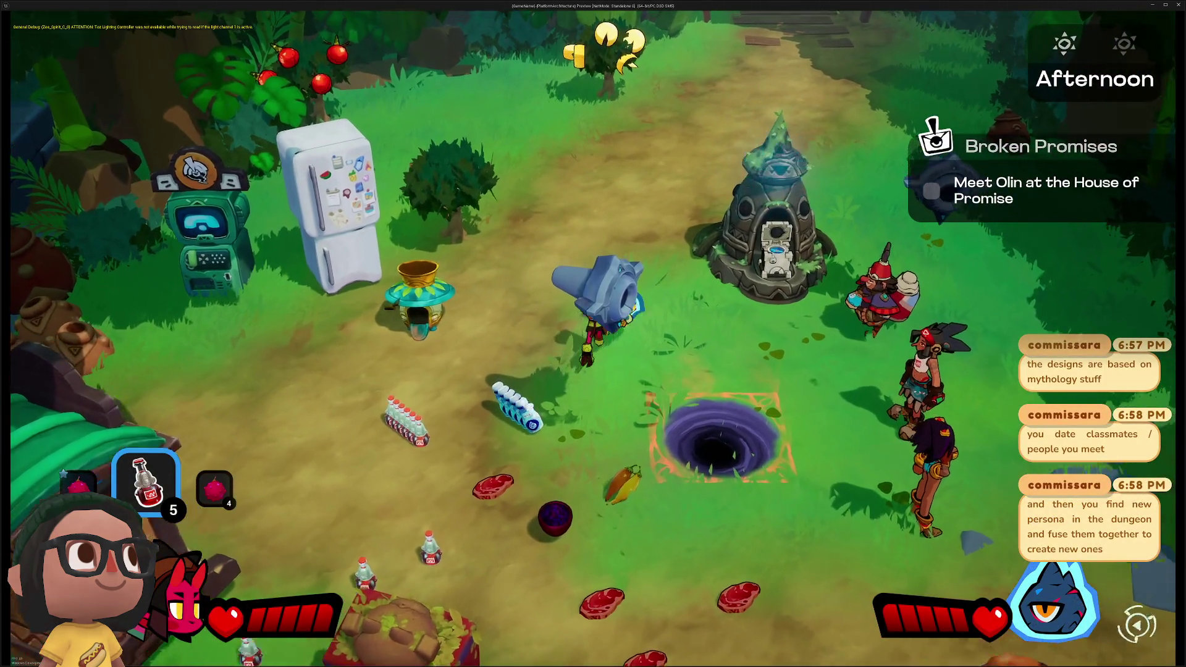
key(d)
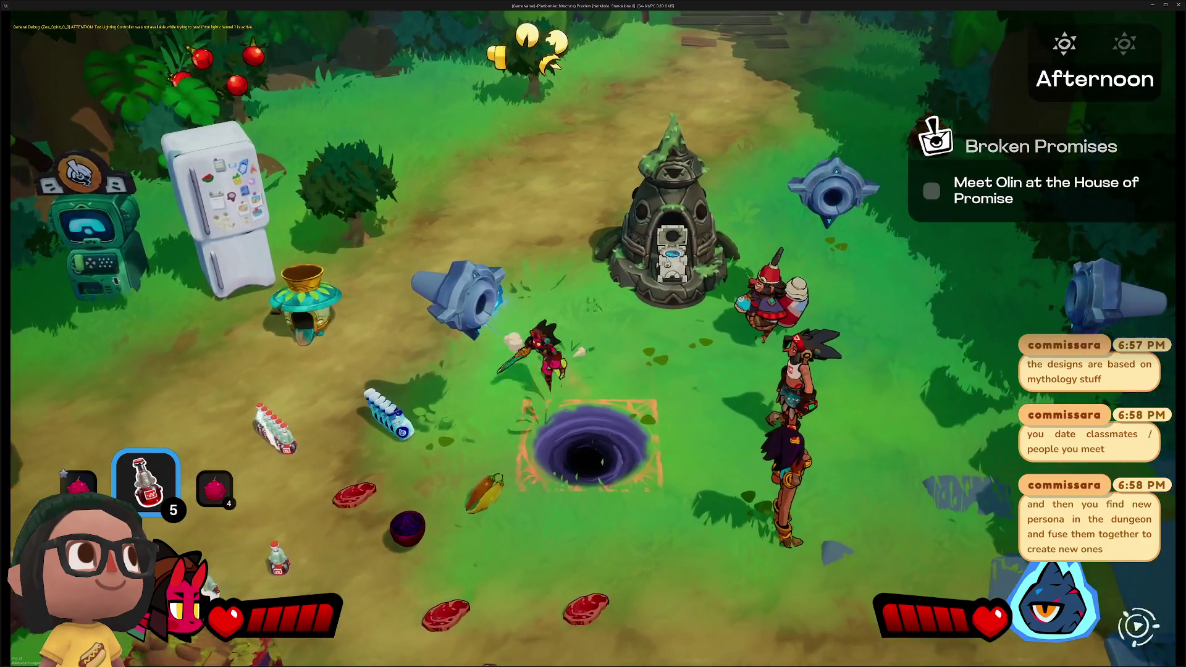
key(s)
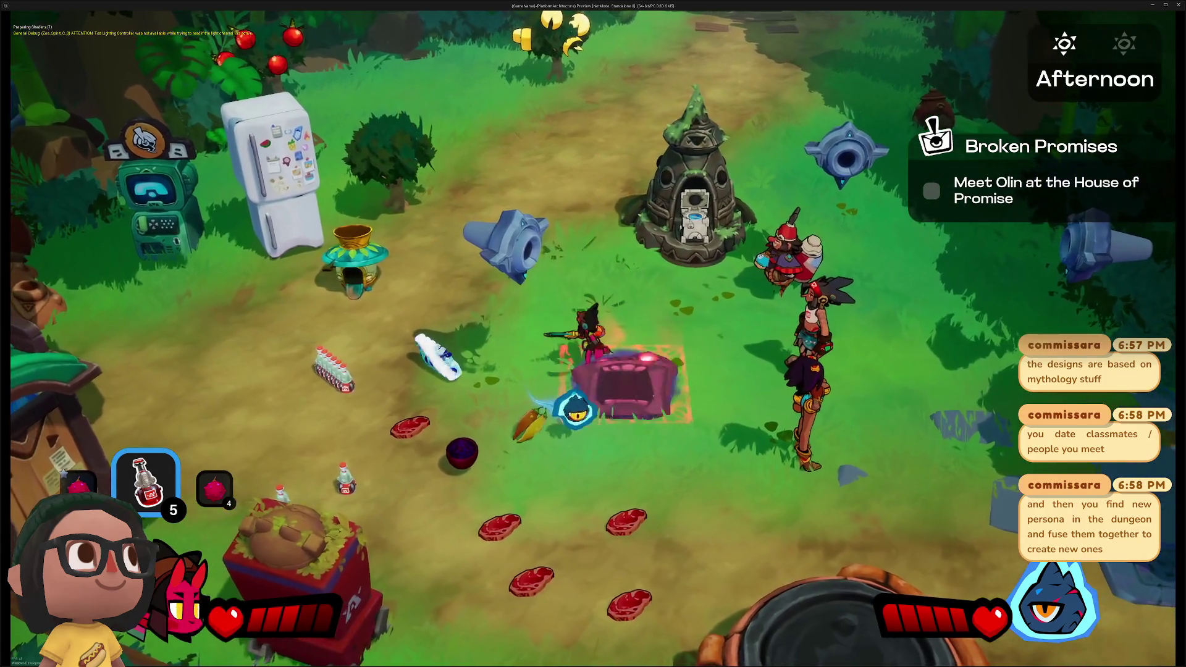
key(a)
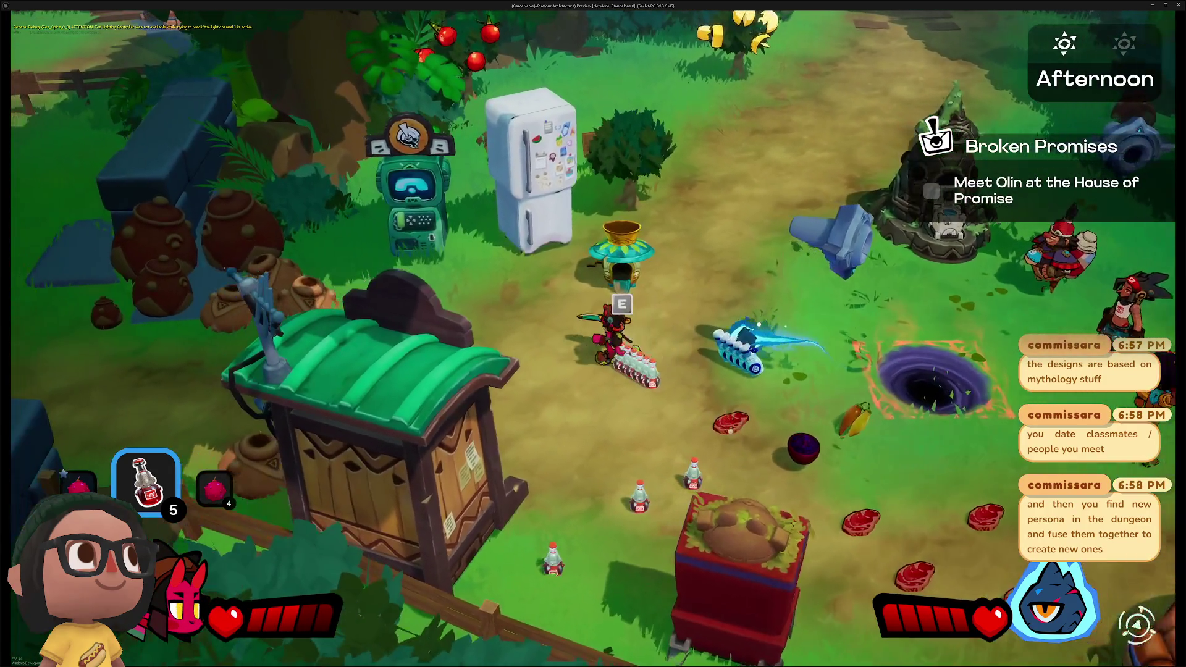
key(a)
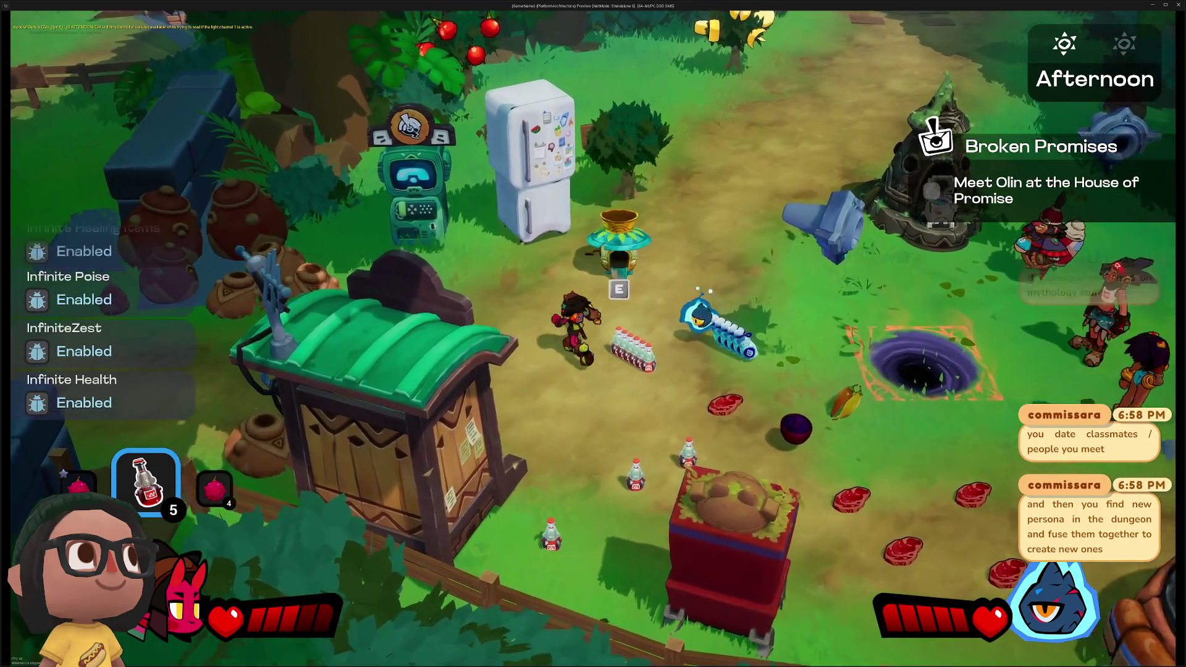
key(w)
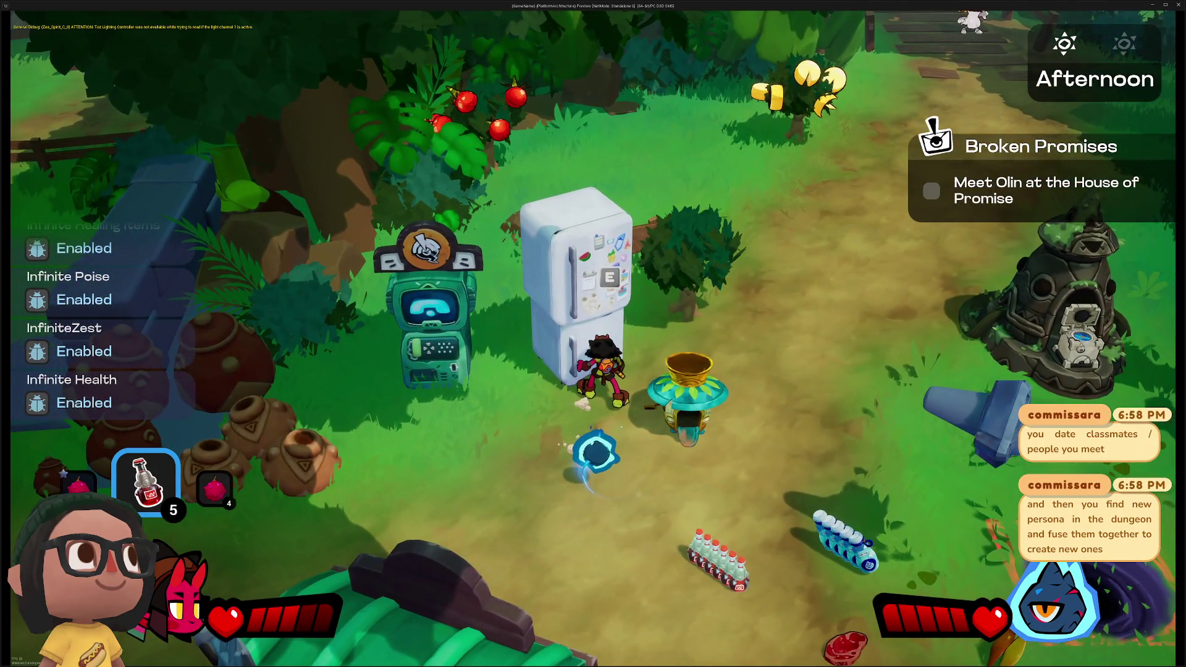
Open and close the fridge storage, then the planter's vegetable menu
key(e)
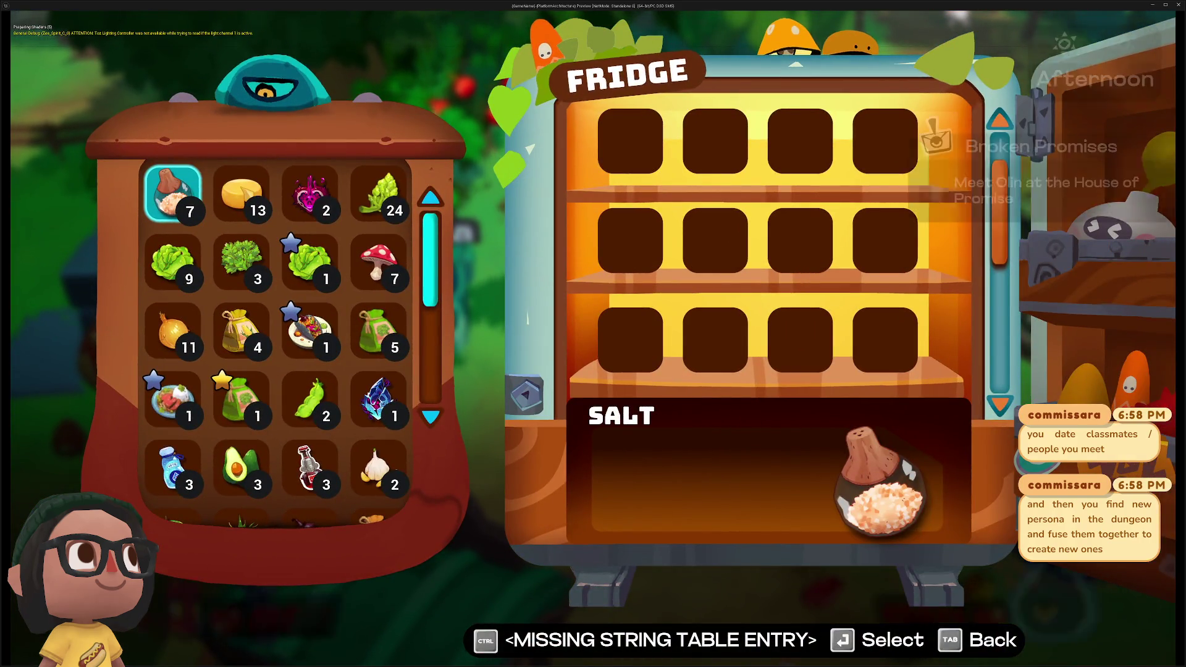
key(Tab)
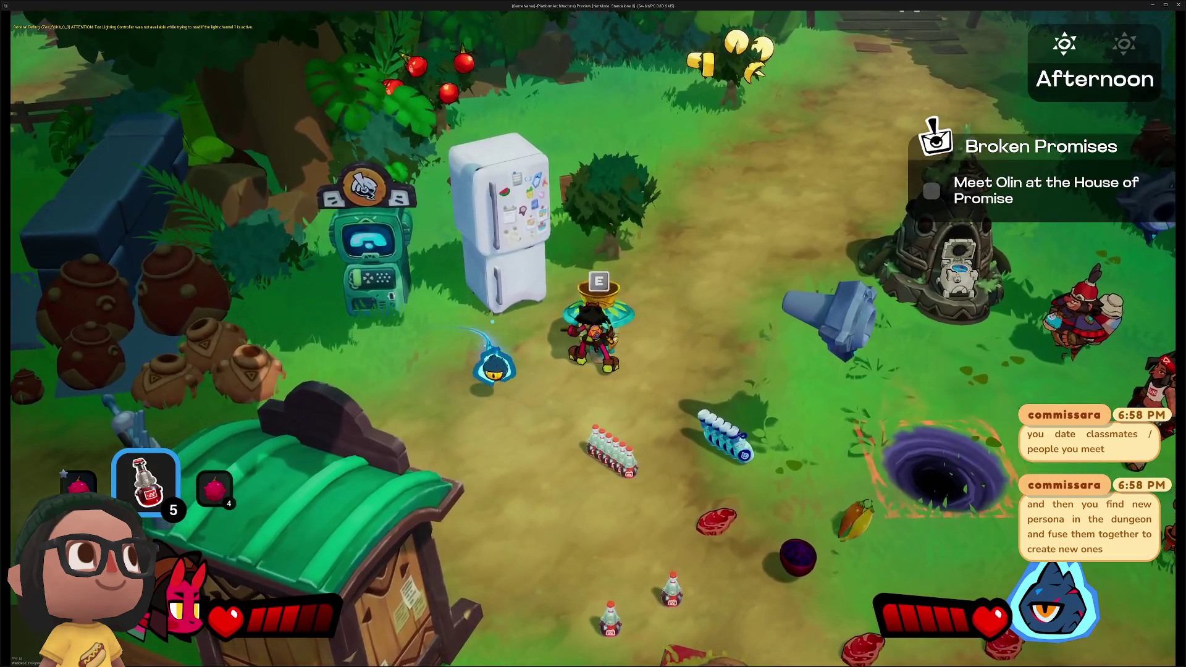
key(e)
key(Tab)
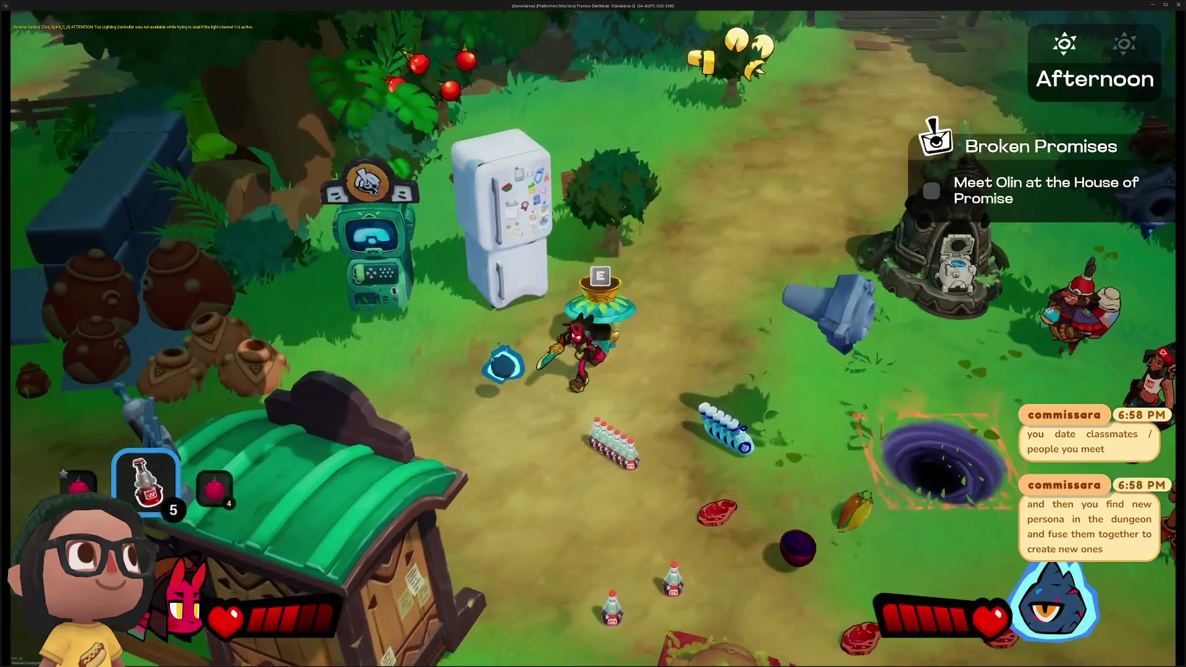
Walk right through the camp, over the purple portal and onto the stone tiles
key(d)
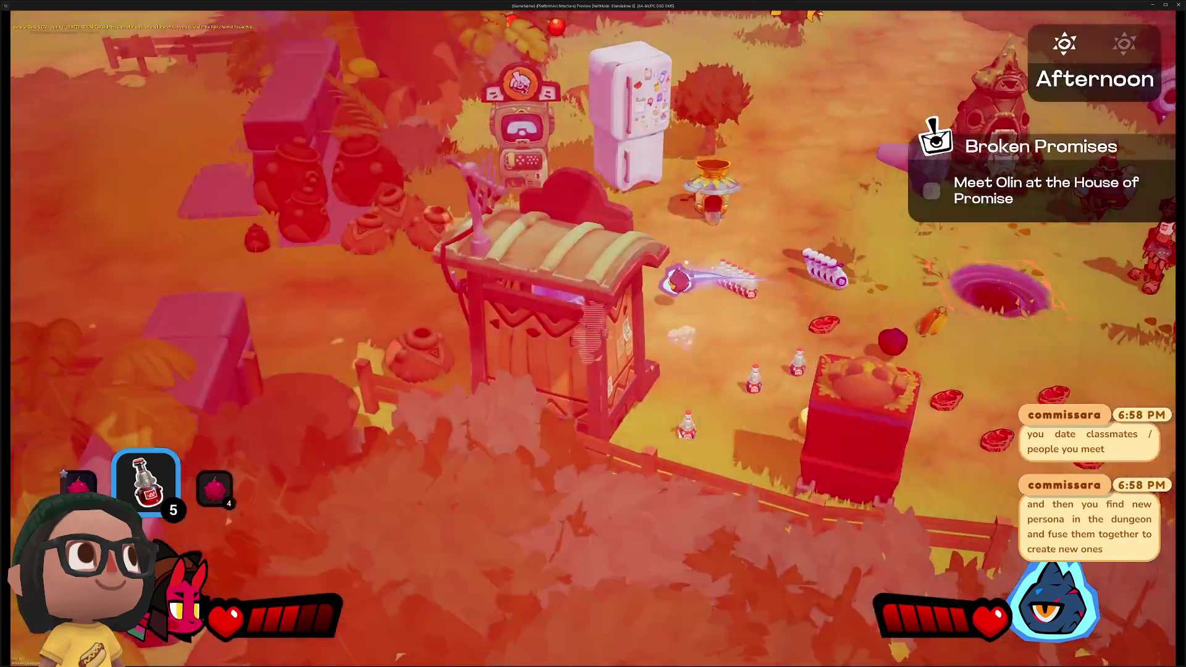
key(d)
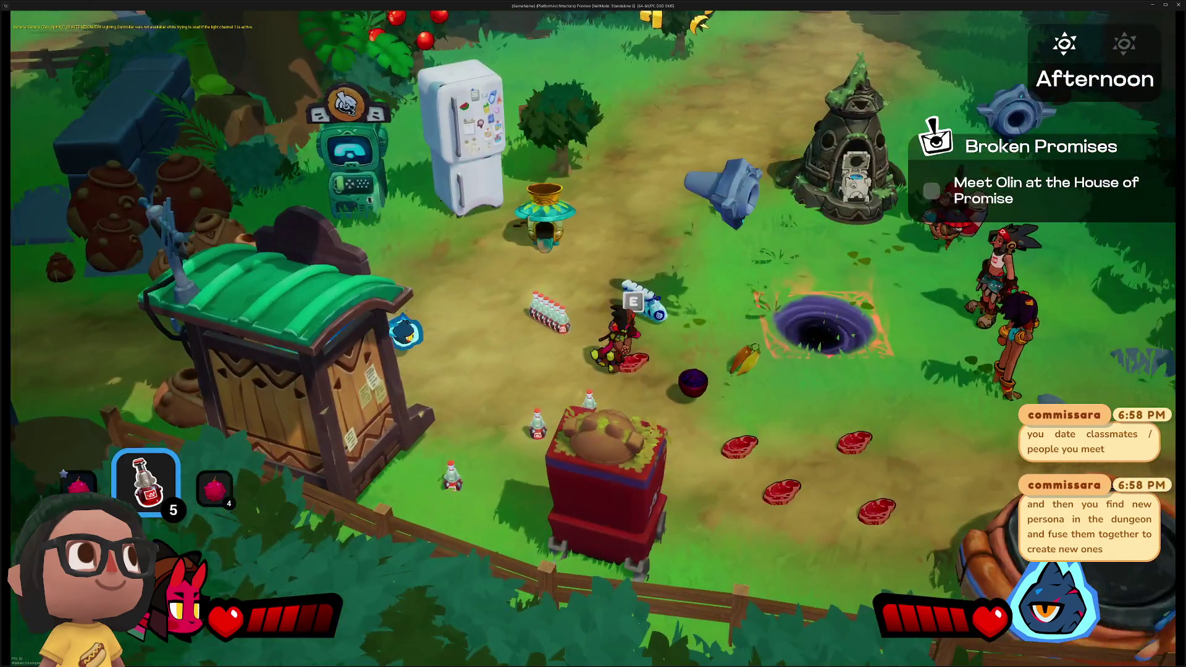
key(d)
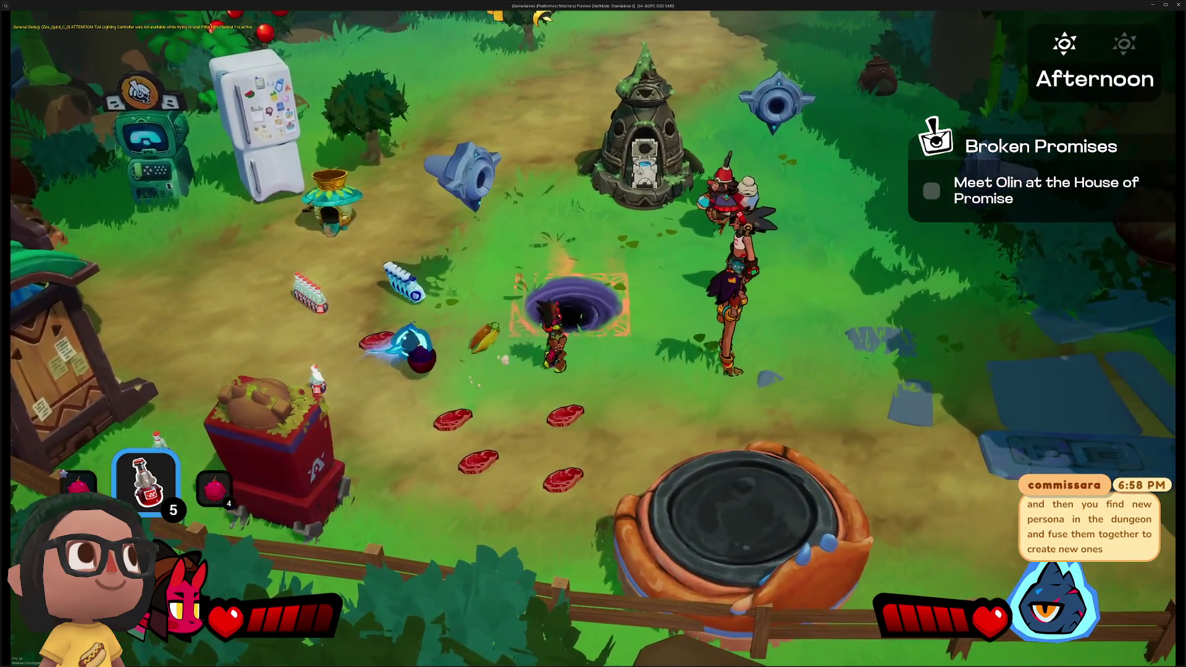
key(d)
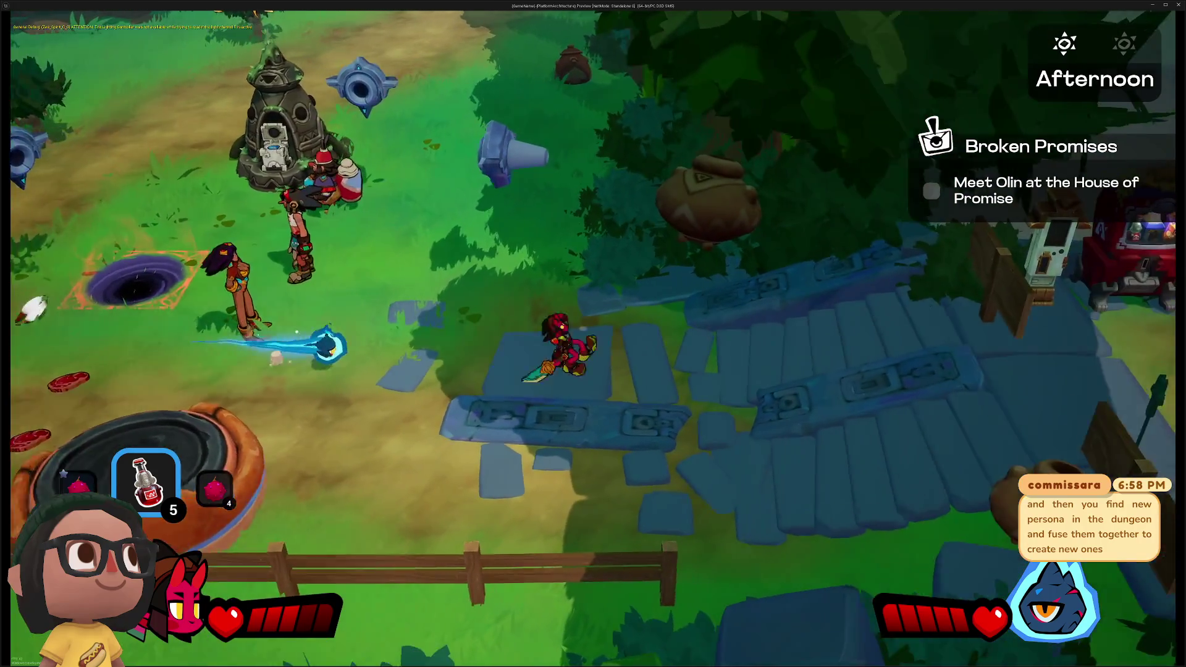
key(d)
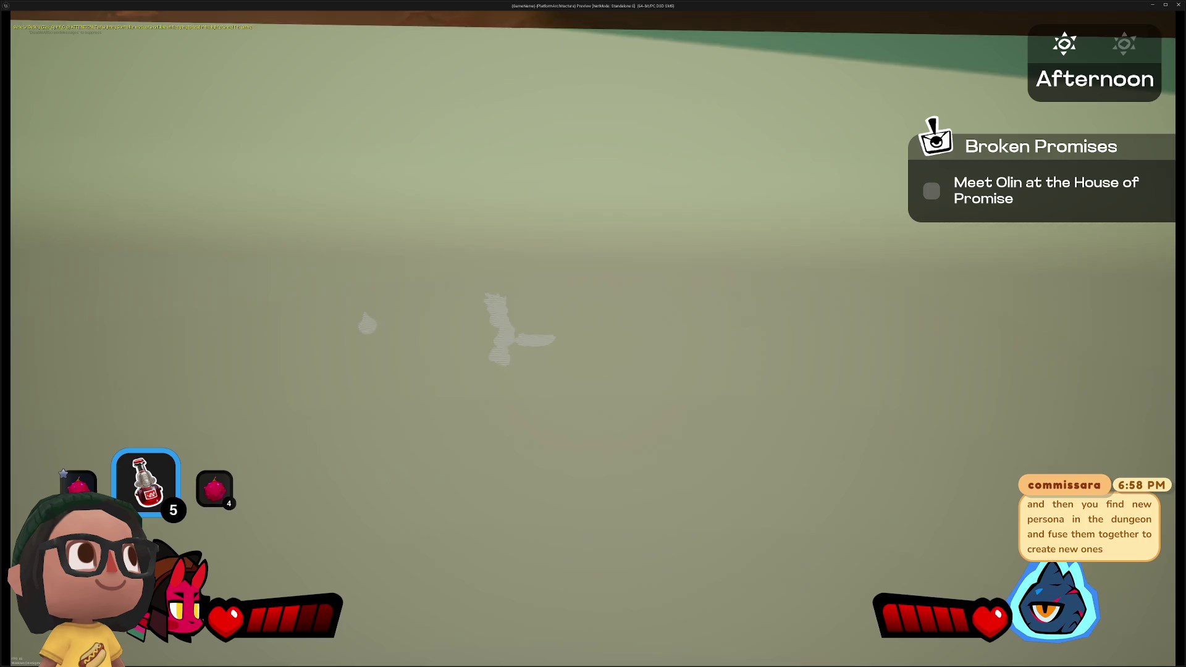
Walk from the portal up the dirt path into the village square and close the NPC dialogue
key(d)
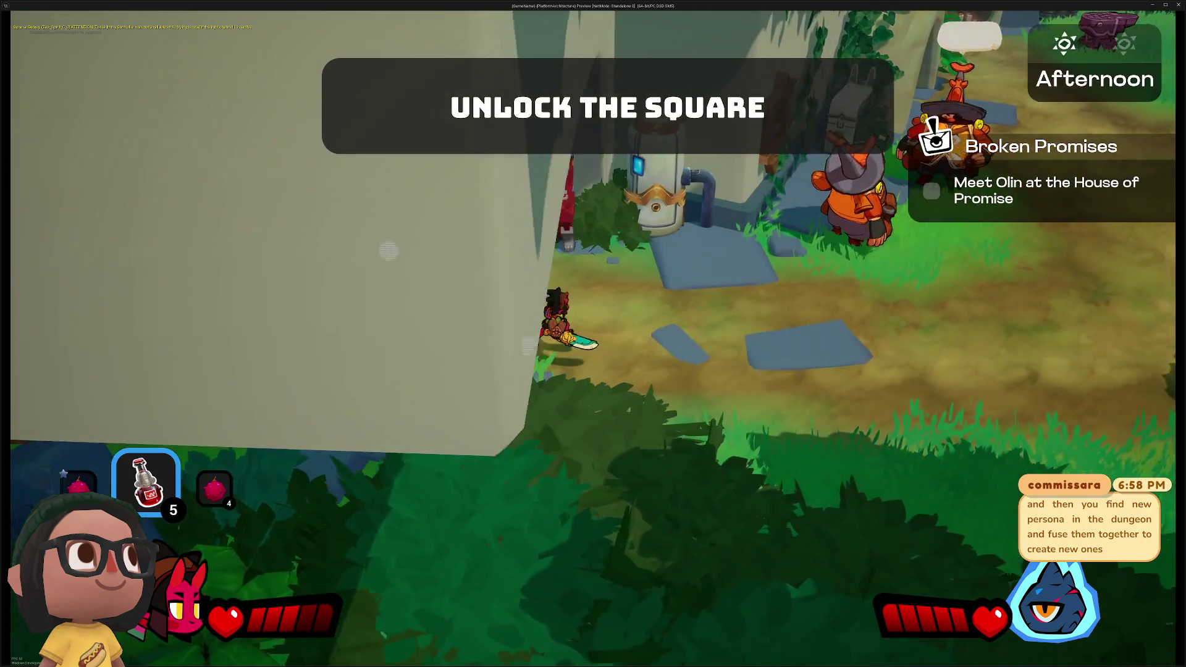
key(w)
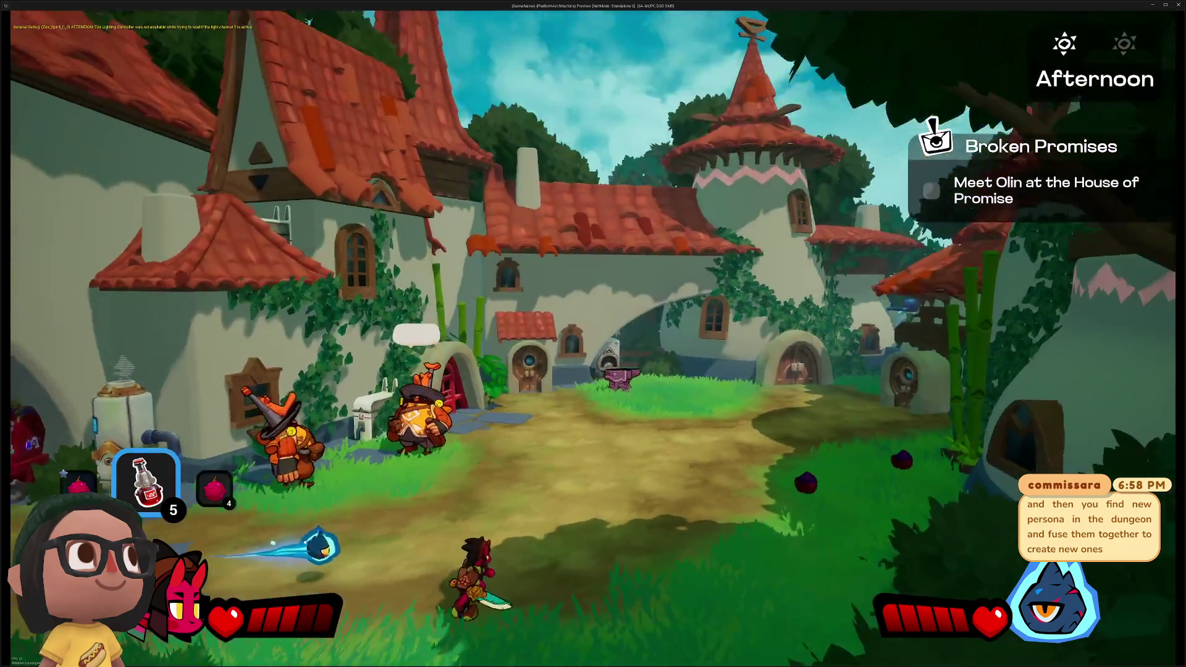
key(d)
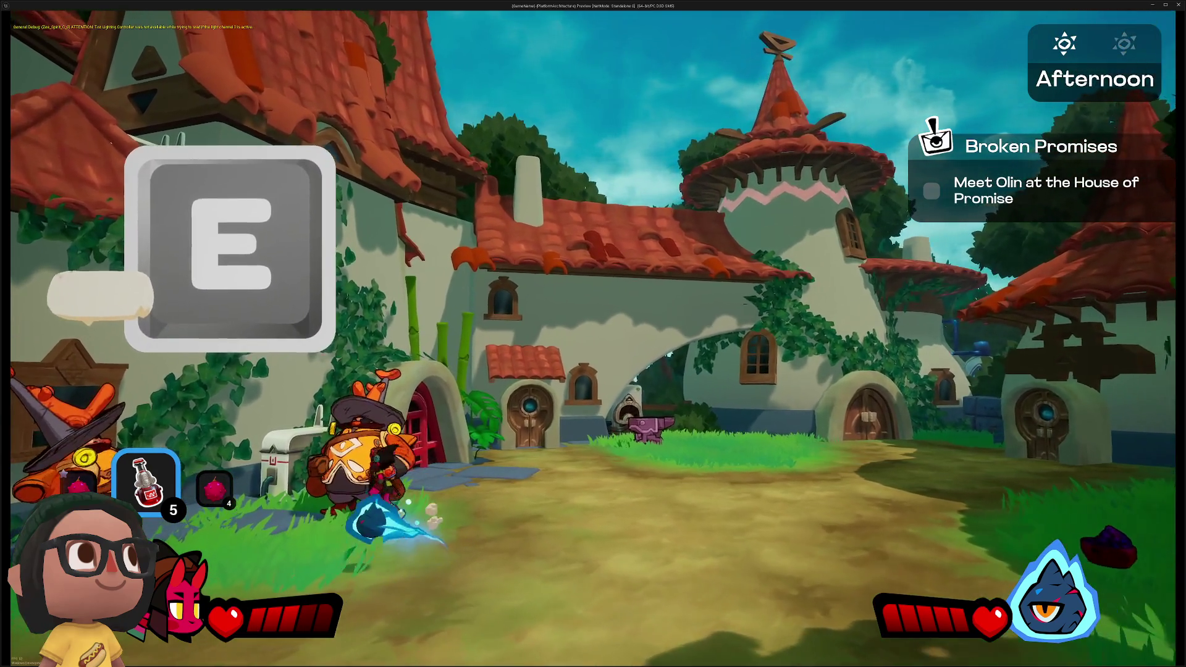
key(d)
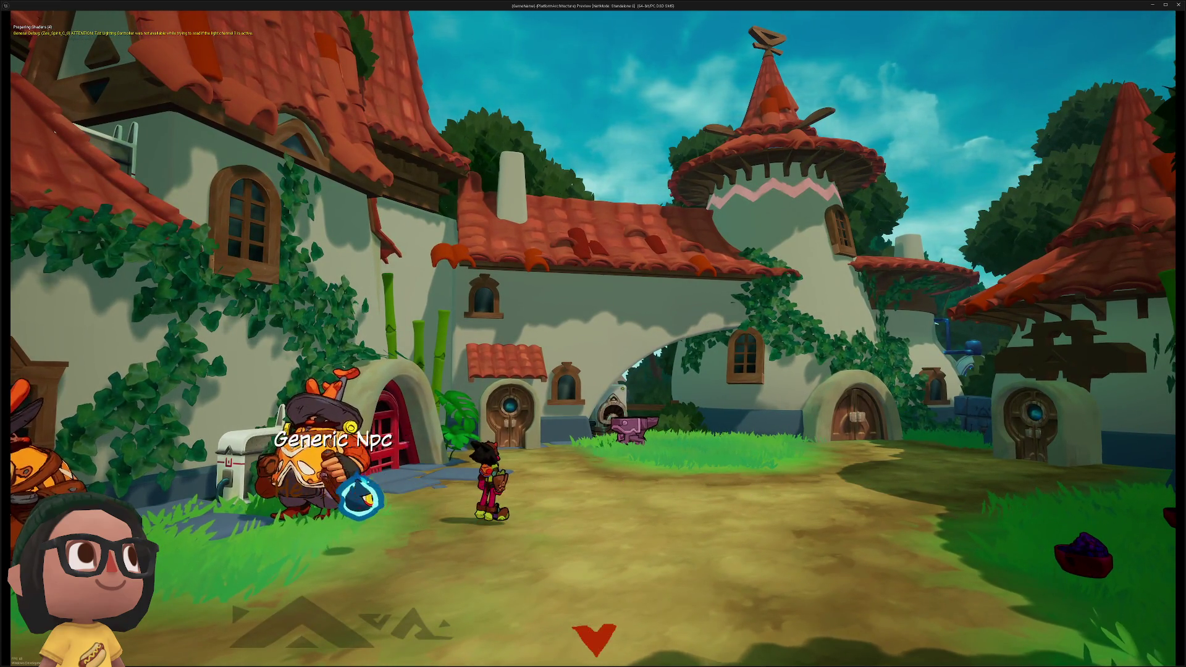
key(e)
Run right, forward and back around the square near the Generic Npc
key(d)
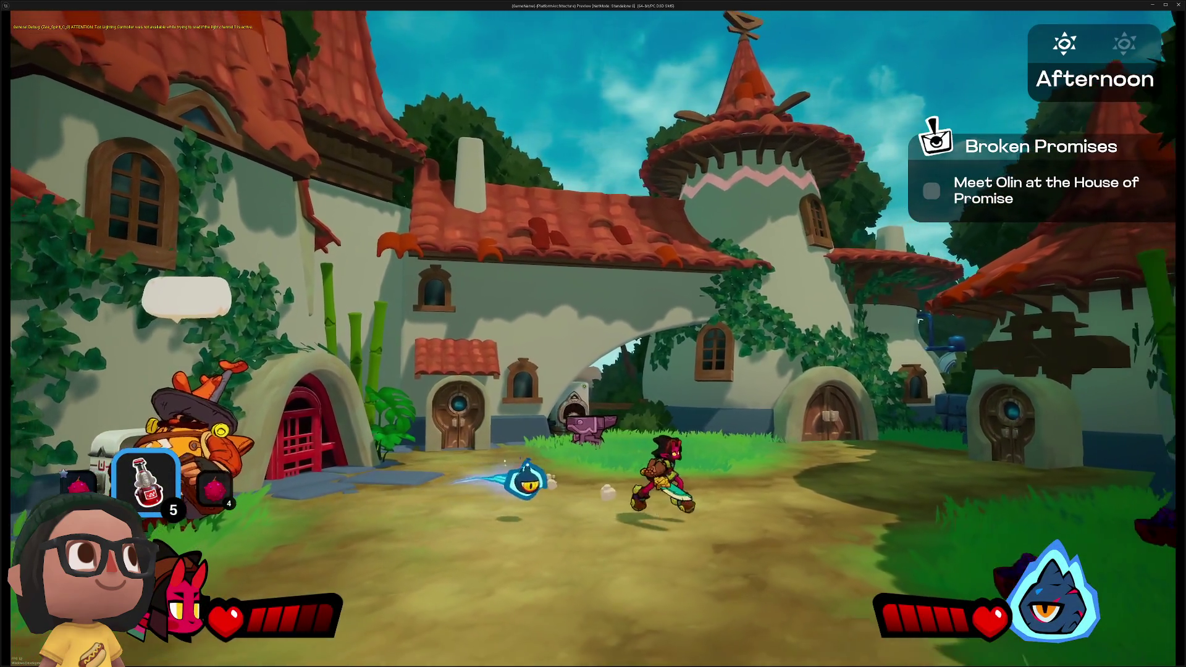
key(d)
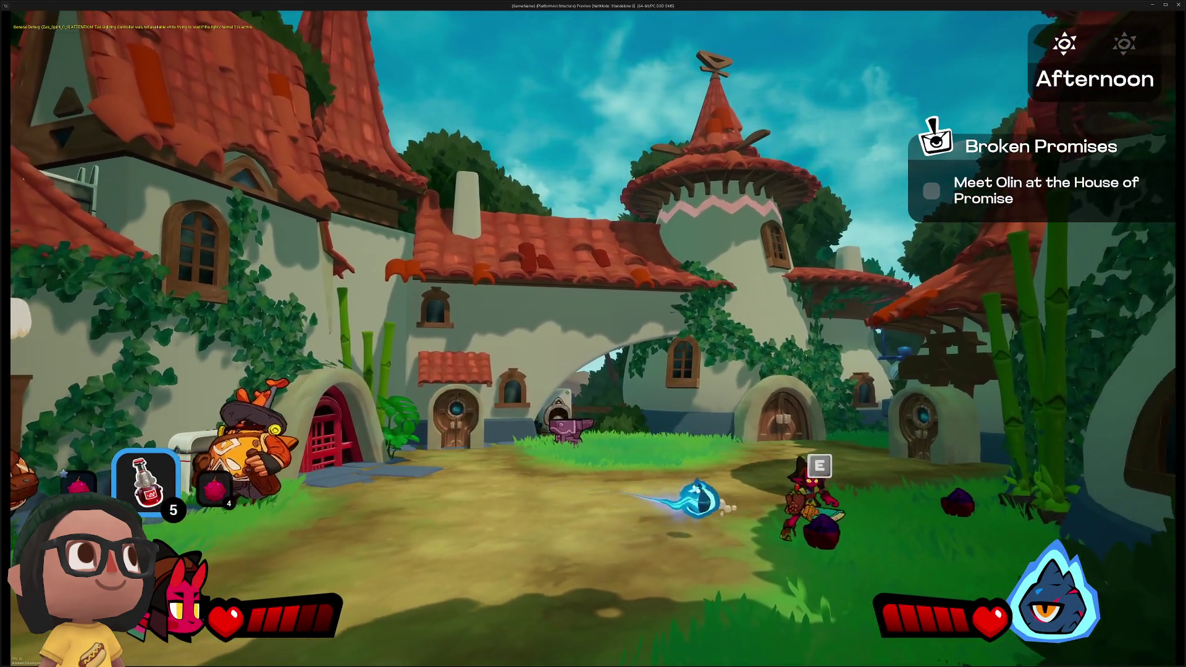
key(w)
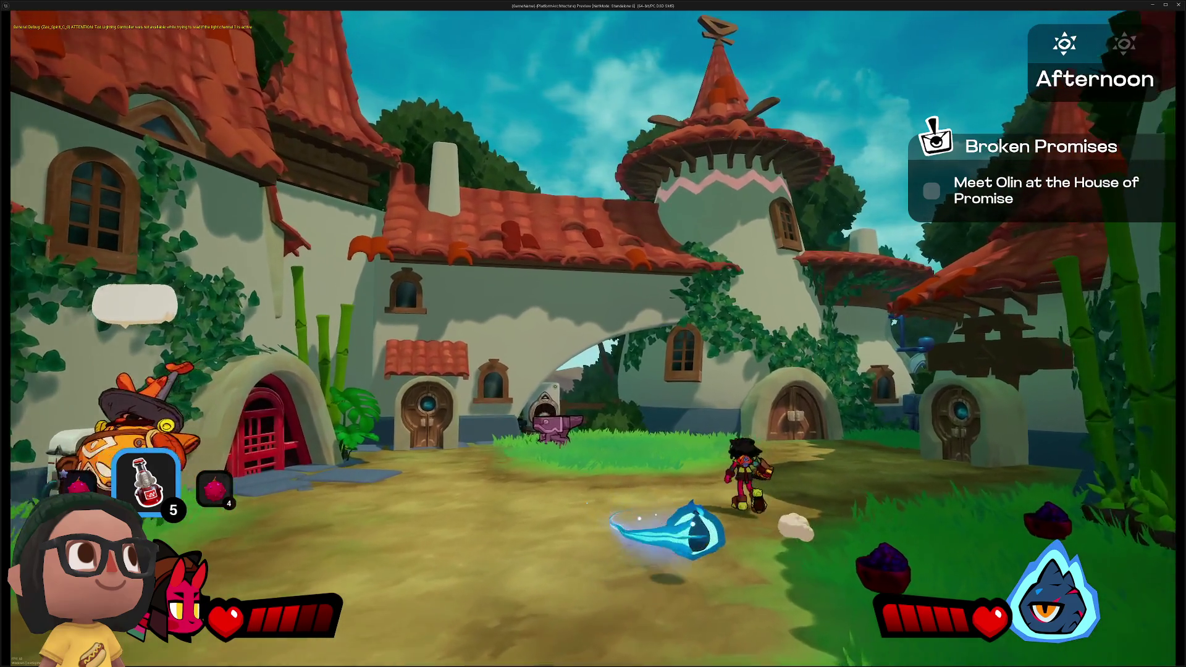
key(w)
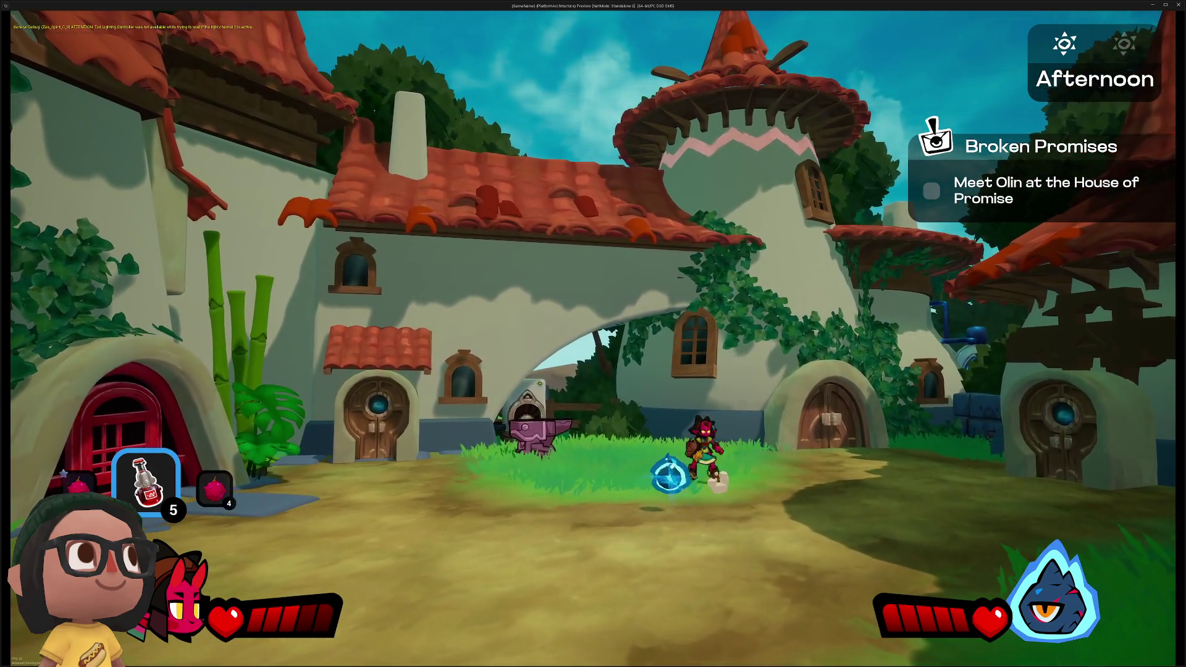
key(s)
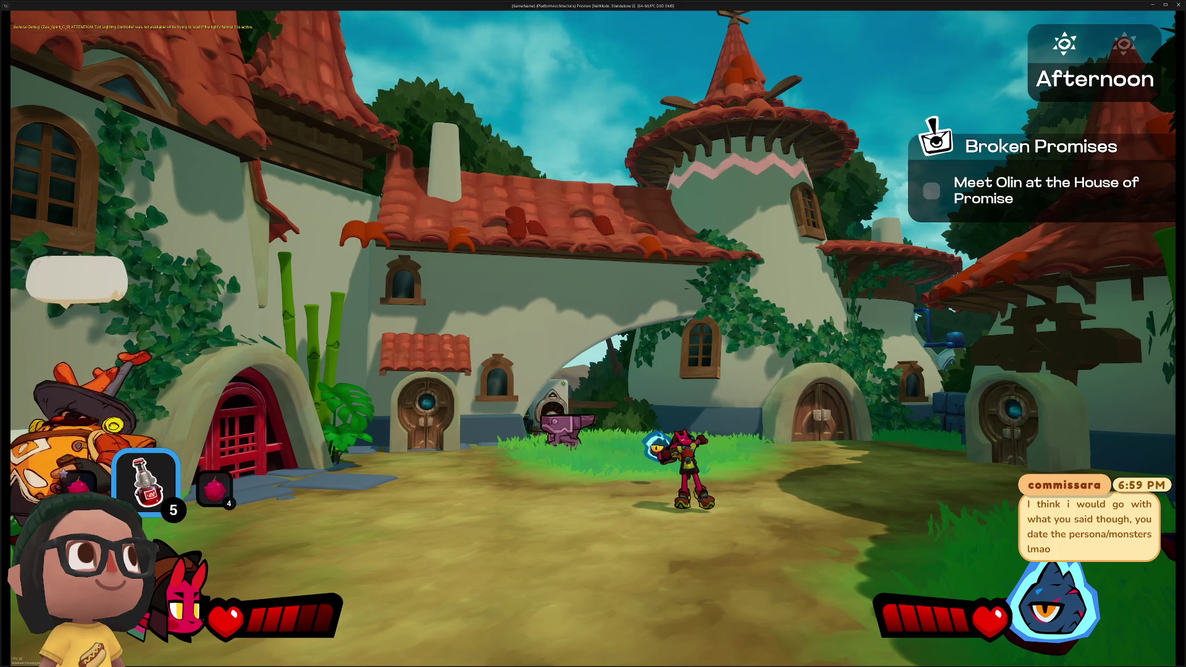
Walk up to the Generic Npc, talk through its dialogue, then head left onto the forest path
key(a)
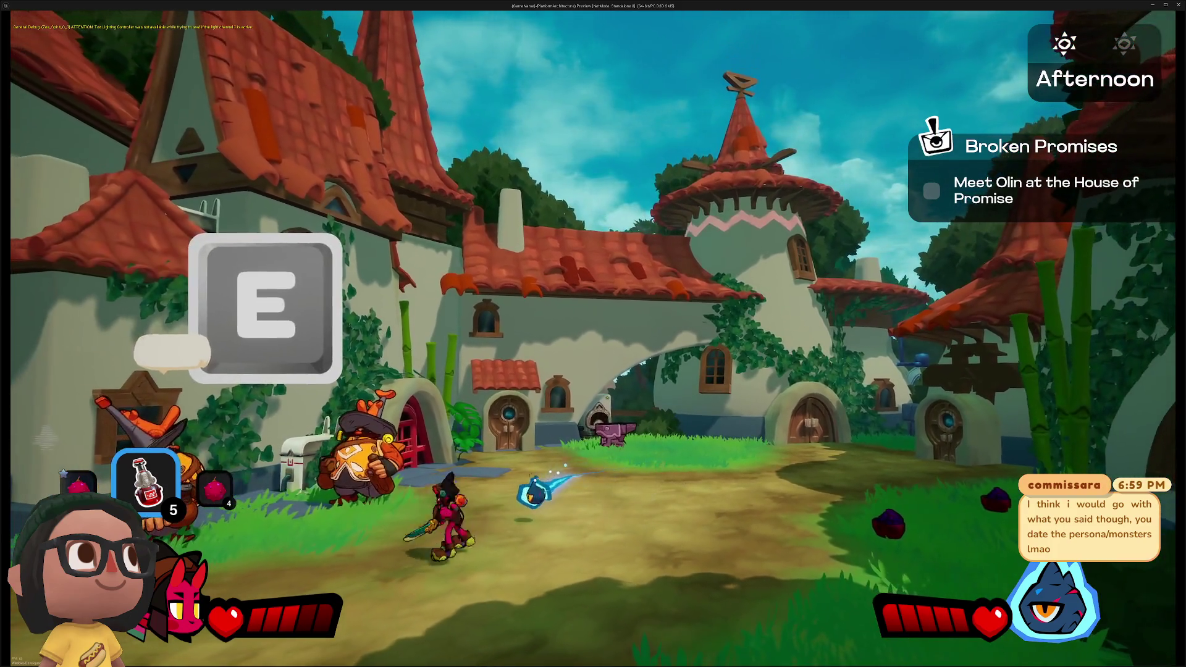
key(a)
key(e)
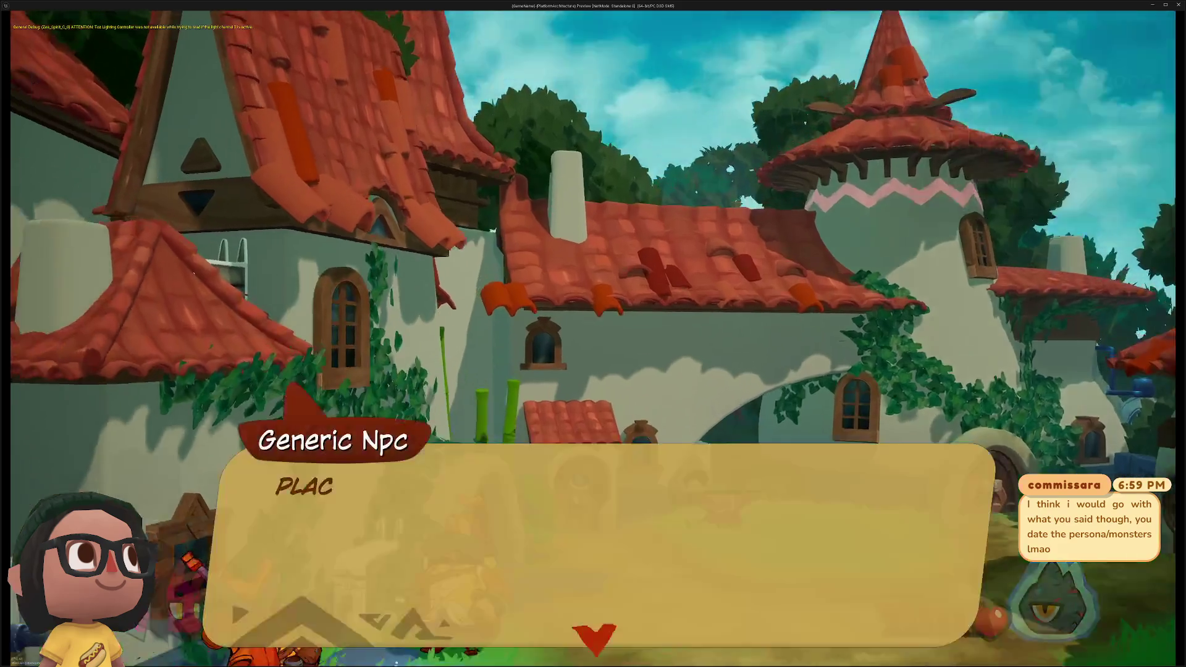
key(e)
key(e)
key(e)
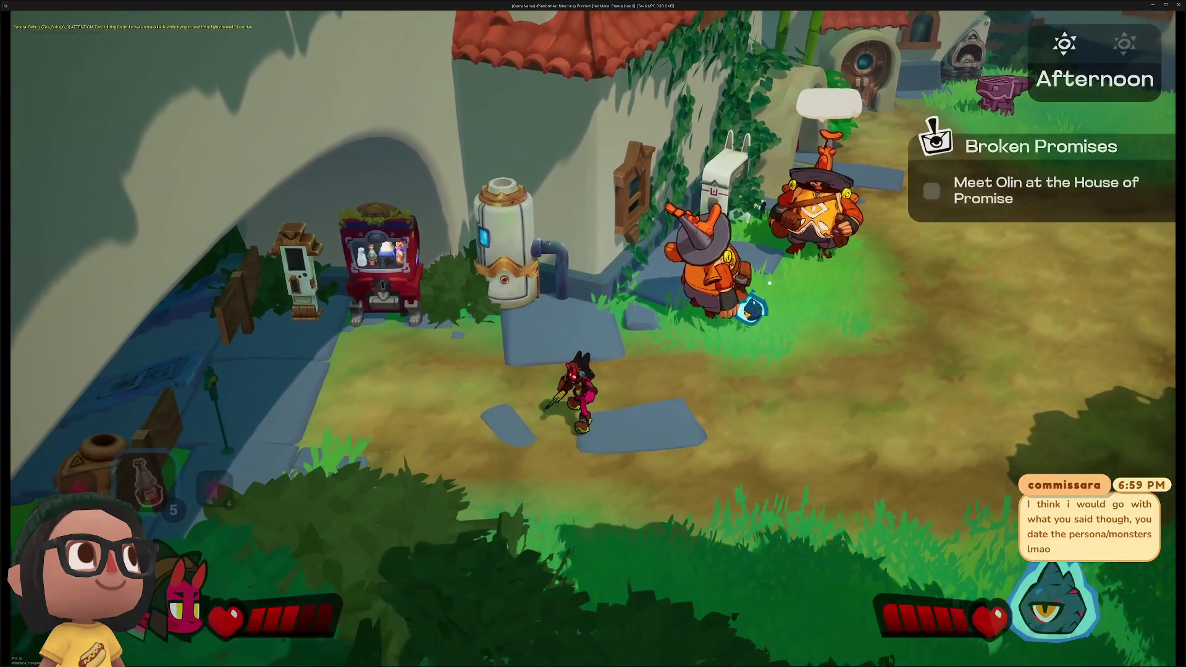
key(a)
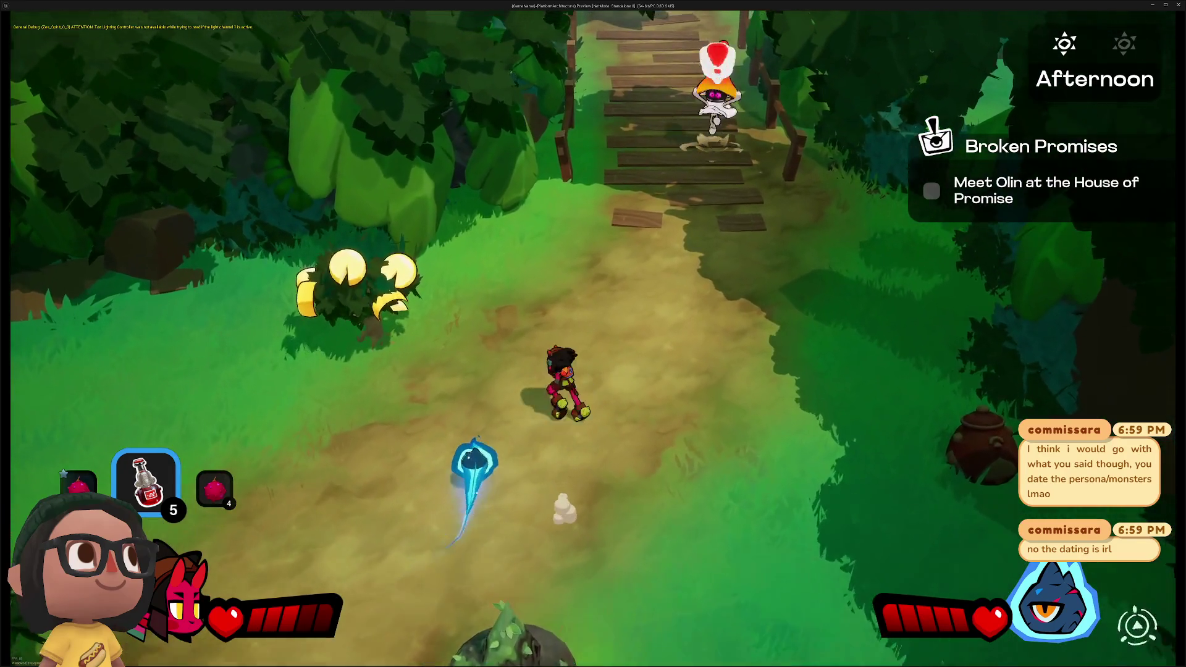
Run up the forest path and attack the first red boxer enemy
key(w)
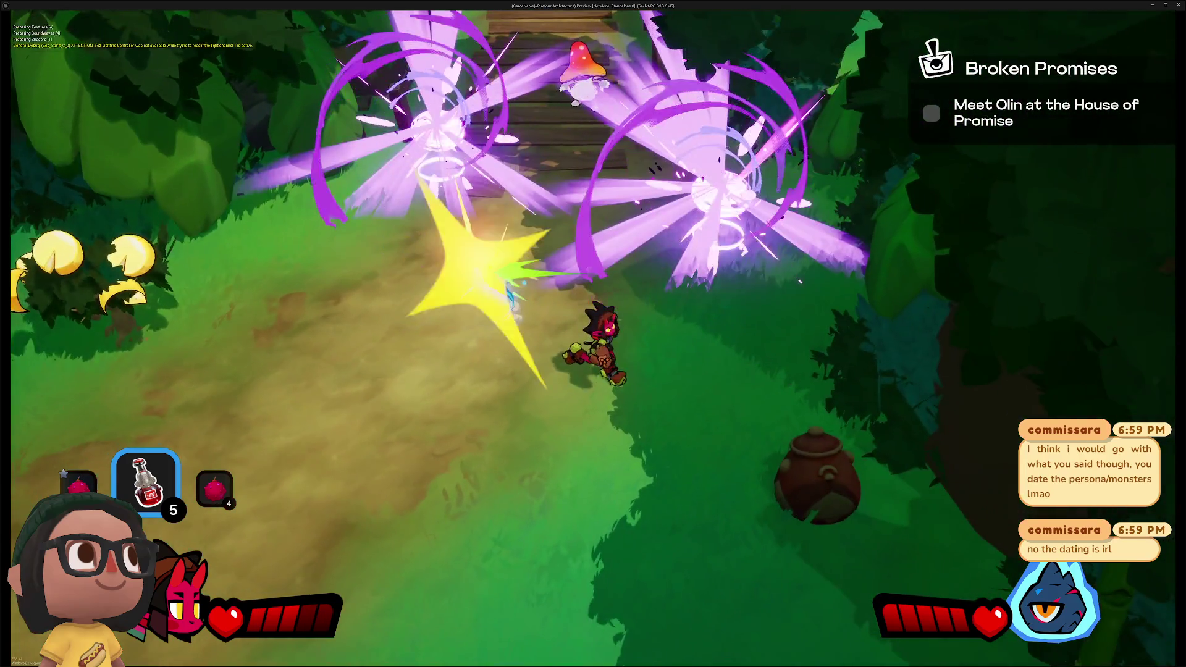
key(w)
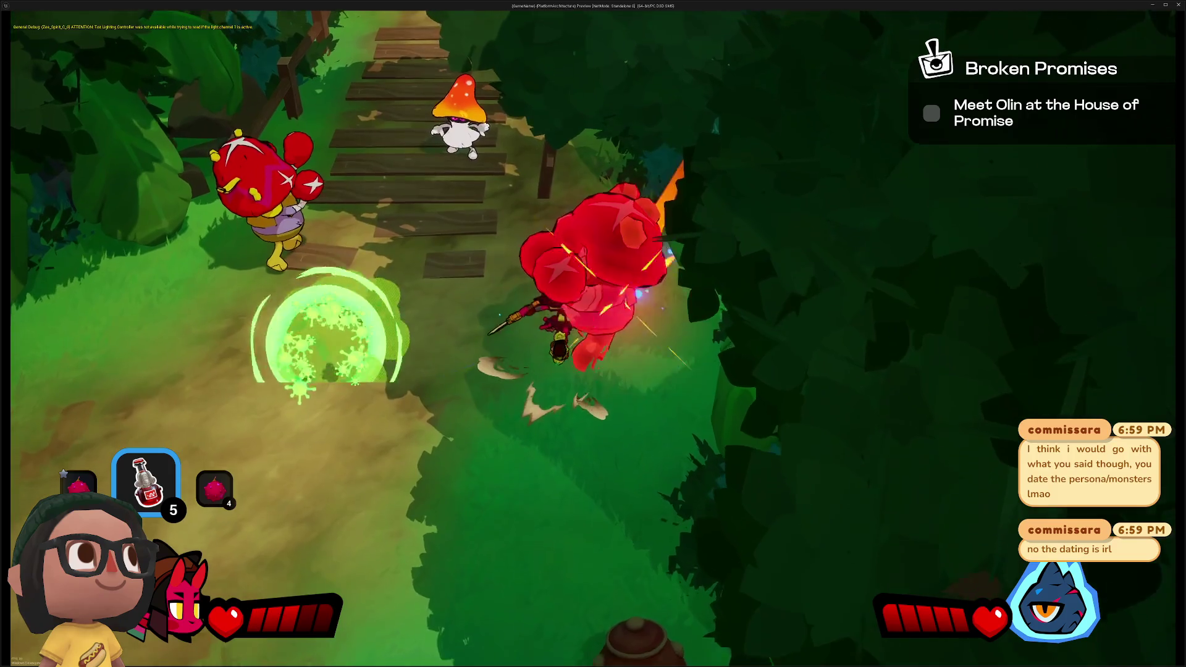
key(j)
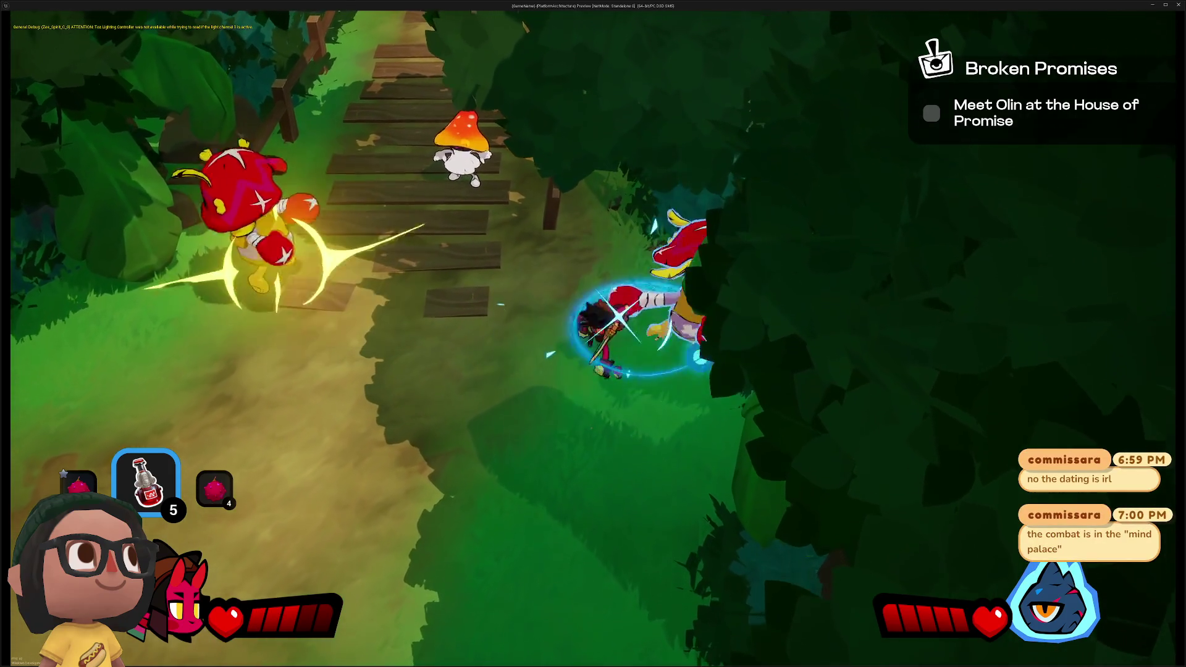
key(w)
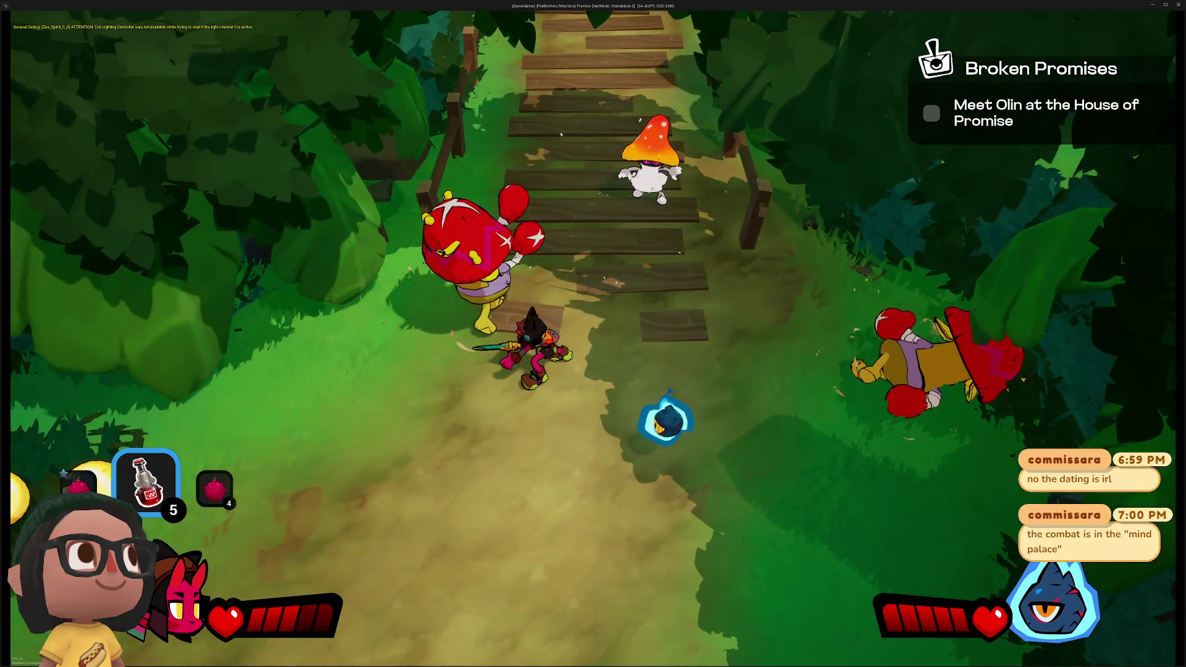
key(j)
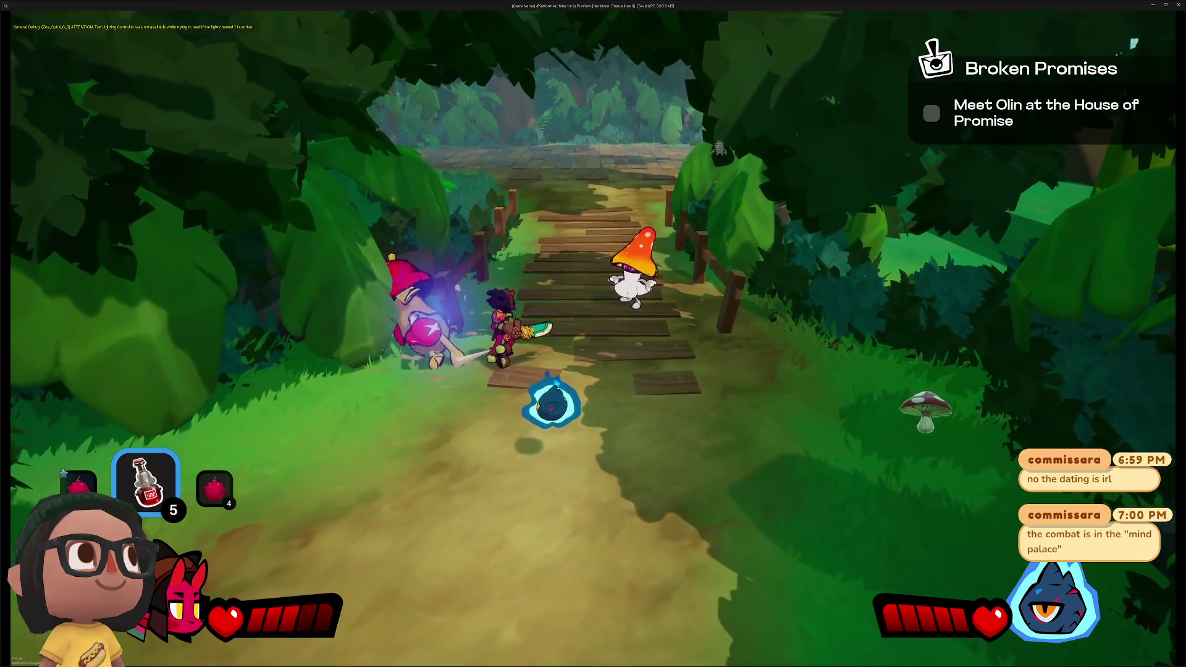
Fight up the wooden bridge through the clearing onto the platform, using the splash ability
key(w)
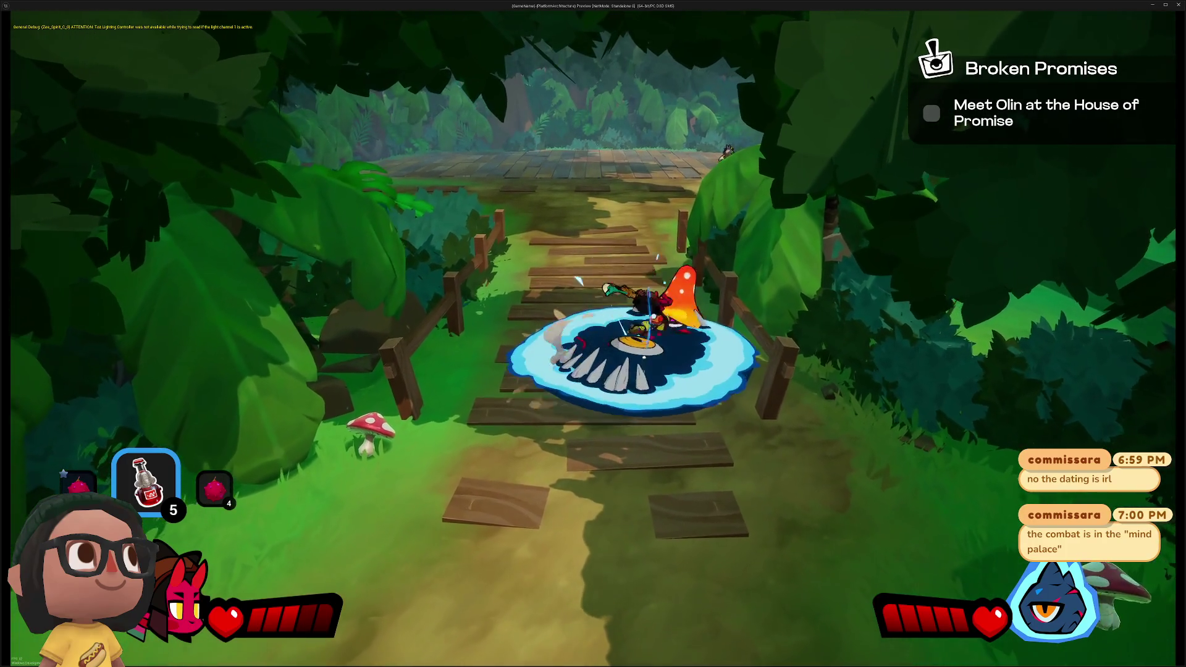
key(s)
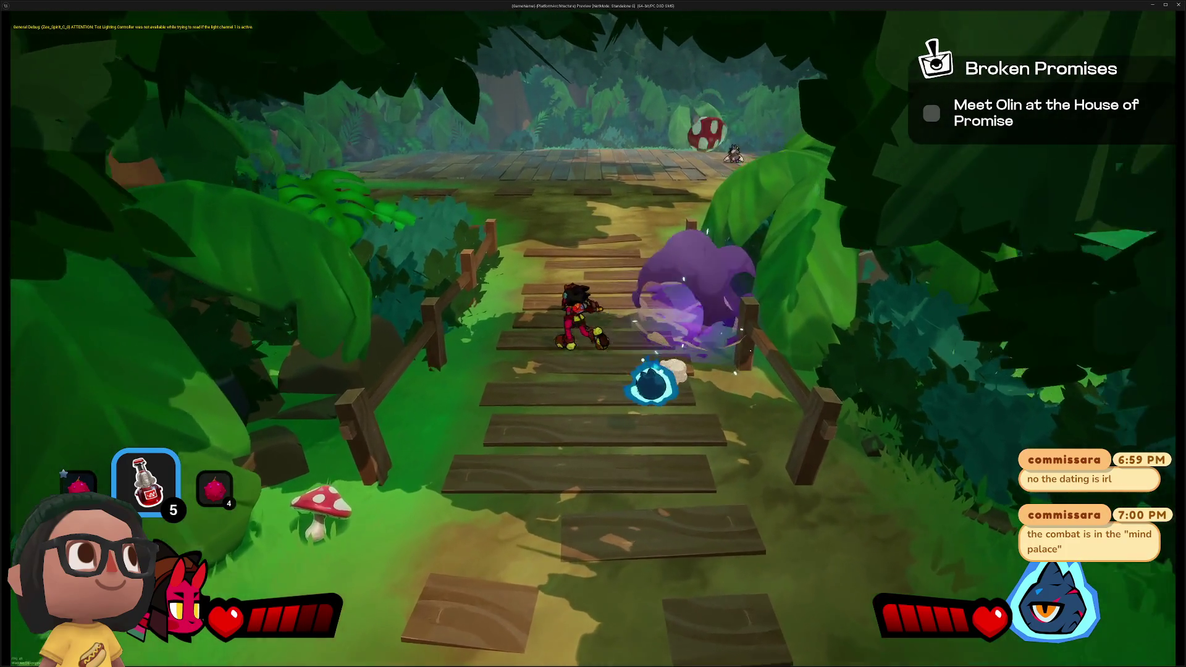
key(w)
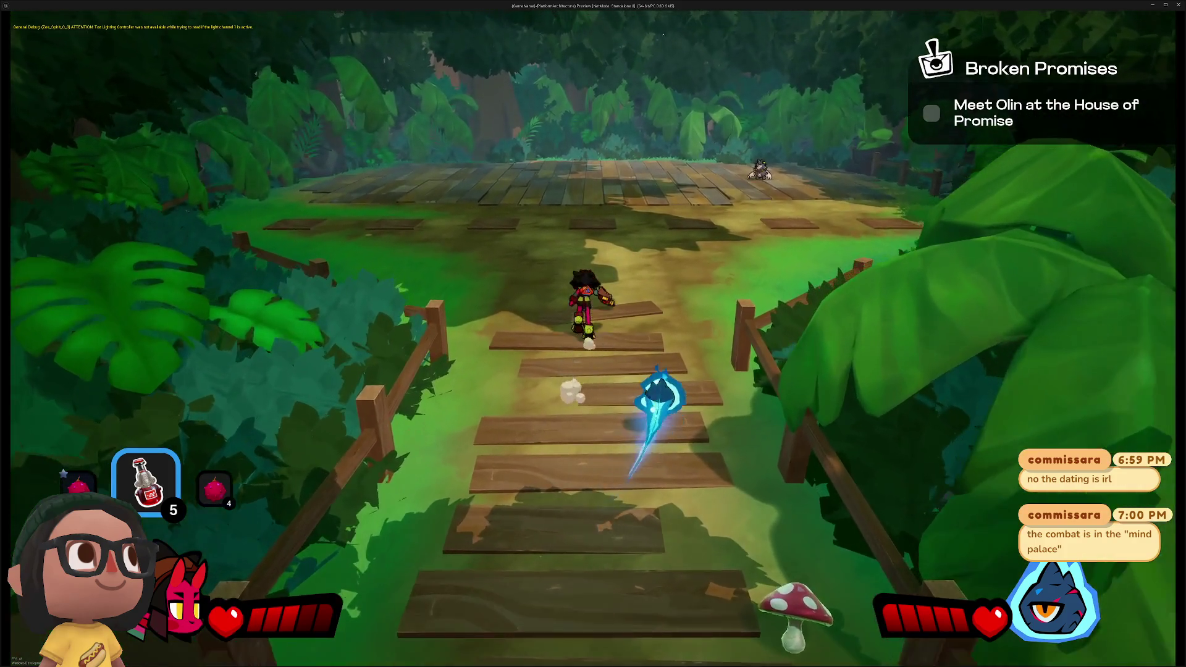
key(w)
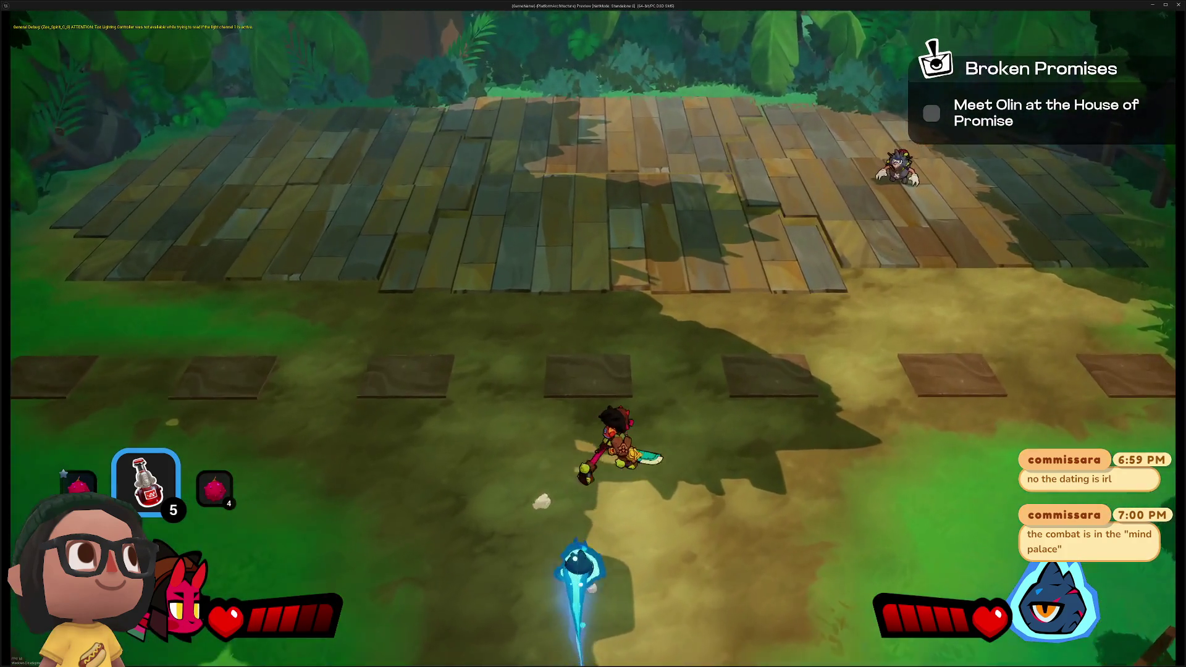
key(w)
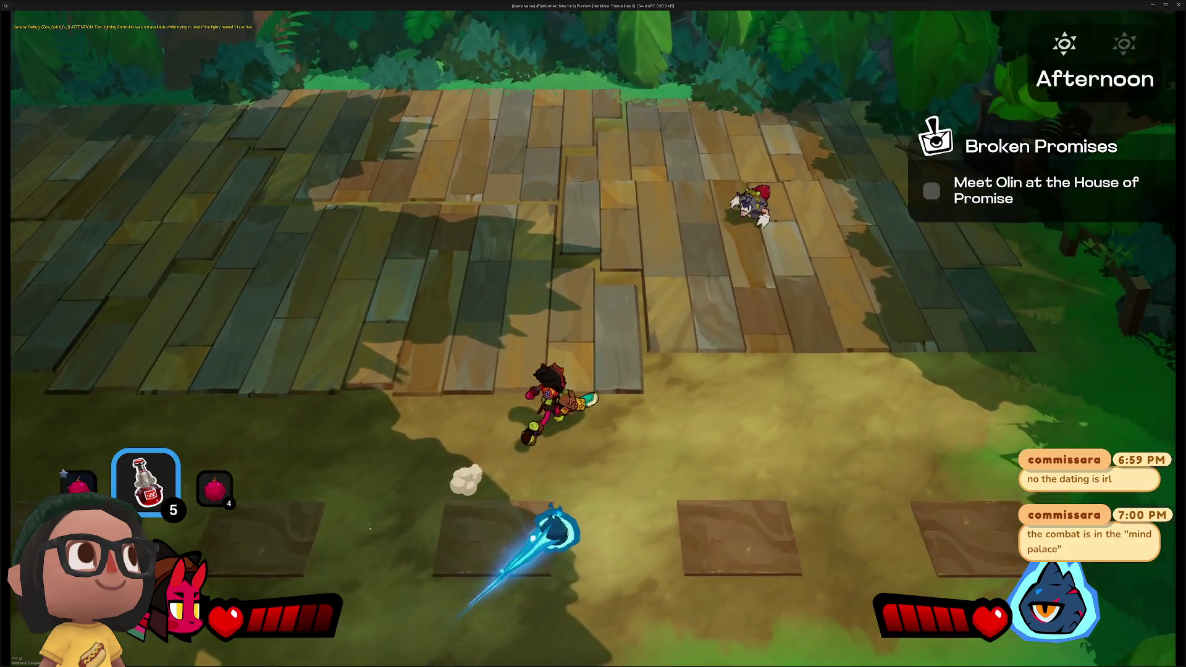
key(w)
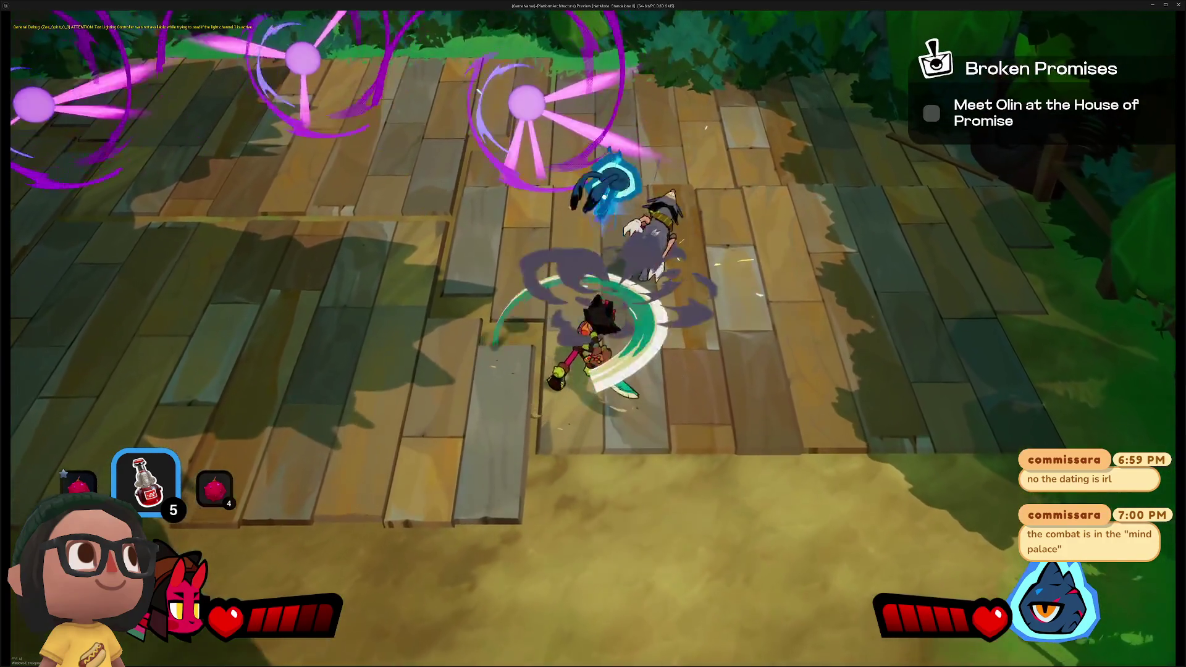
key(w)
key(w)
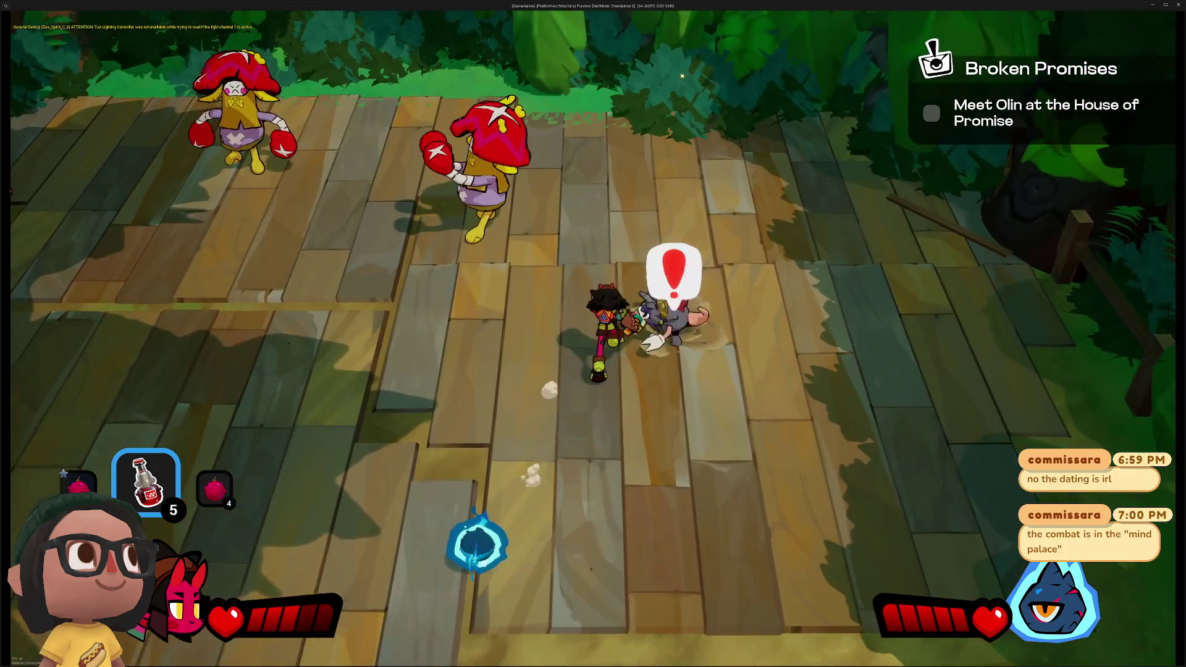
key(w)
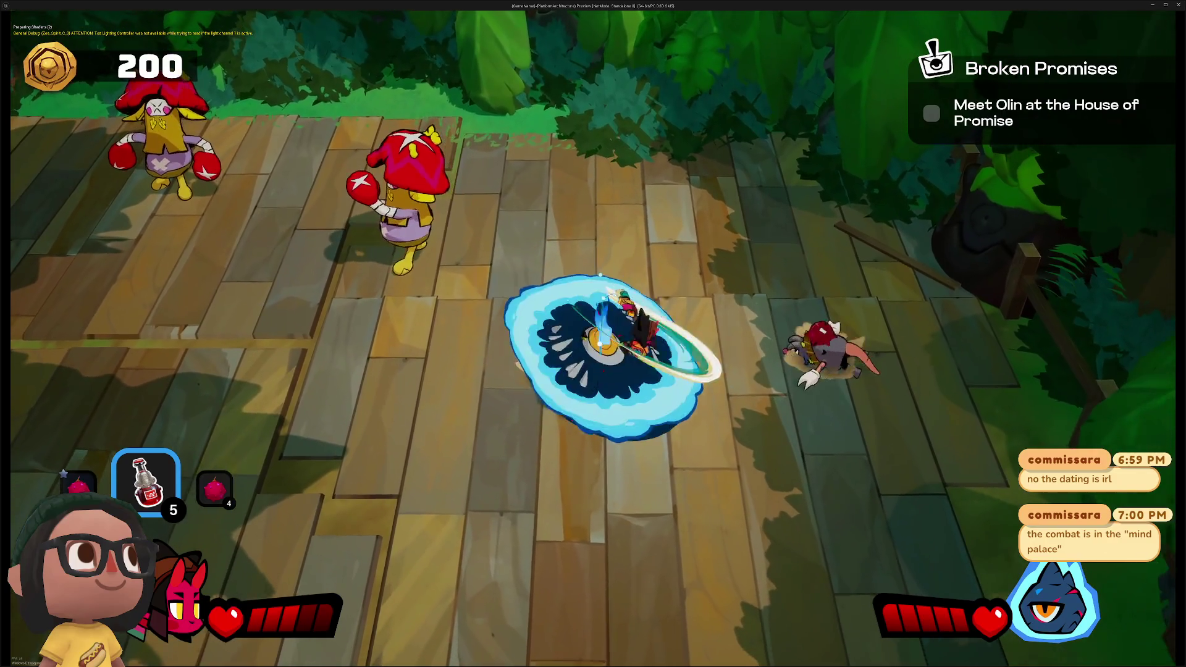
key(w)
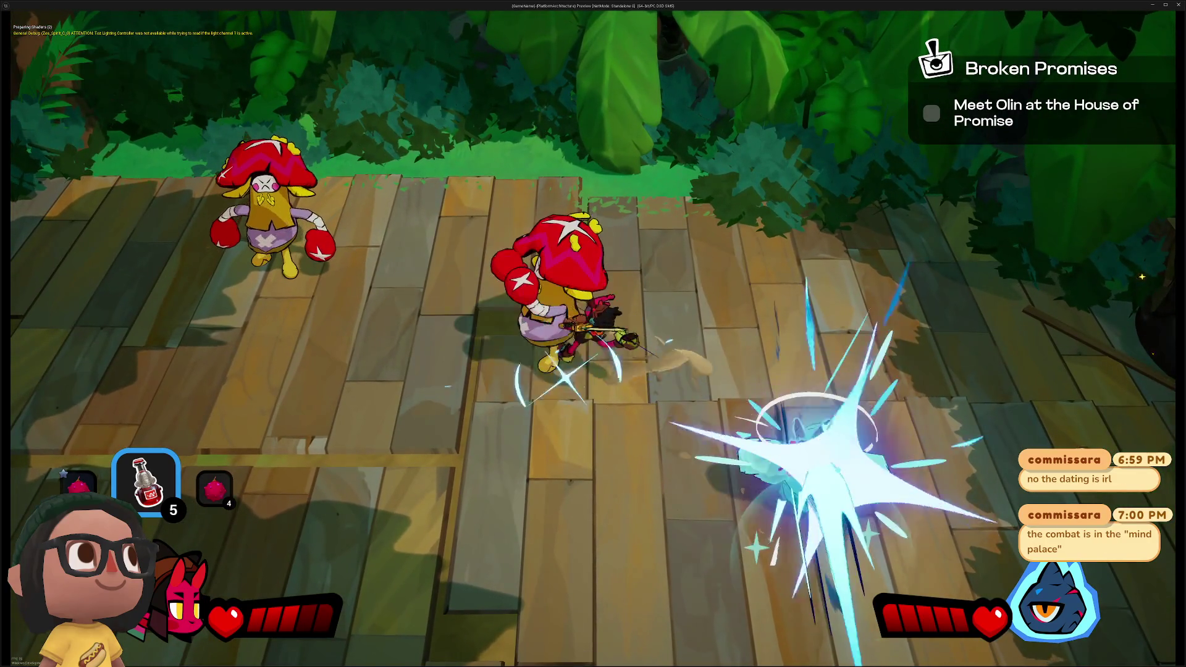
Slash the red boxer enemies on the platform until the last falls, then walk back across
key(j)
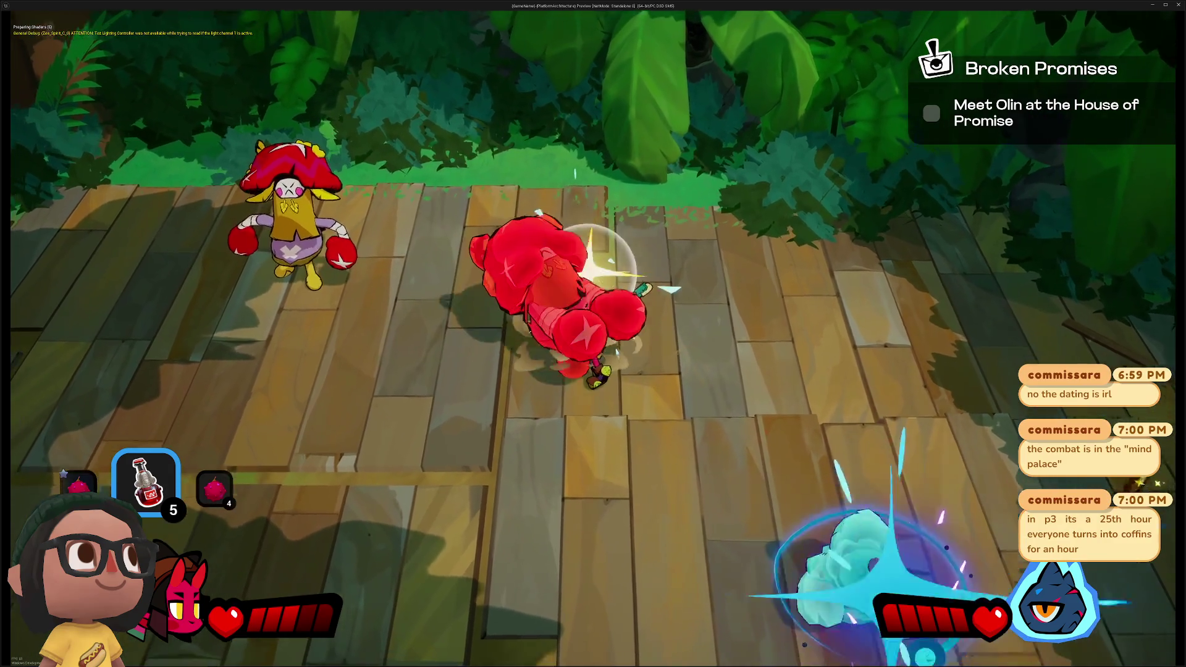
key(j)
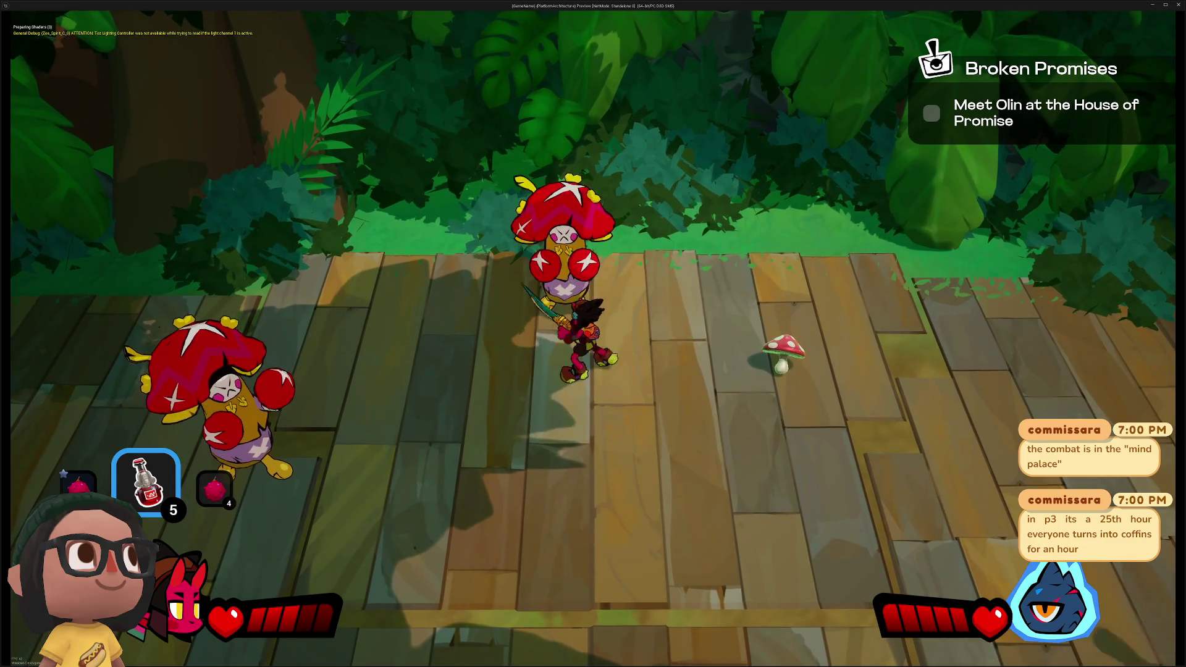
key(j)
key(j)
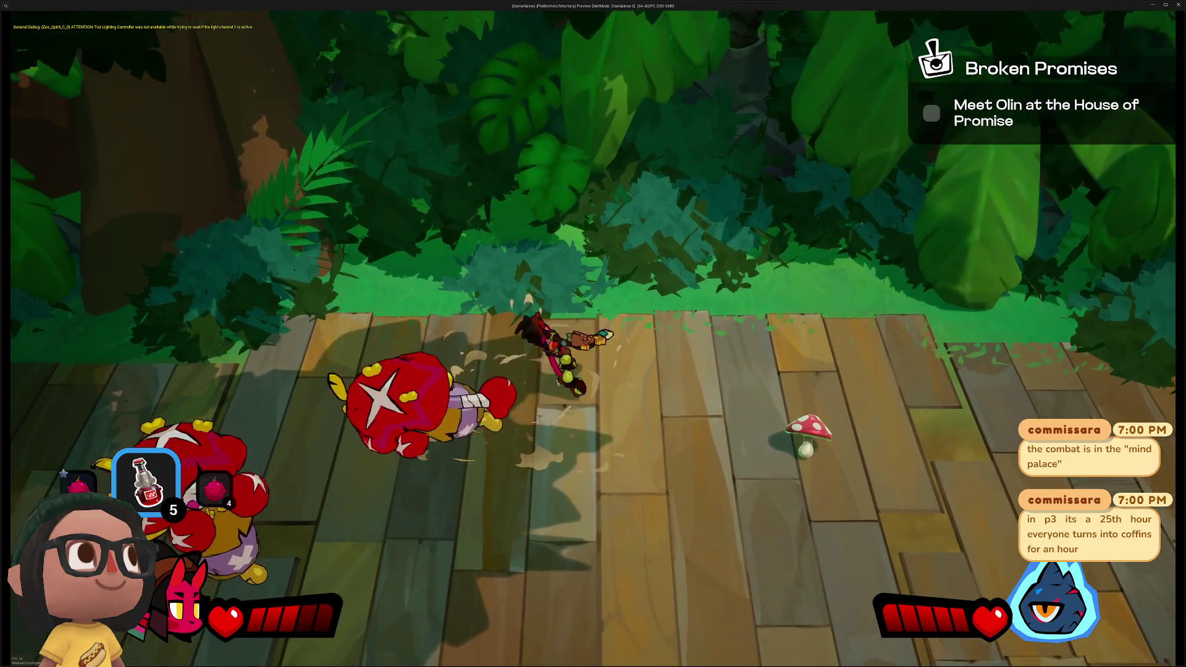
key(j)
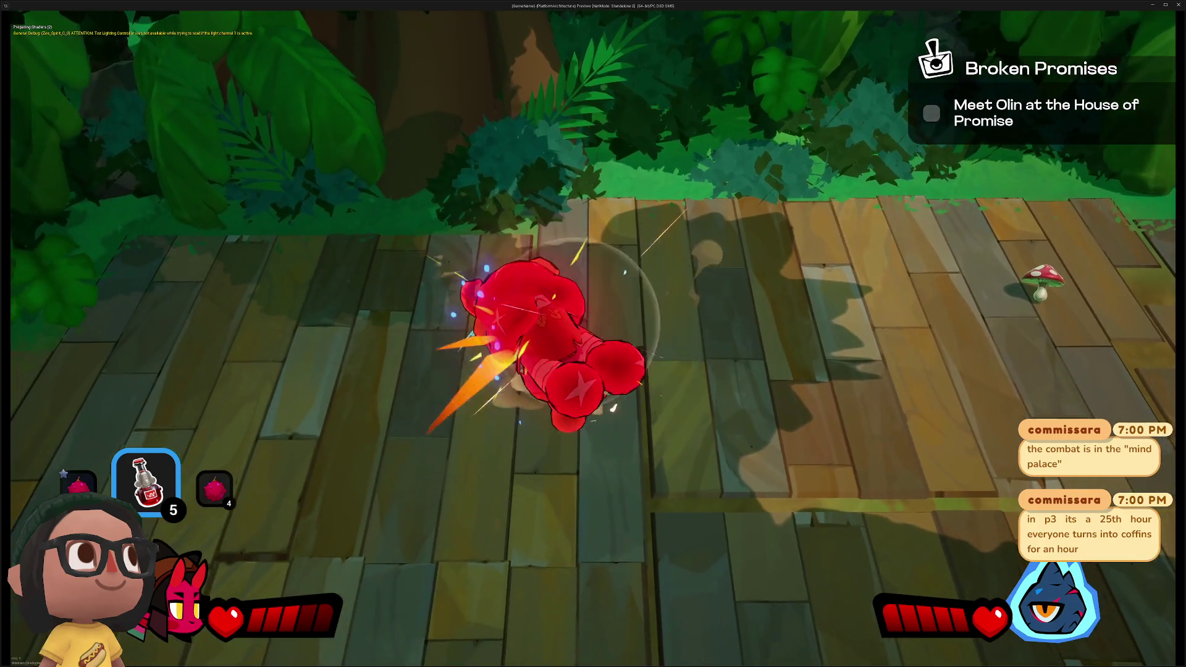
key(j)
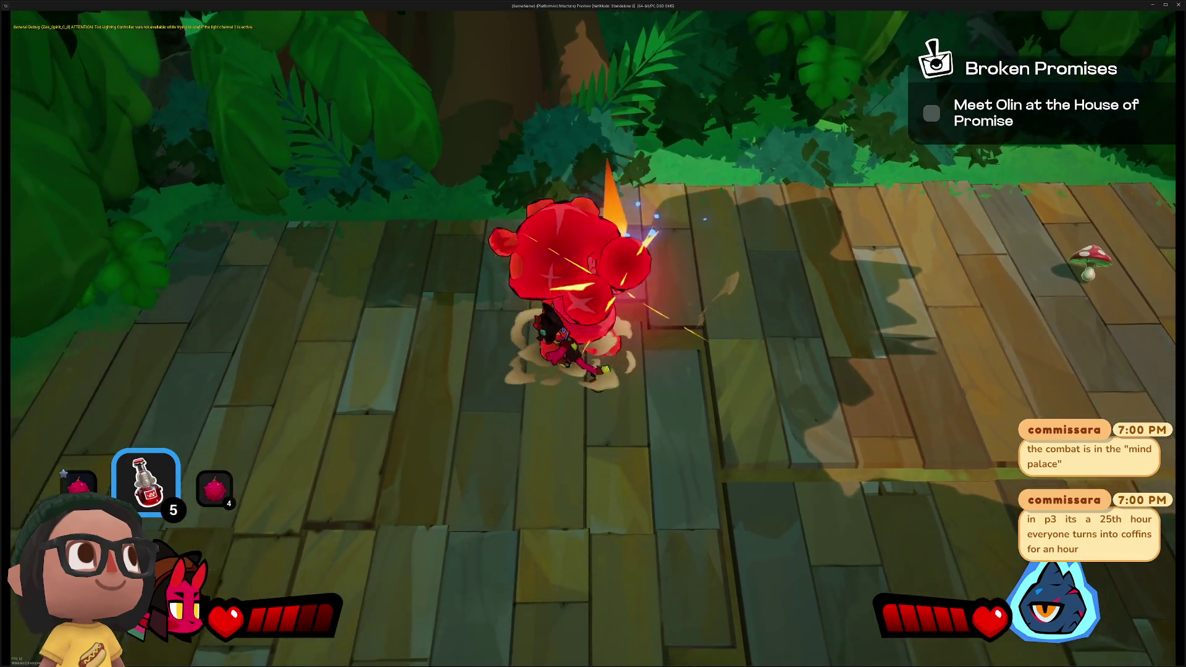
key(j)
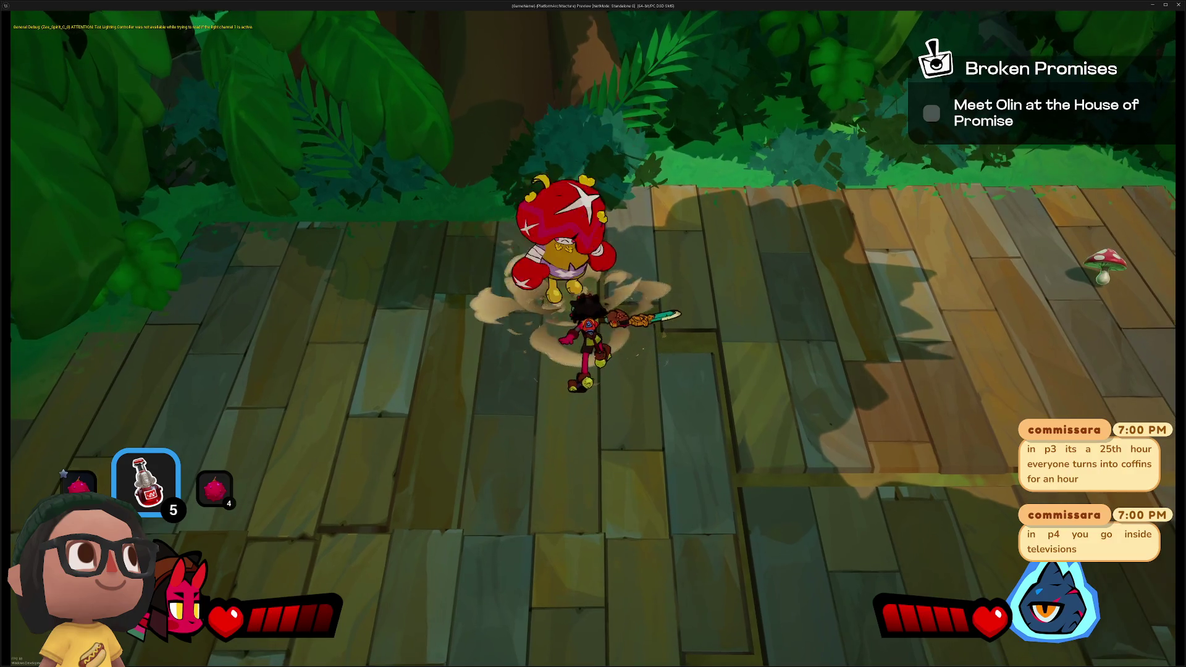
key(w)
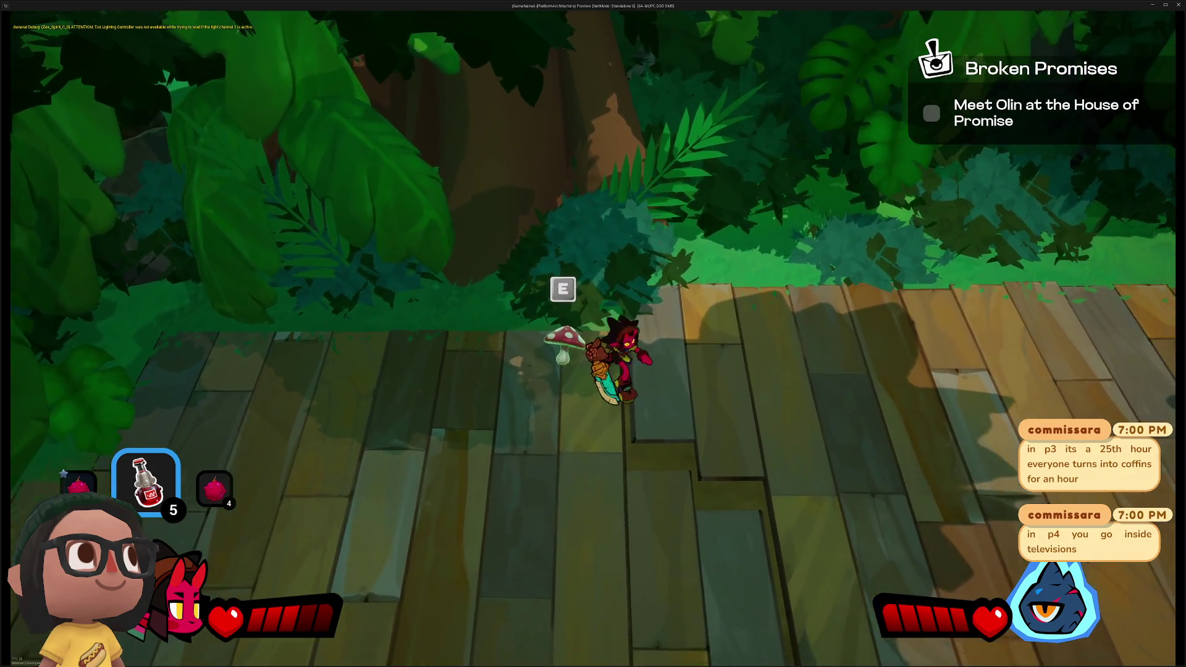
key(s)
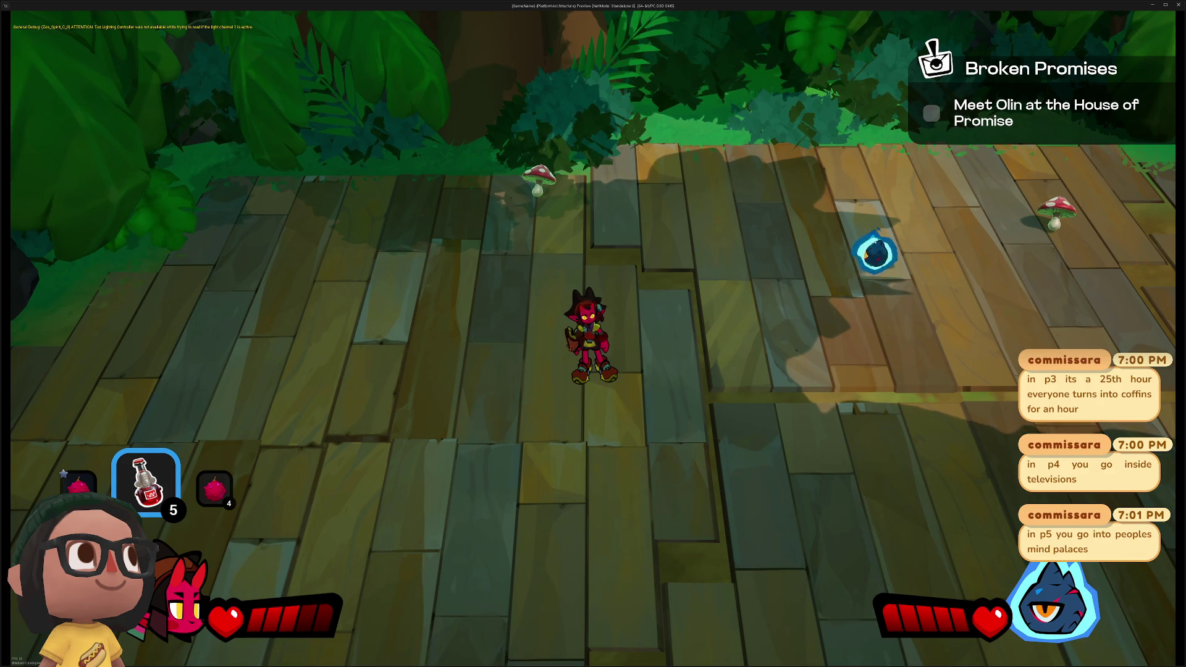
Defeat the rat enemies on the deck and collect the dropped coin
key(d)
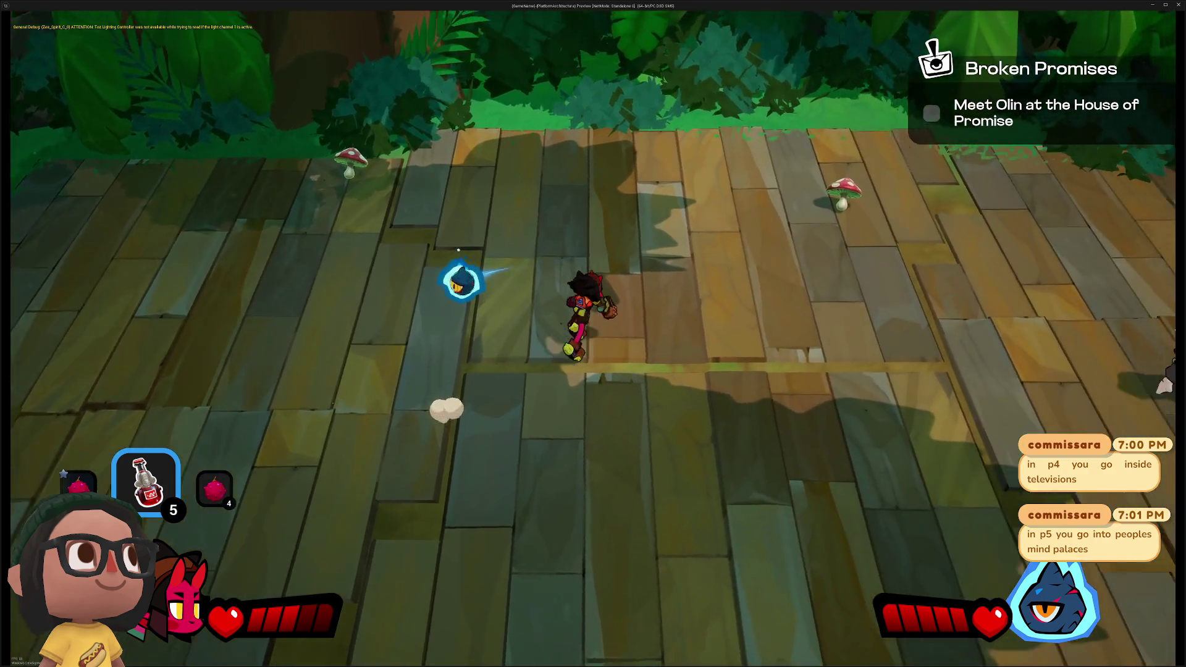
key(d)
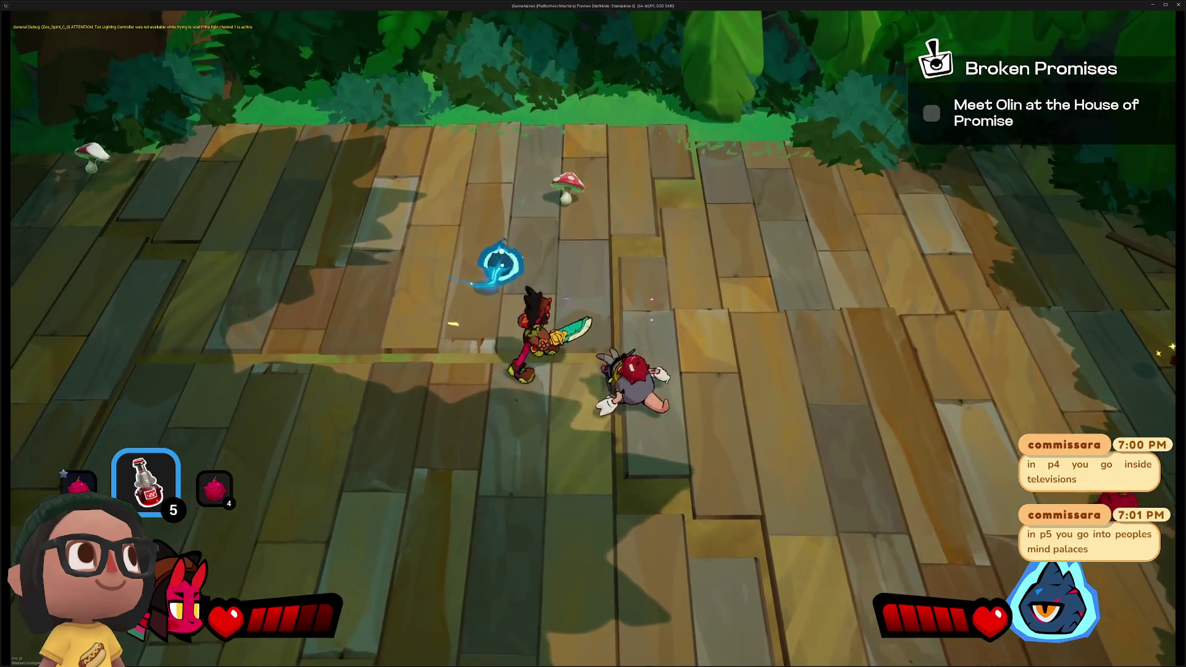
key(d)
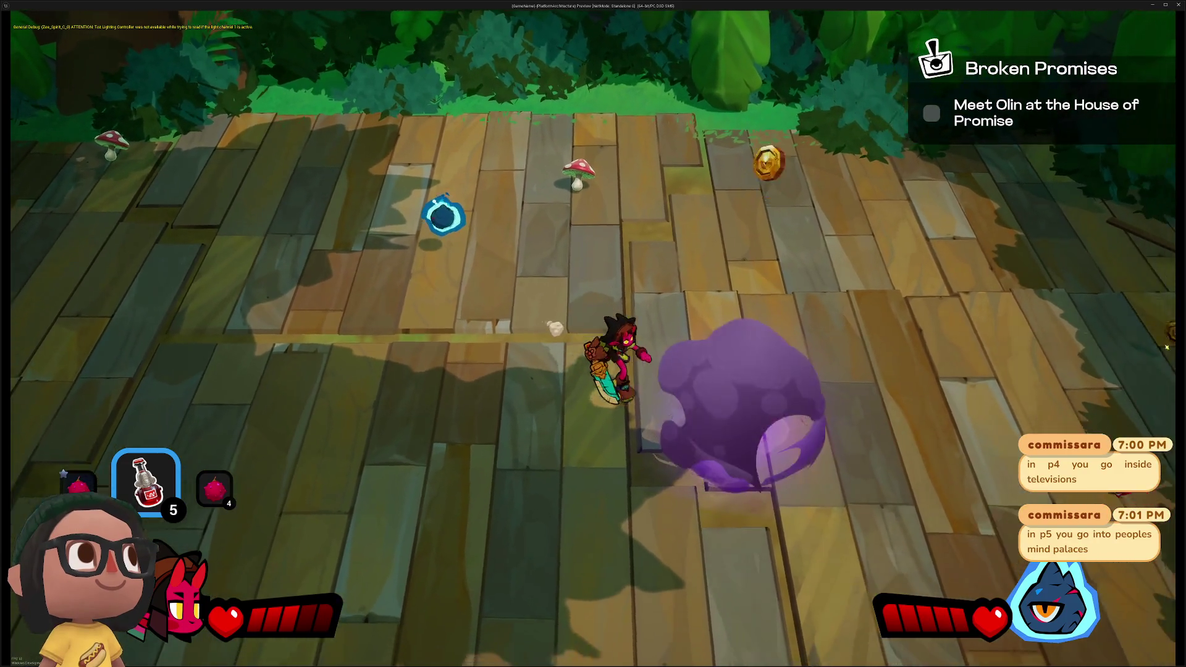
key(d)
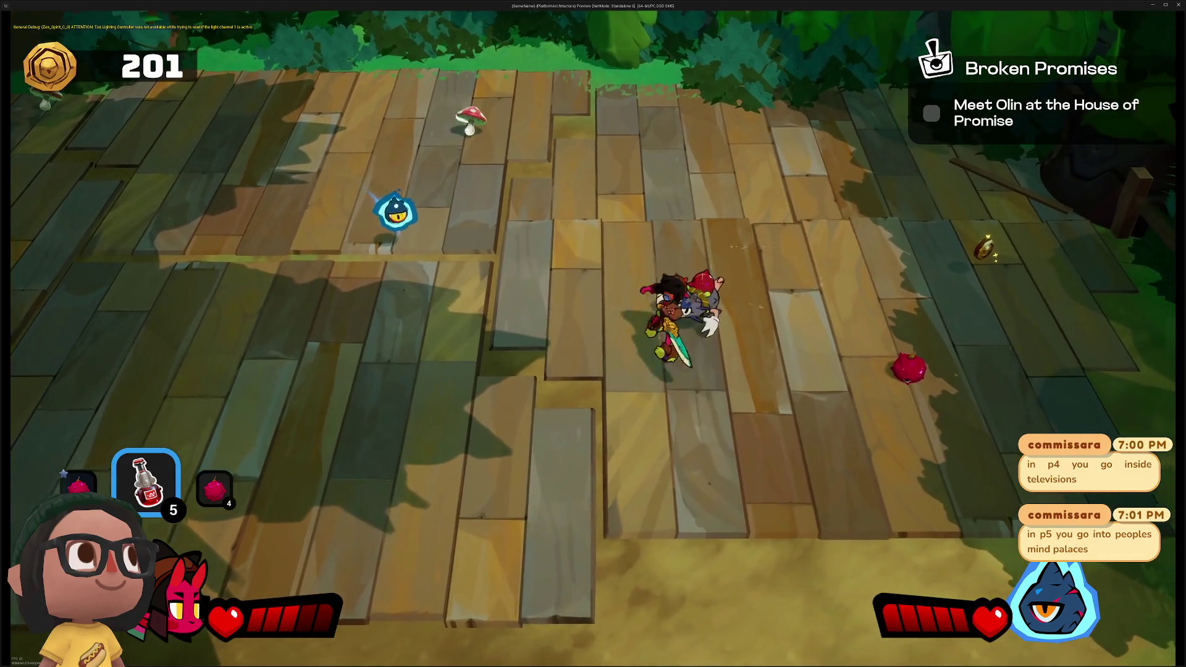
key(d)
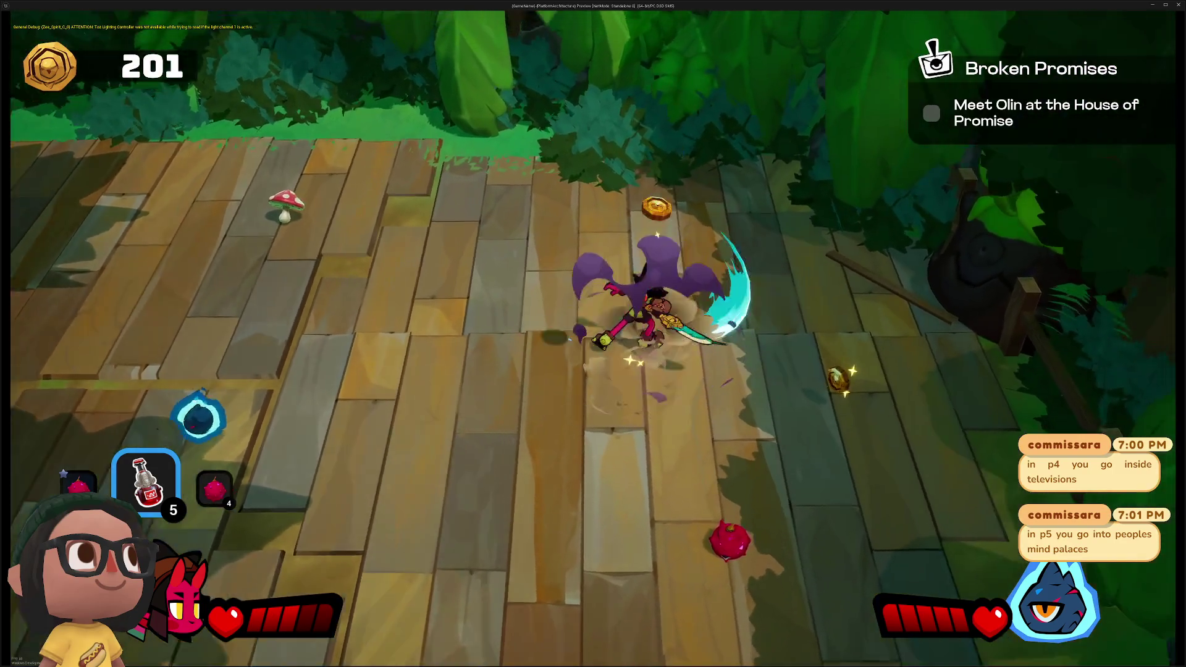
key(a)
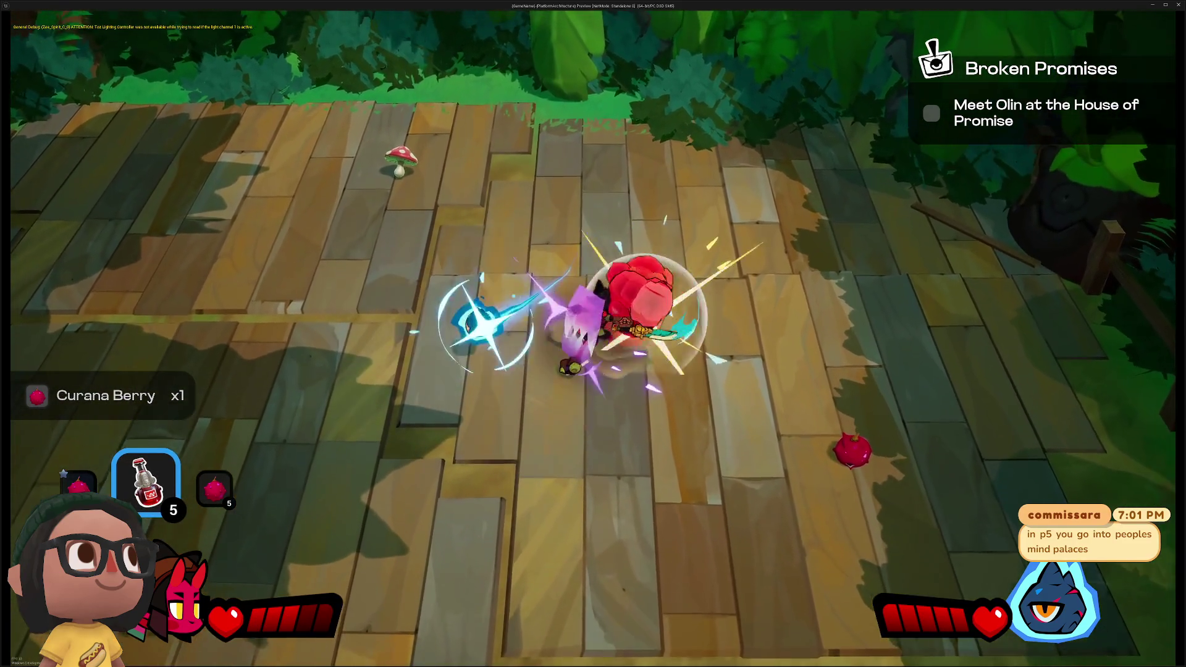
Collect the Curana Berry pickup and break the purple rock
key(w+d)
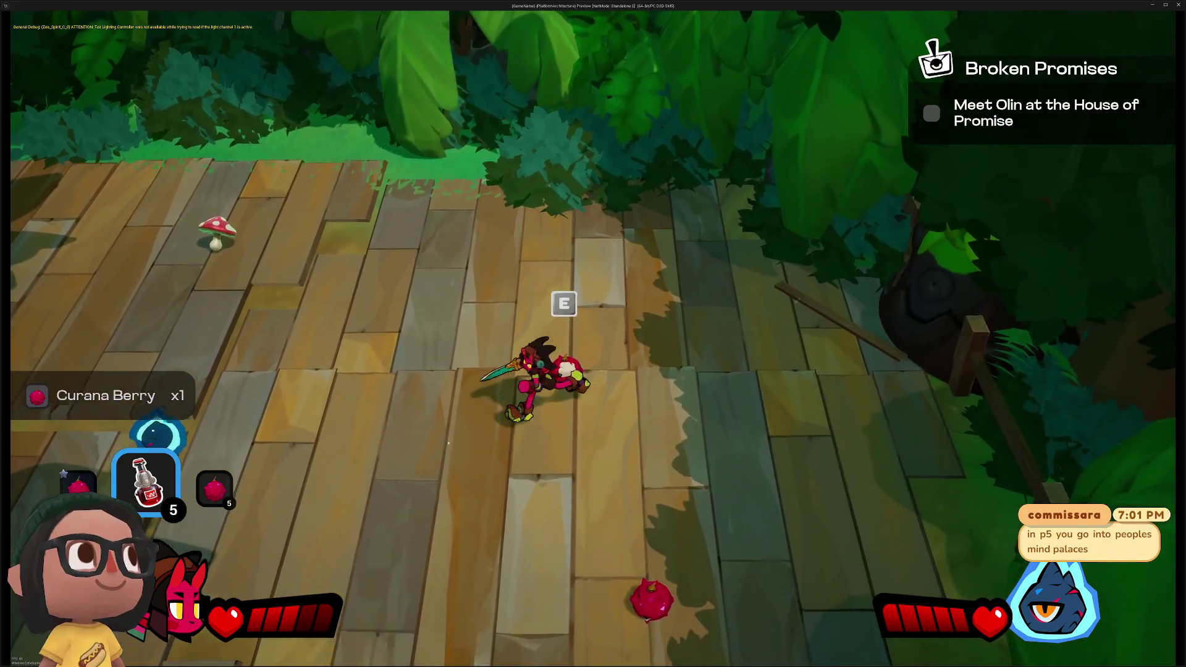
key(e)
key(w)
key(a)
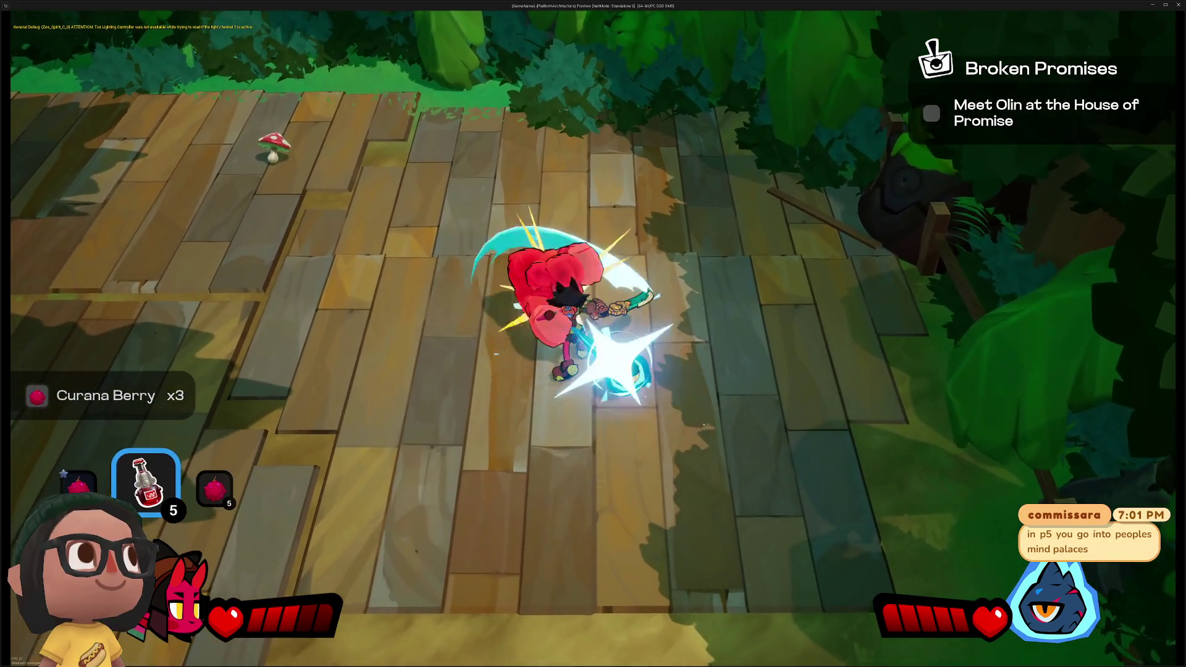
key(w+a)
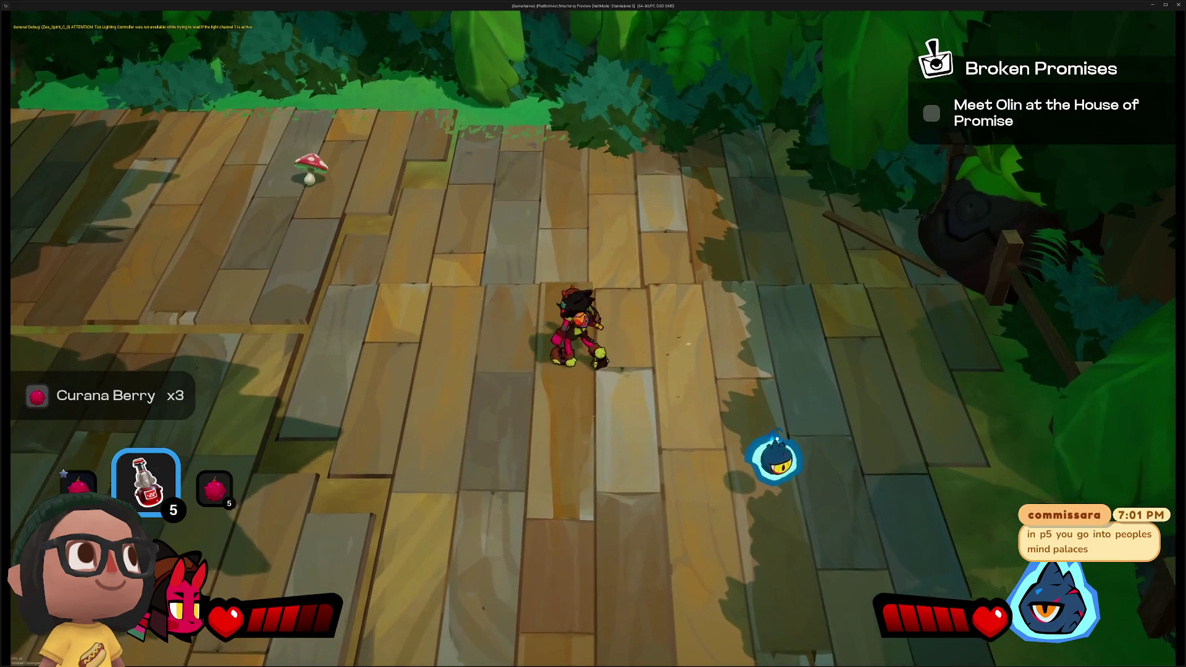
Defeat the charging rats, then stop the preview and frame NewMouthTrap_BP in the editor
key(s+a)
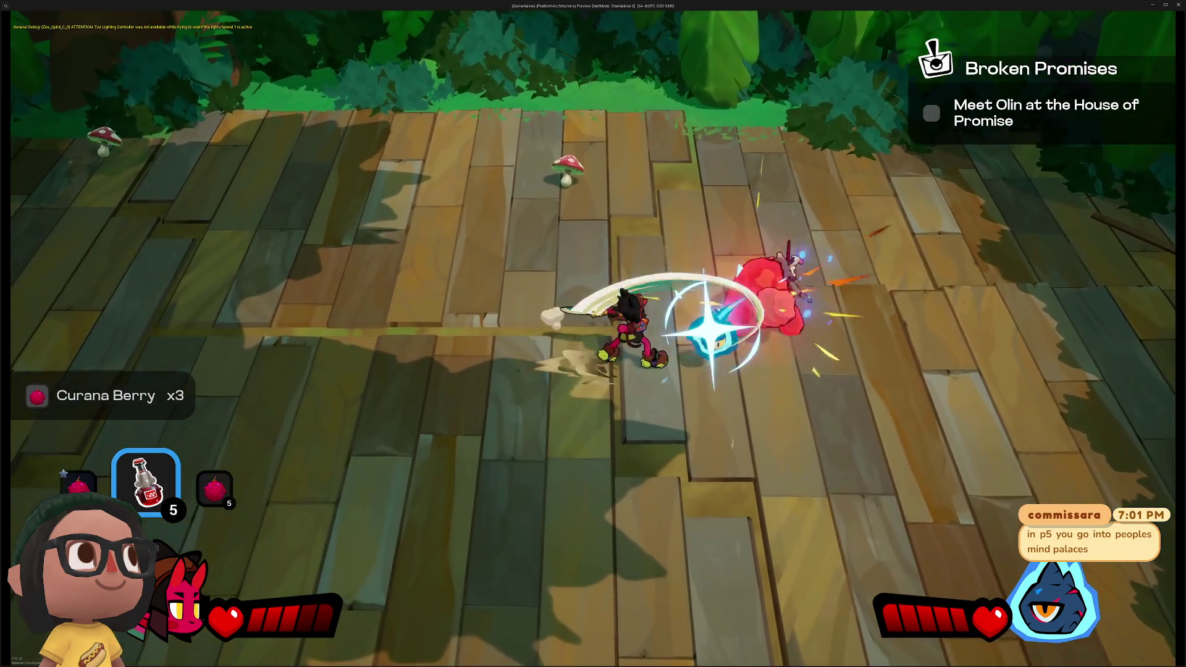
key(j)
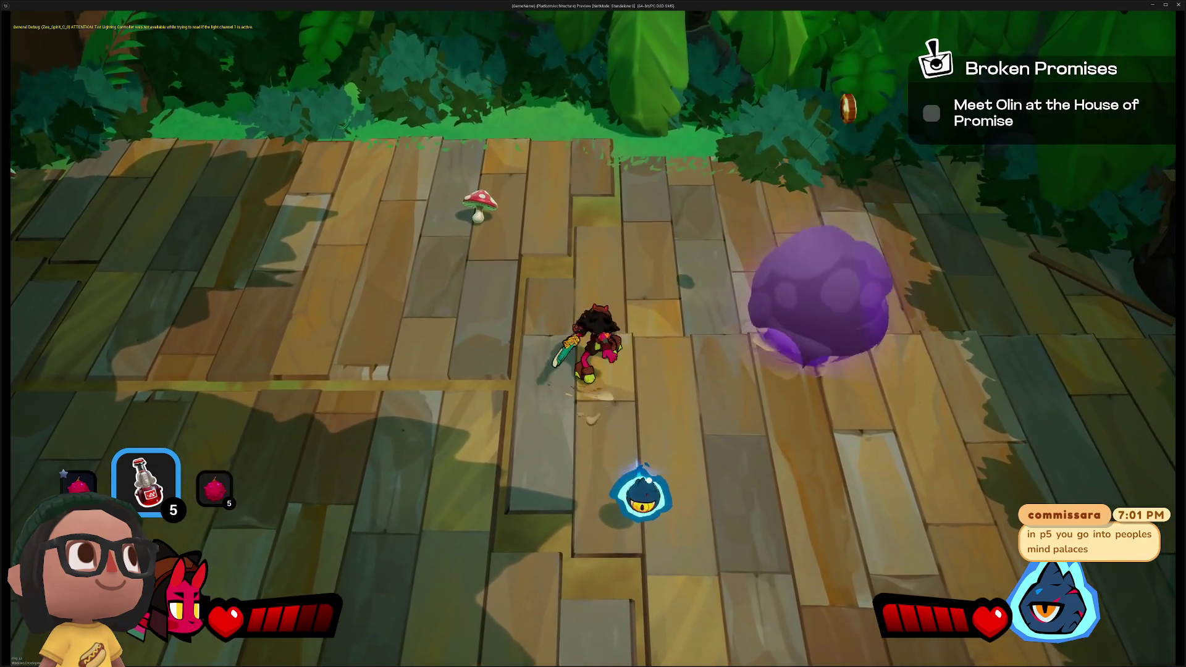
key(w+a)
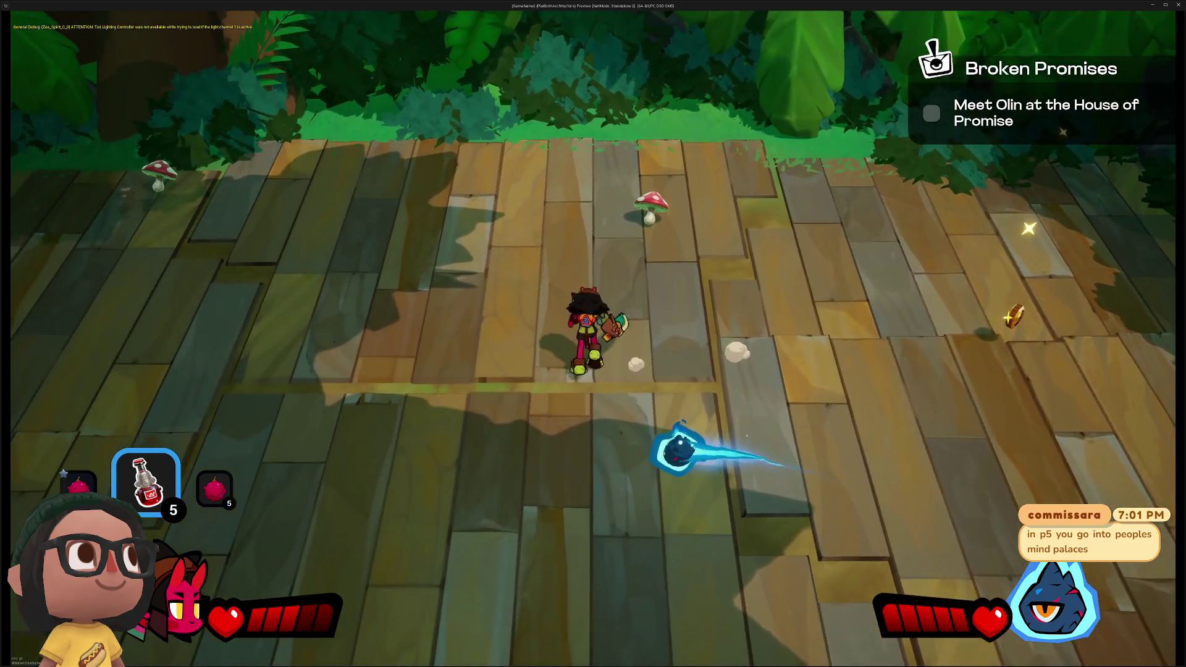
key(d)
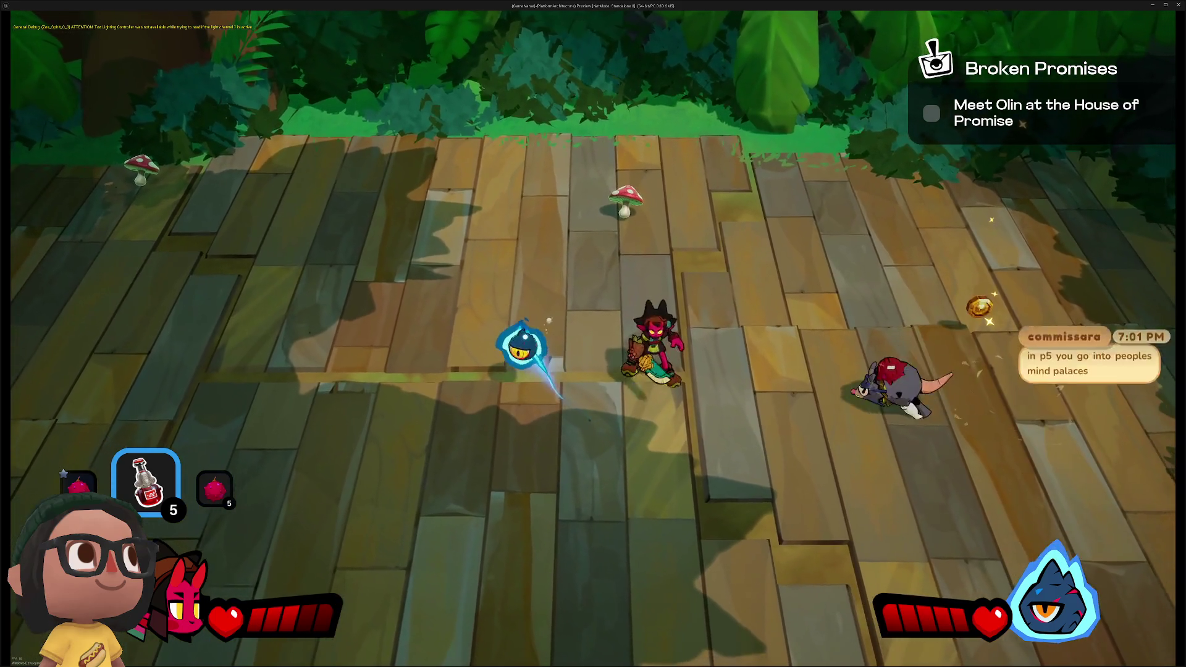
key(j)
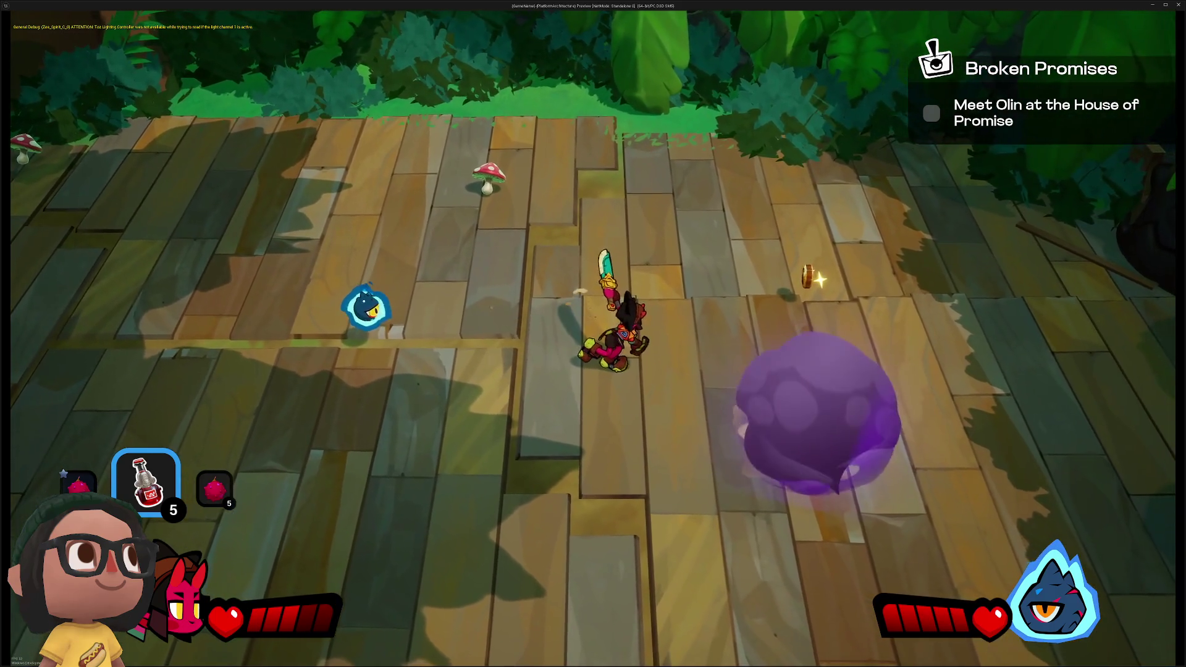
key(w+a)
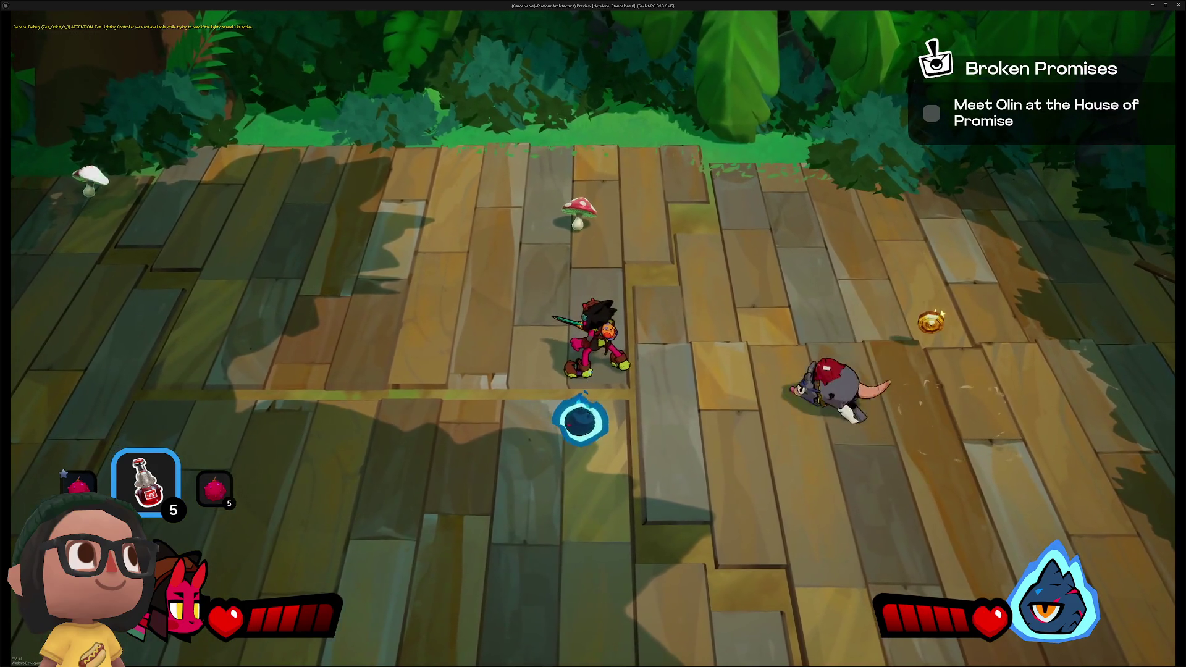
key(Escape)
key(f)
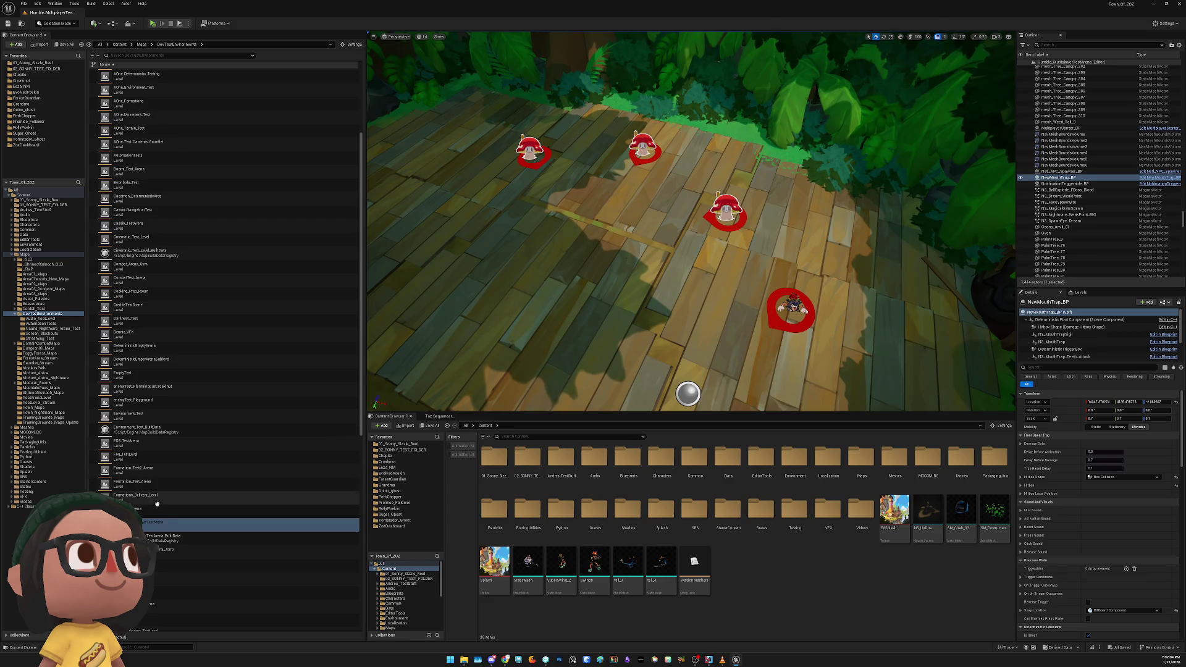
Rename the test arena level to Humble_MultiplayerTestArena_SONNYVERSION
right_click(179, 526)
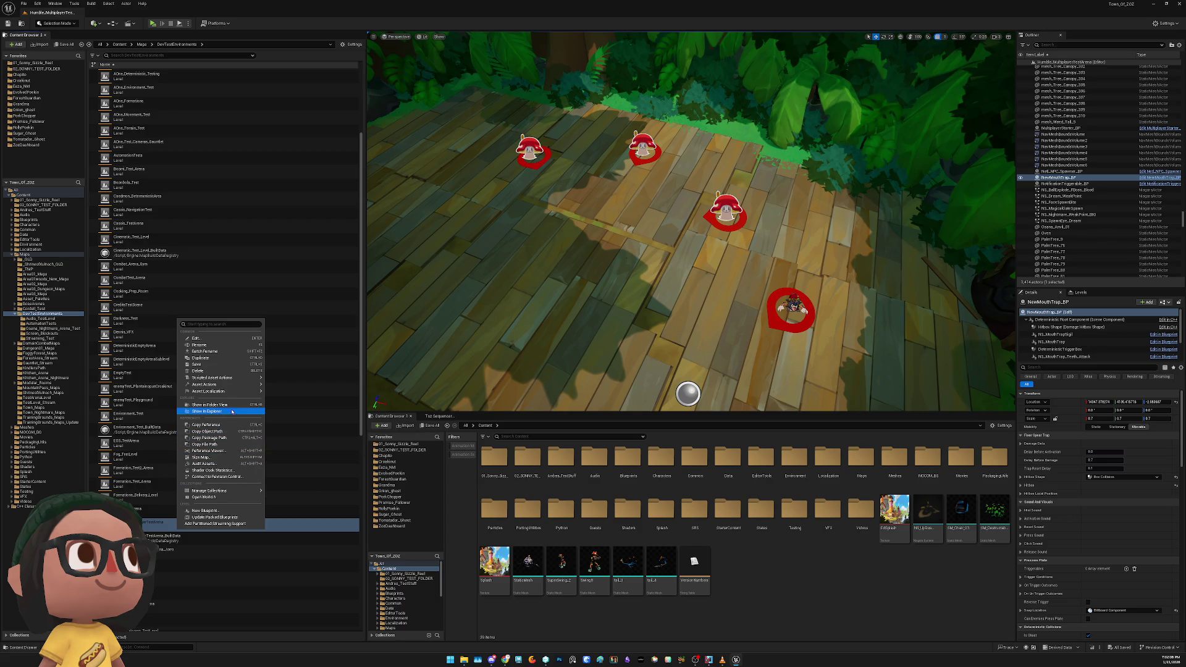
click(222, 344)
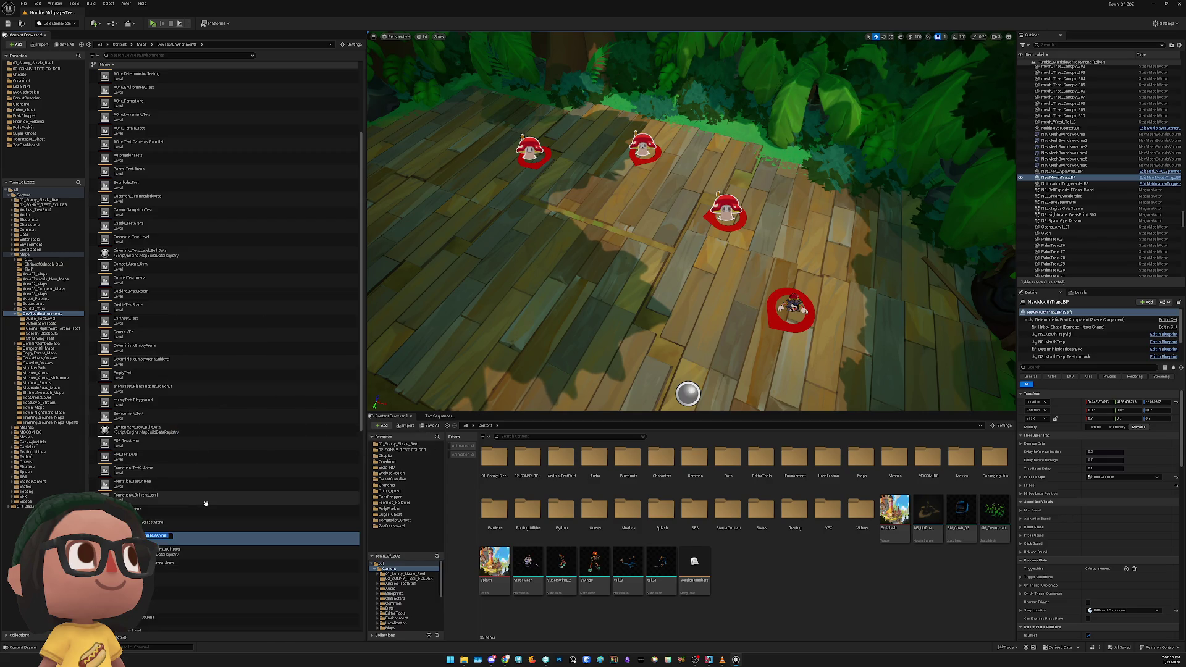
key(End)
text(_)
text(SONNYVERSION)
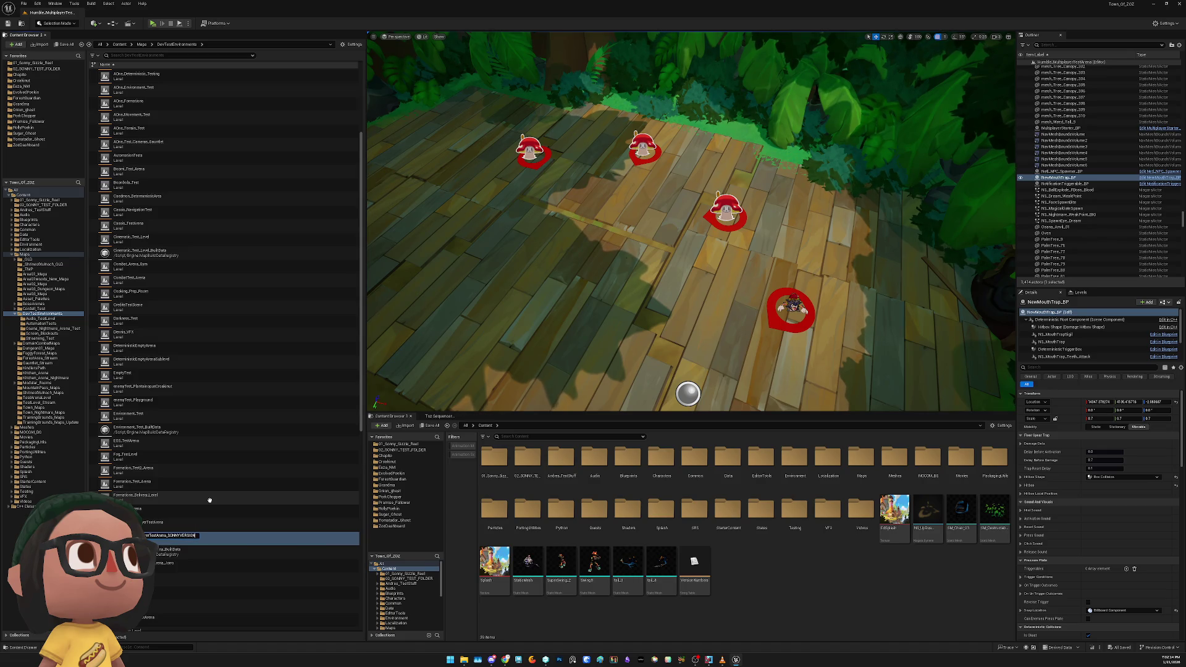
key(Return)
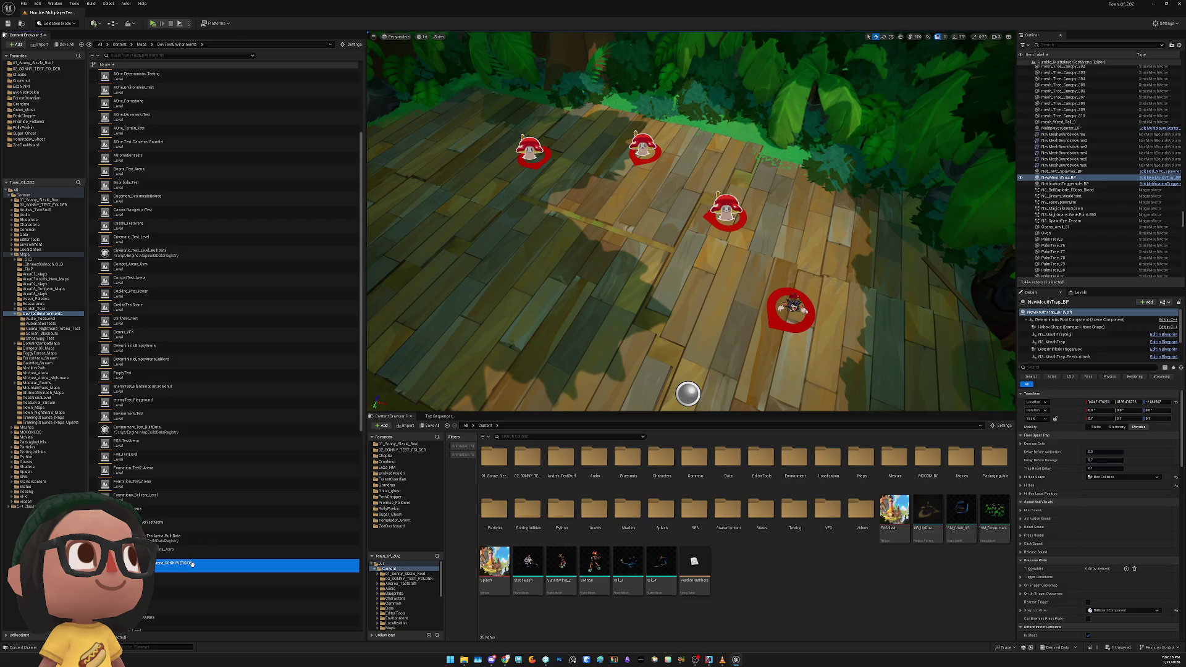
Try saving the renamed level, declining the content save and dismissing the warning
right_click(196, 563)
click(222, 399)
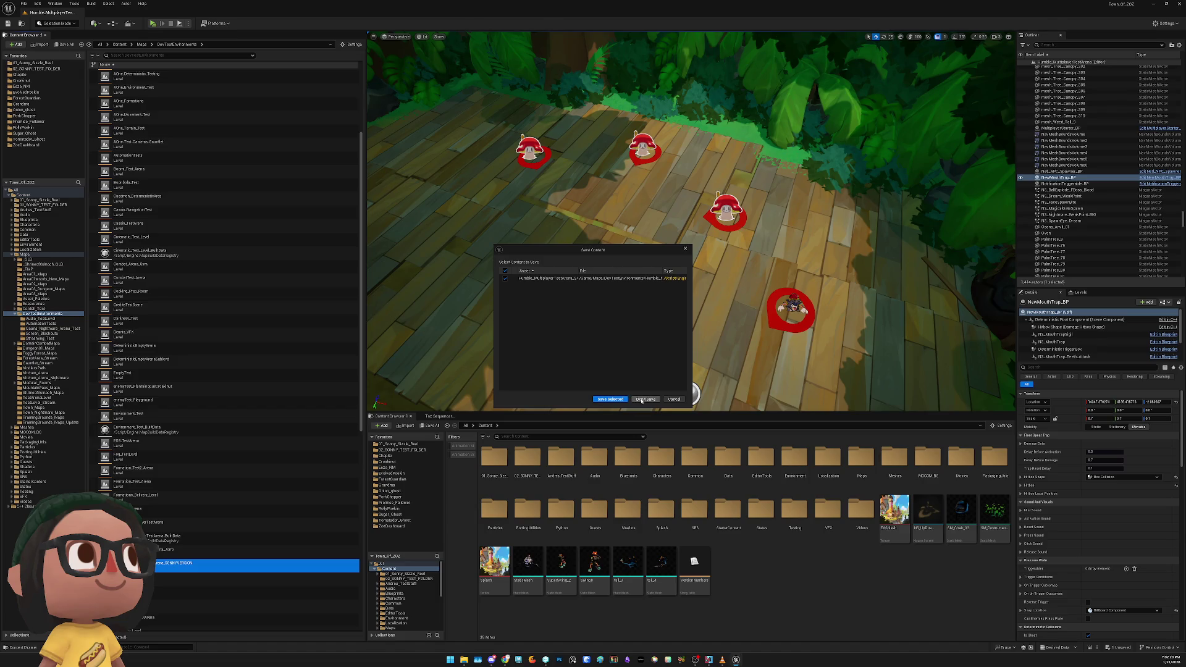
click(642, 399)
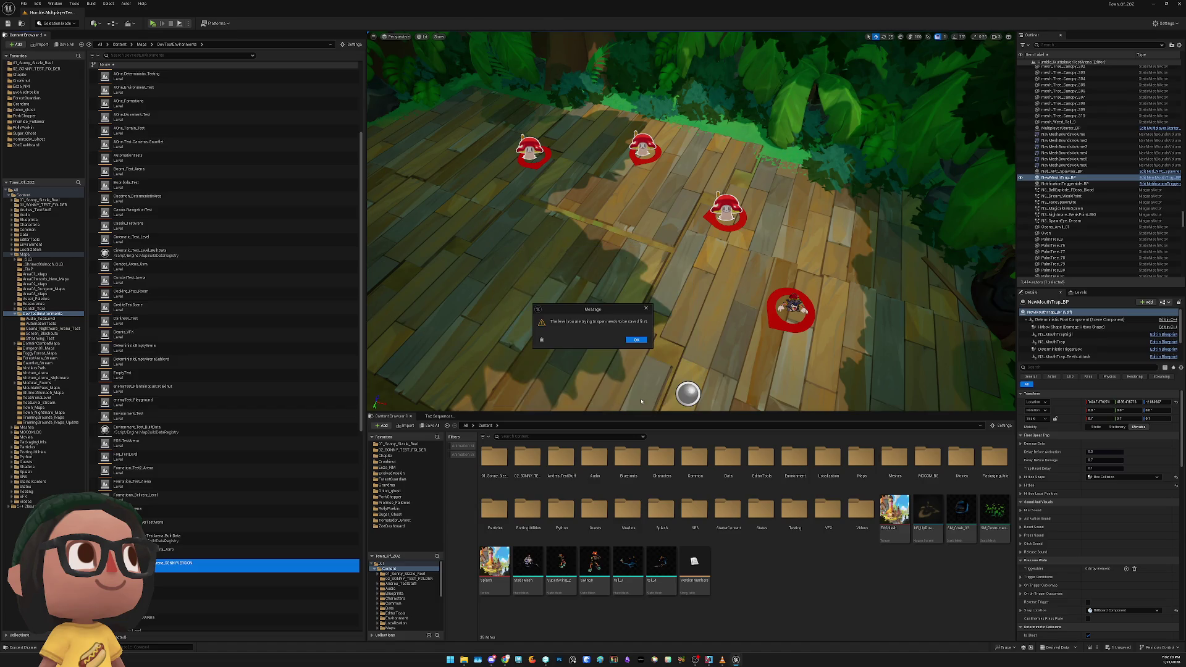
click(634, 339)
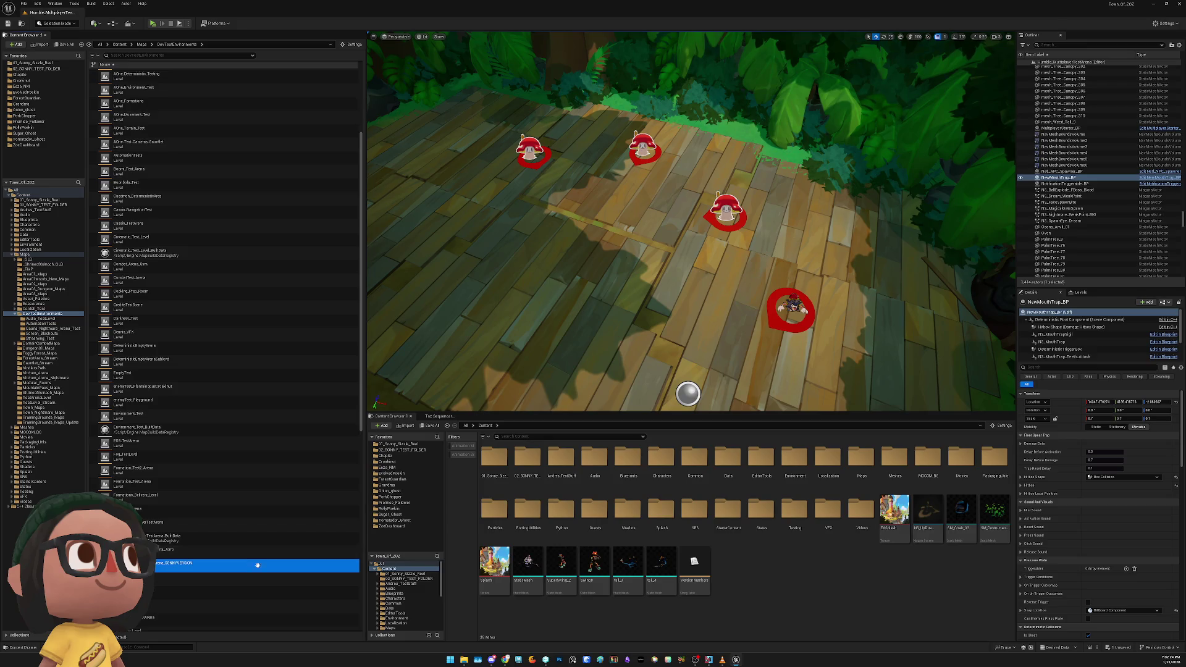
Open the SONNYVERSION level without saving changes
right_click(295, 563)
click(238, 563)
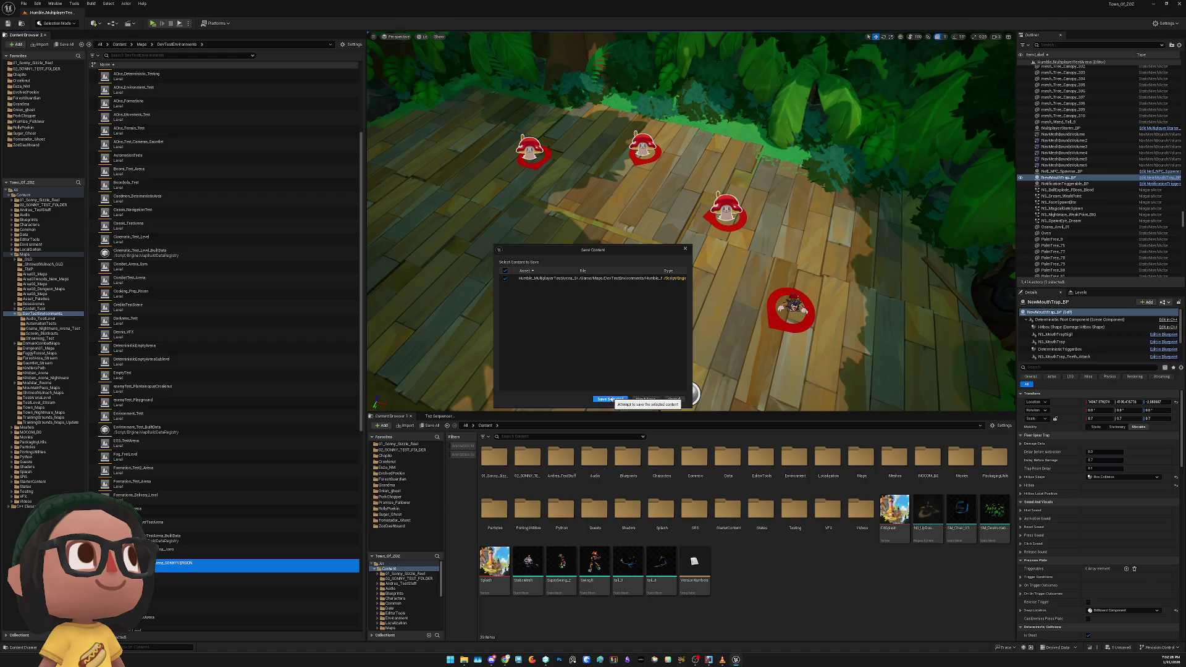
drag(692, 344, 805, 344)
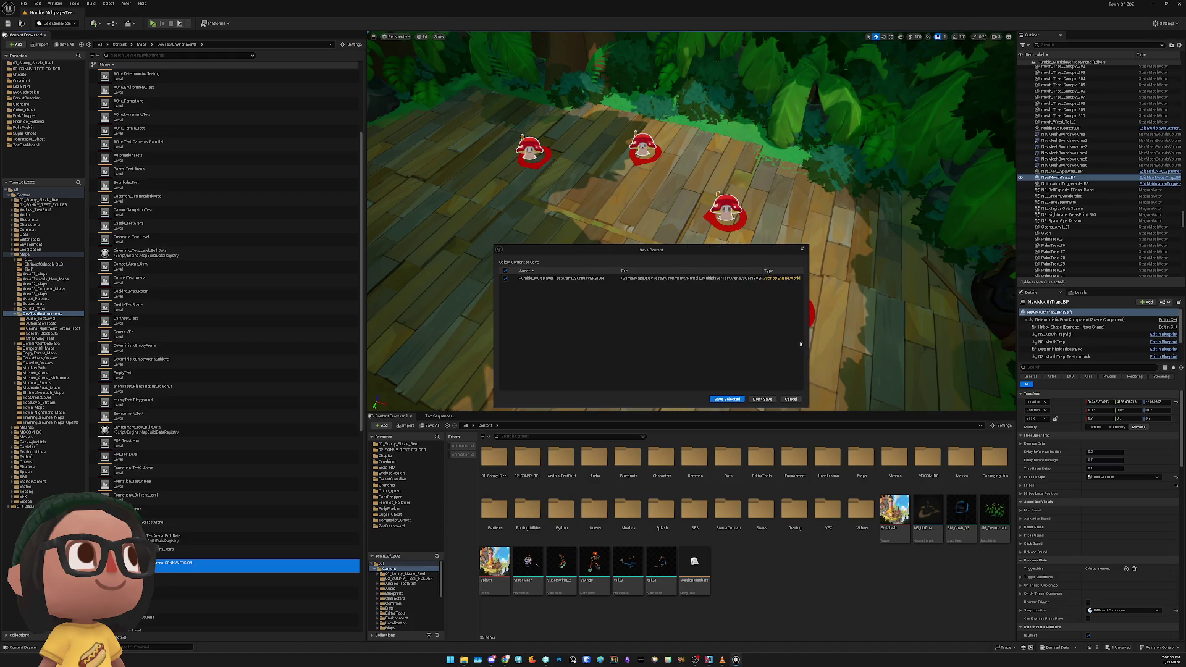
click(721, 399)
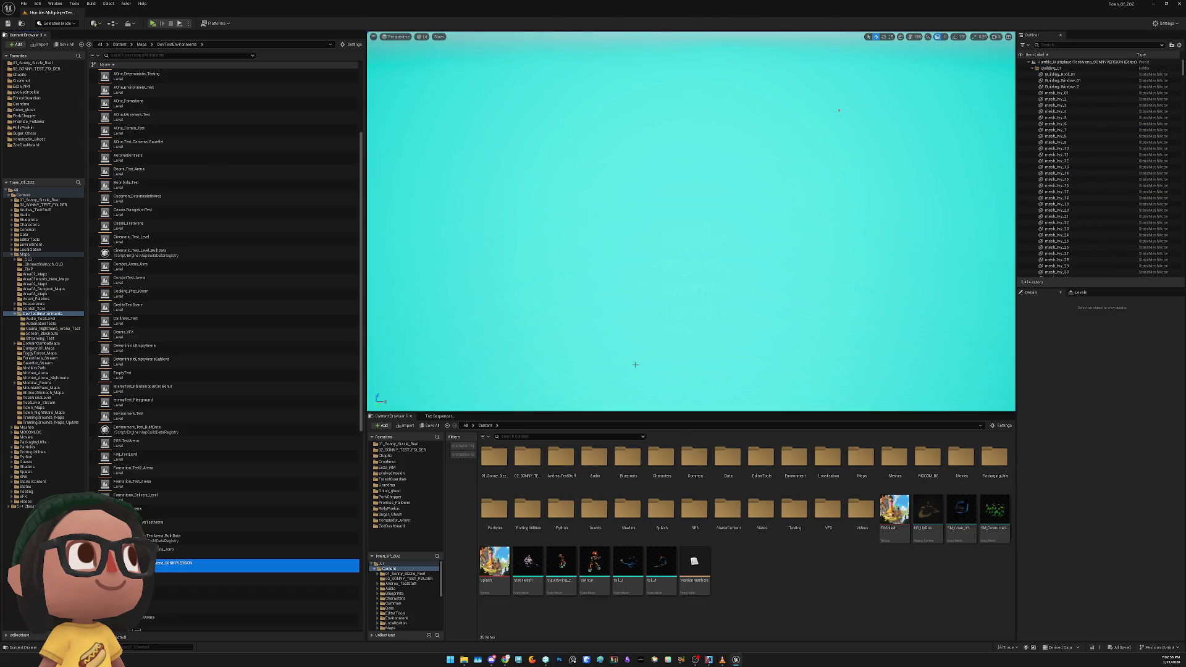
Delete the three mushroom spawners and the vermin spawner, confirming the referenced-actor warning
drag(635, 364, 605, 305)
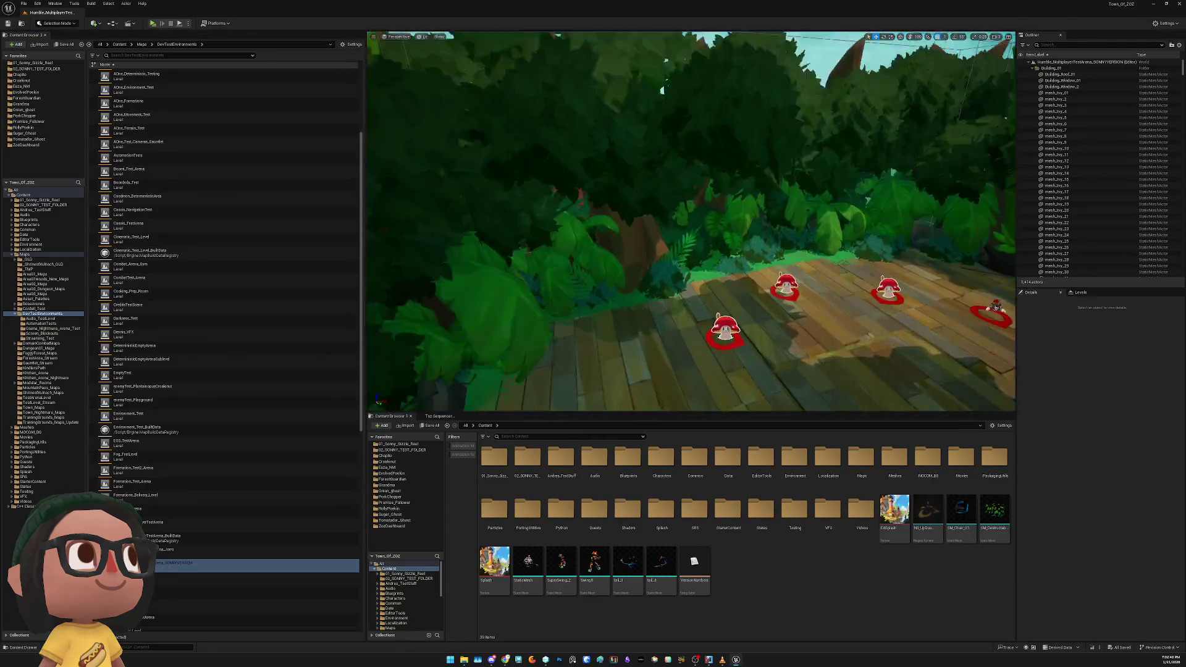
click(525, 238)
ctrl+click(630, 213)
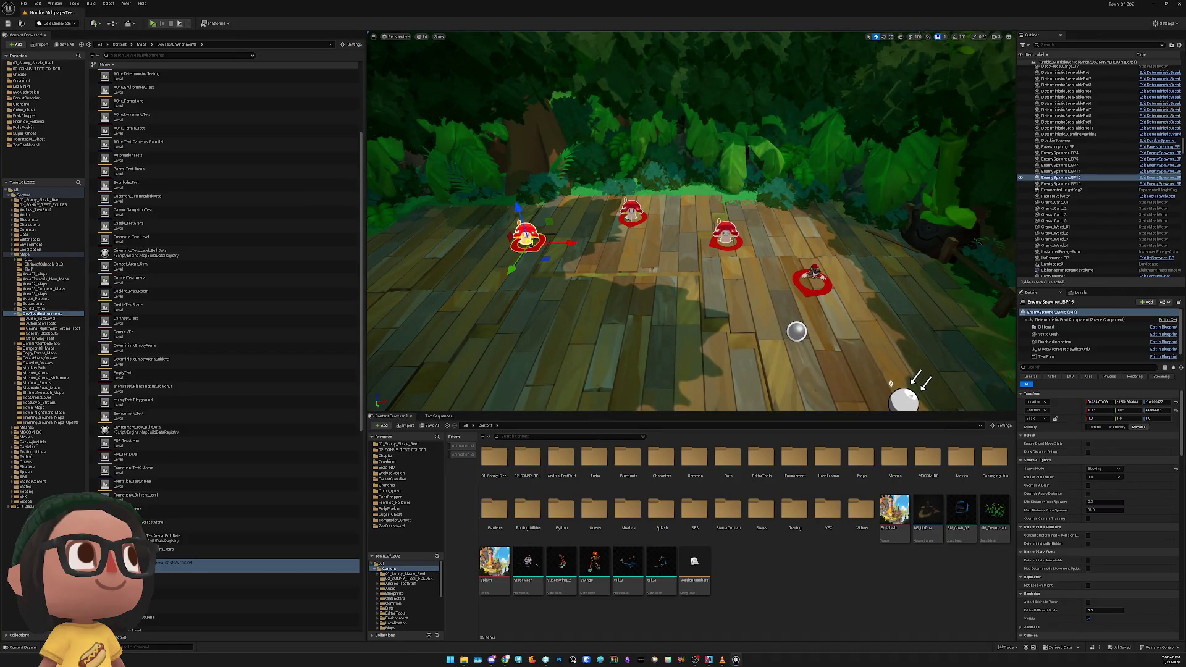
ctrl+click(726, 232)
ctrl+click(812, 274)
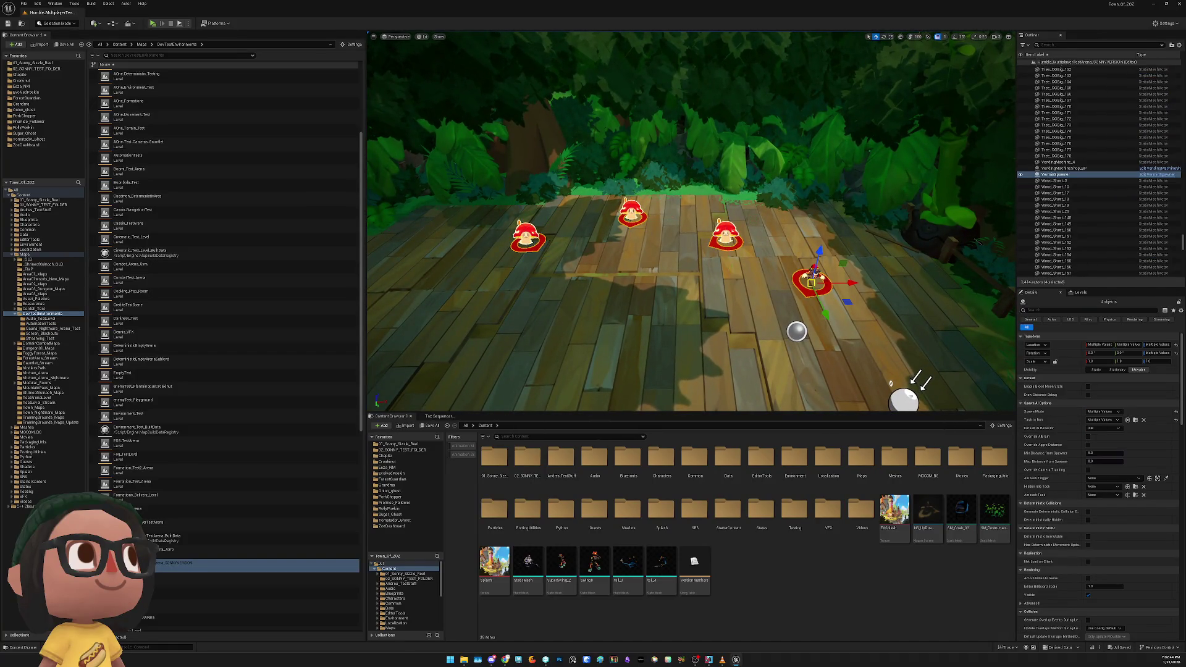
key(Delete)
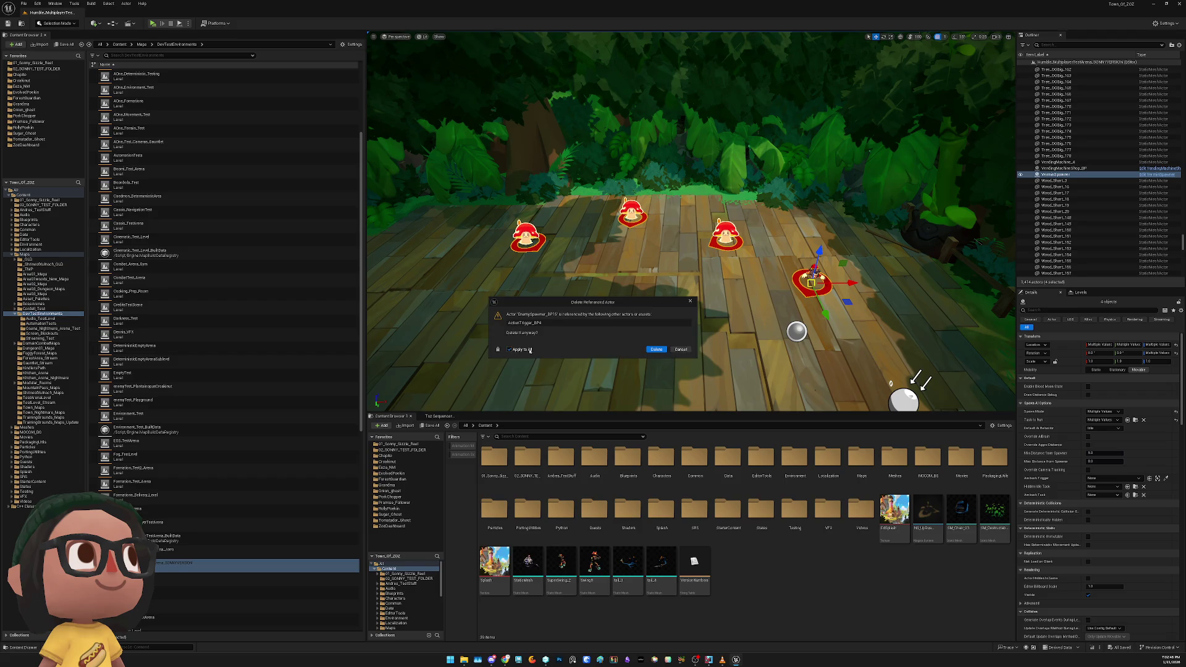
click(655, 350)
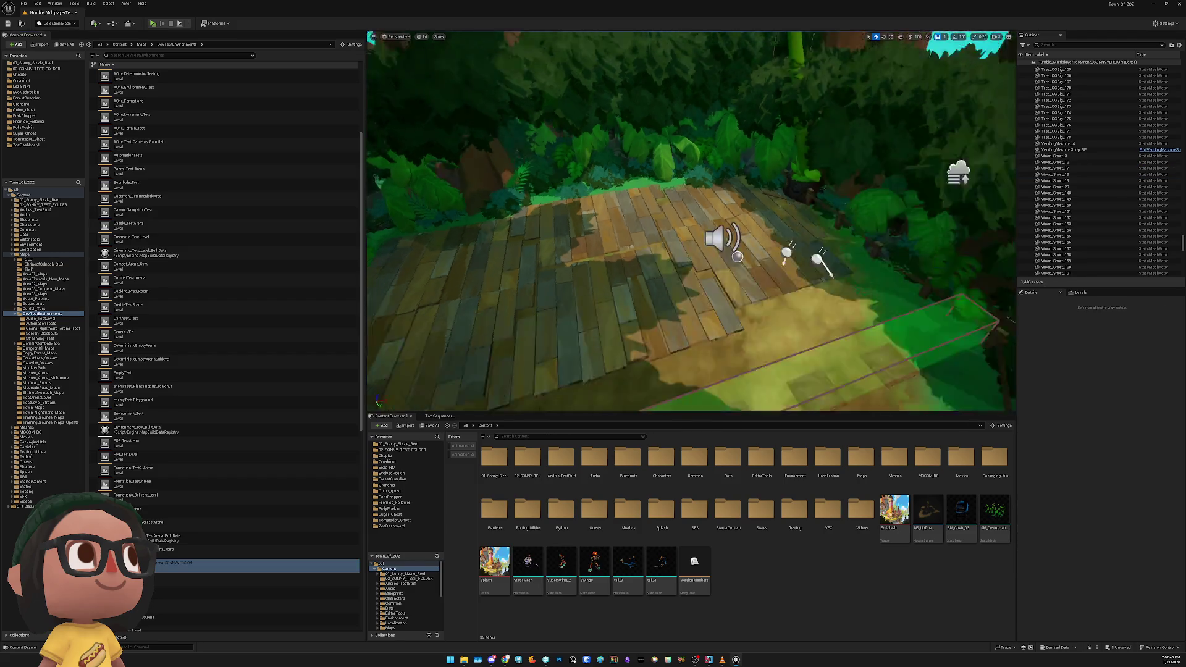
Remove ZeeSpawner_BP and launch a standalone play test of the level
mouse_move(691, 222)
mouse_down()
mouse_move(766, 221)
mouse_move(766, 173)
mouse_move(766, 210)
mouse_up()
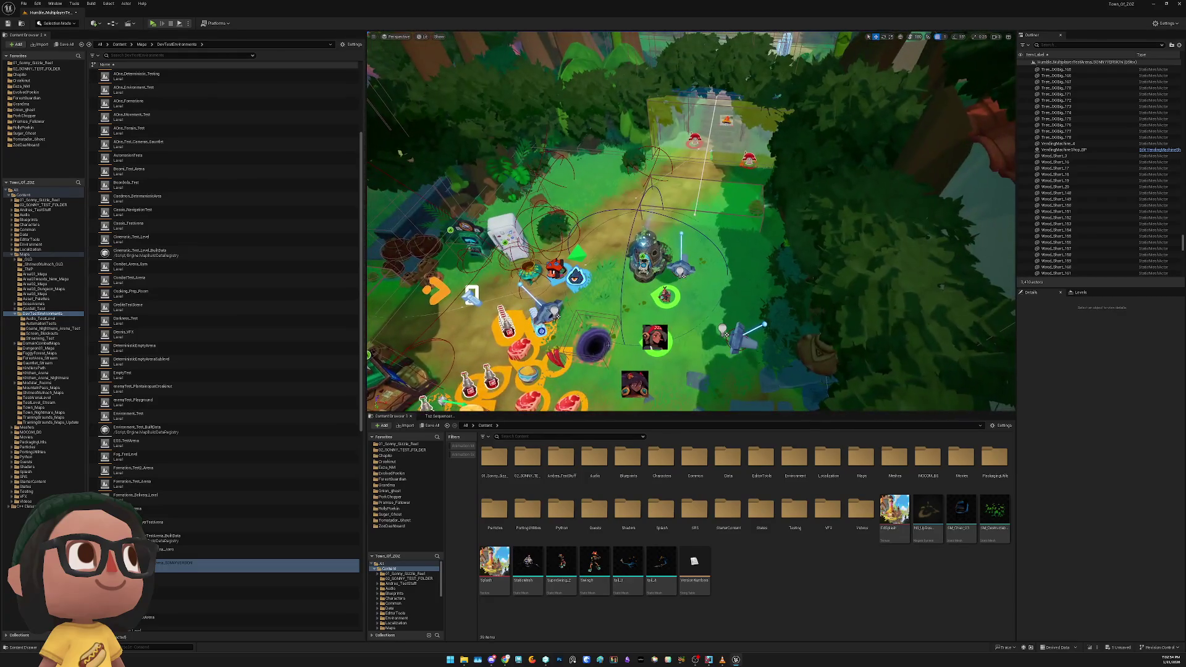
click(575, 277)
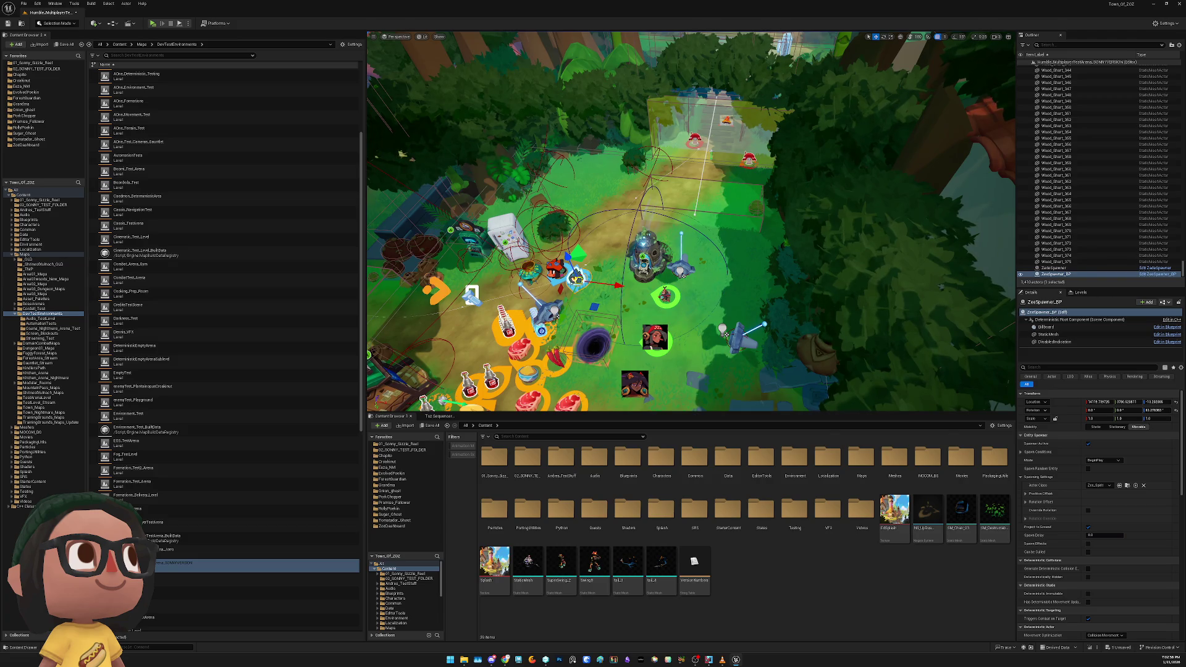
key(Escape)
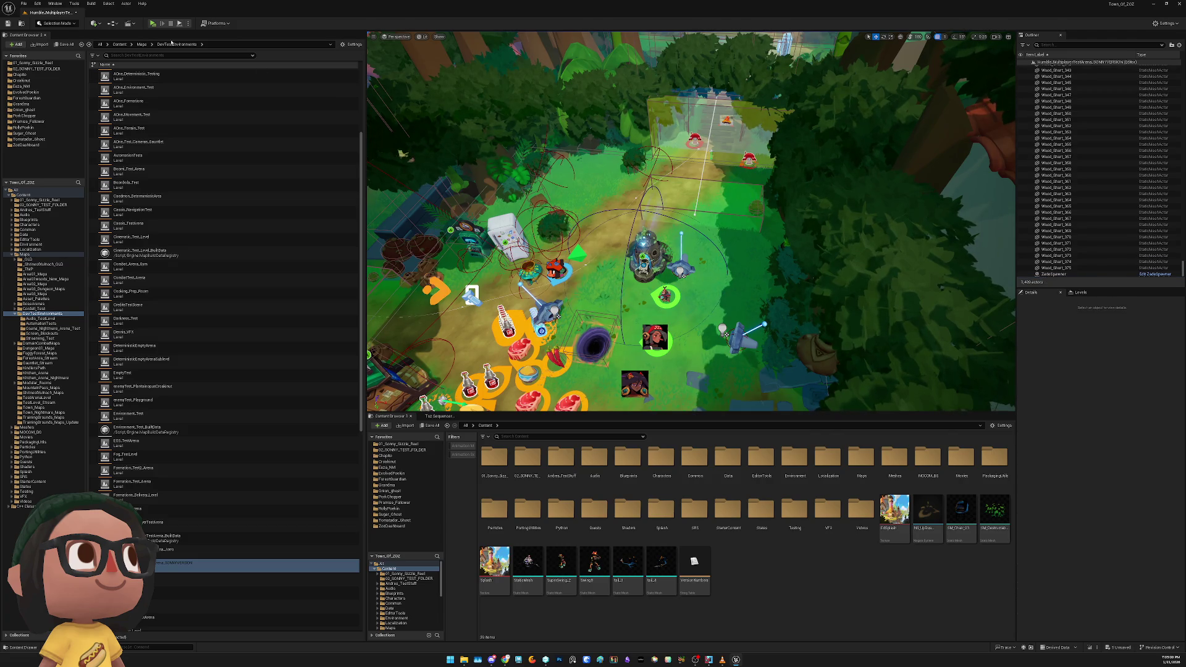
click(153, 24)
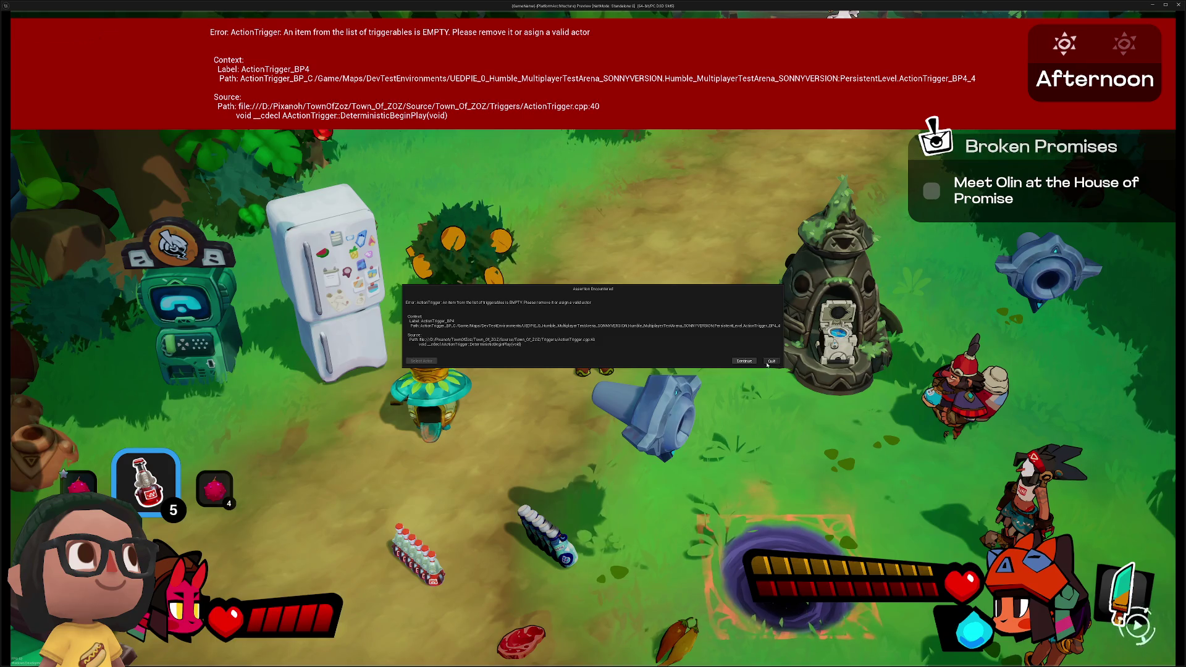
Close the preview, undo the ZeeSpawner_BP deletion, rerun the play test and quit at the assertion
key(Escape)
key(ctrl+z)
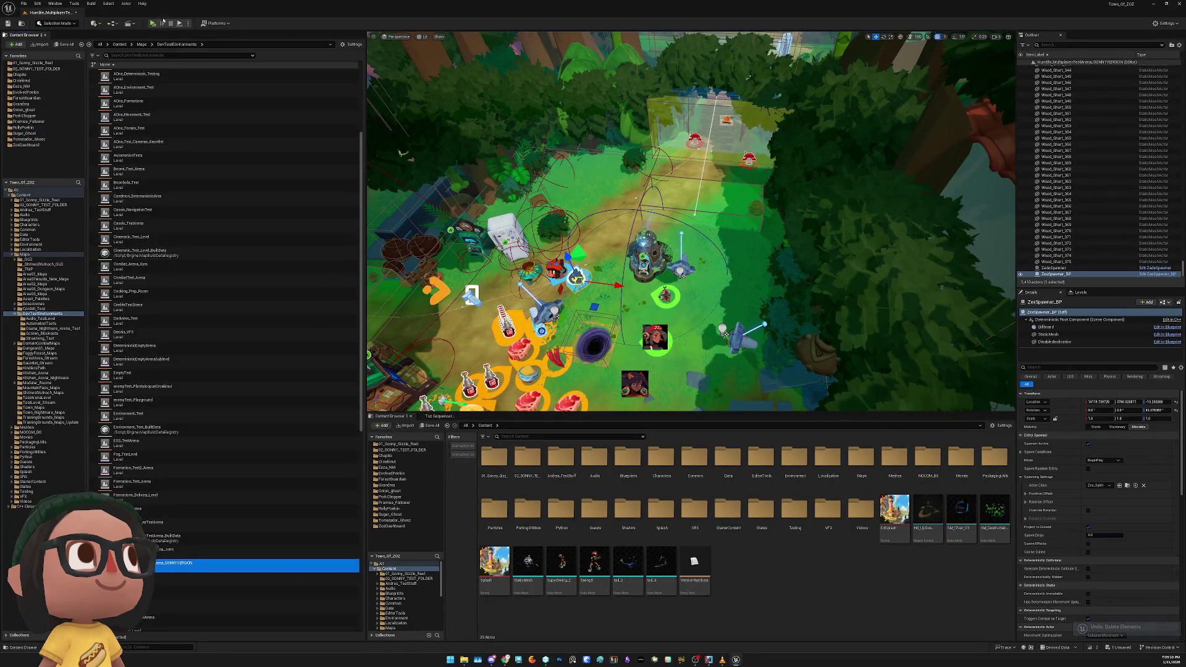
key(alt+p)
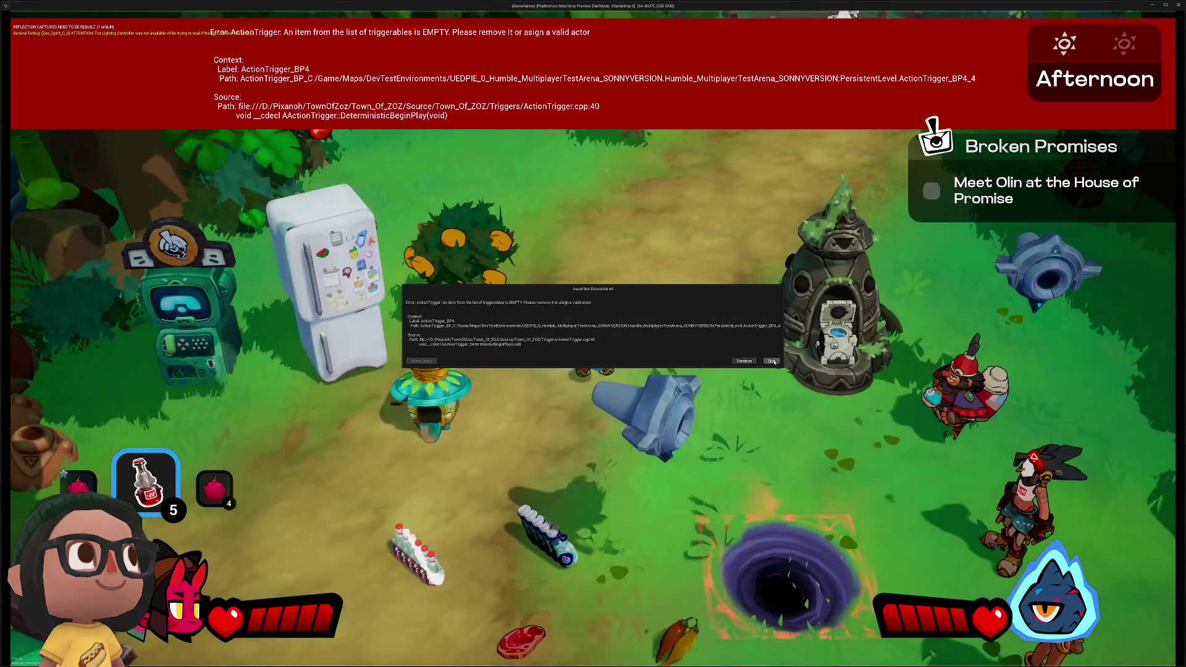
click(771, 361)
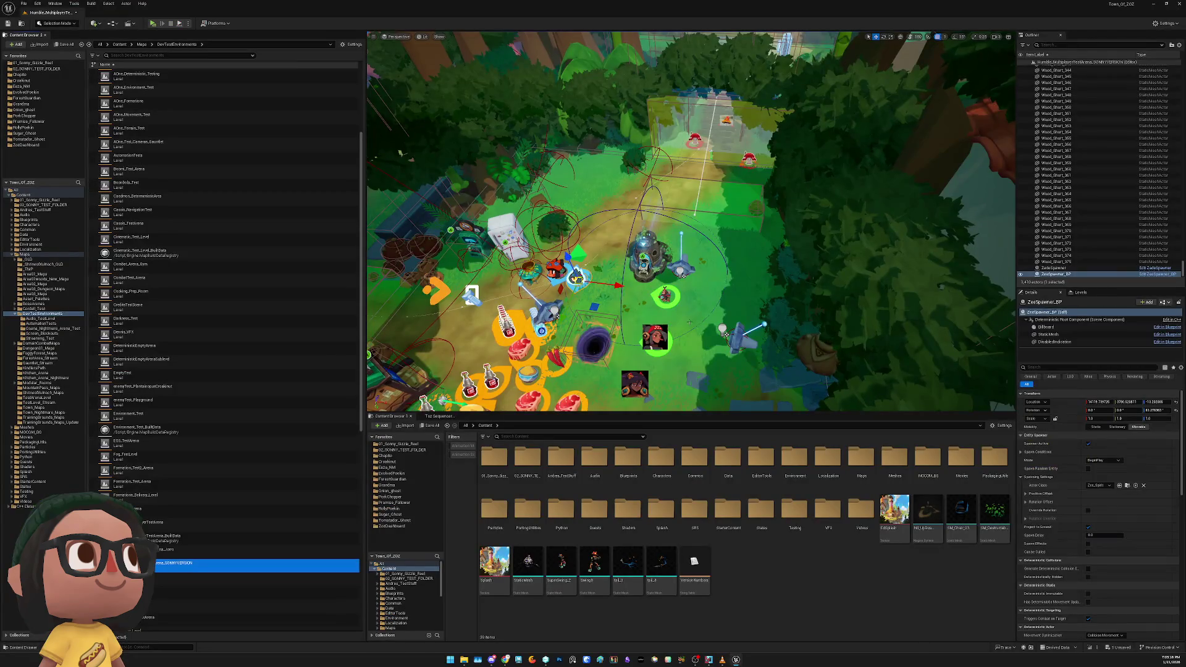
After the open level refuses deletion, load Giu_enemyArena without saving changes
key(Delete)
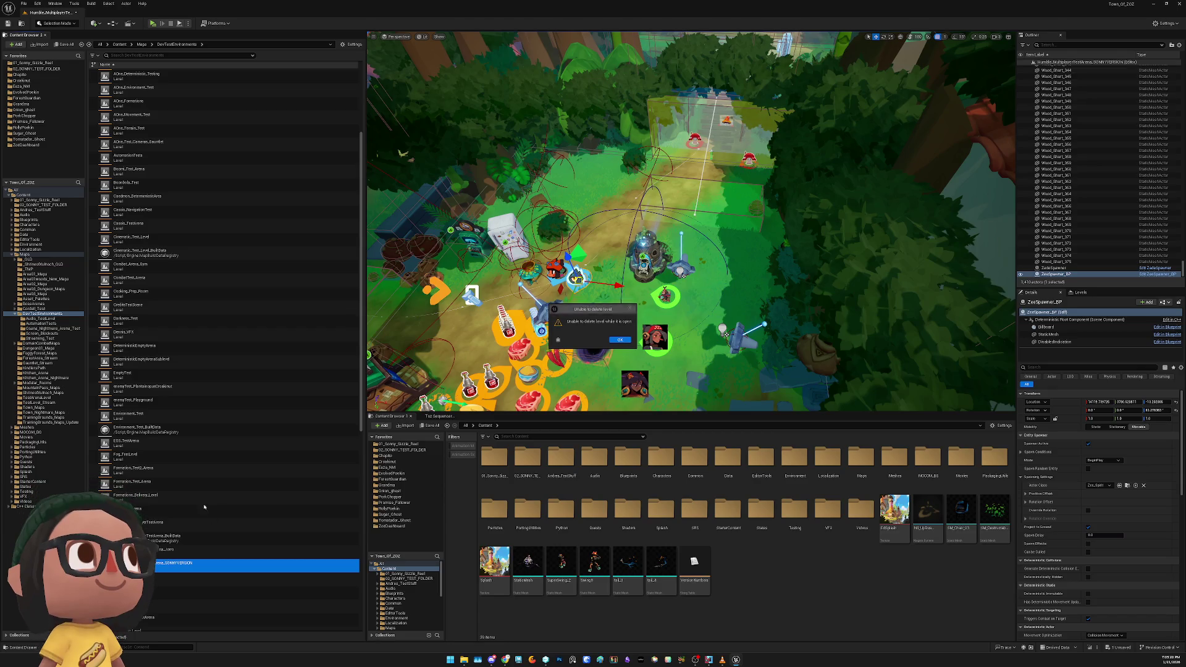
key(Return)
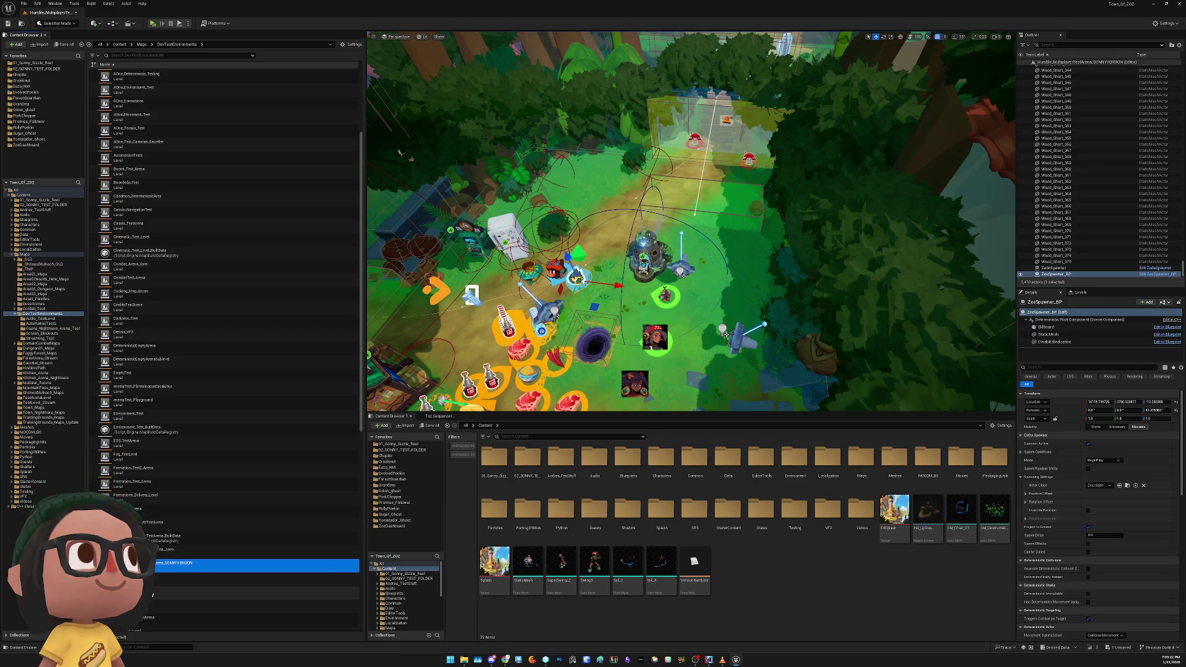
double_click(155, 513)
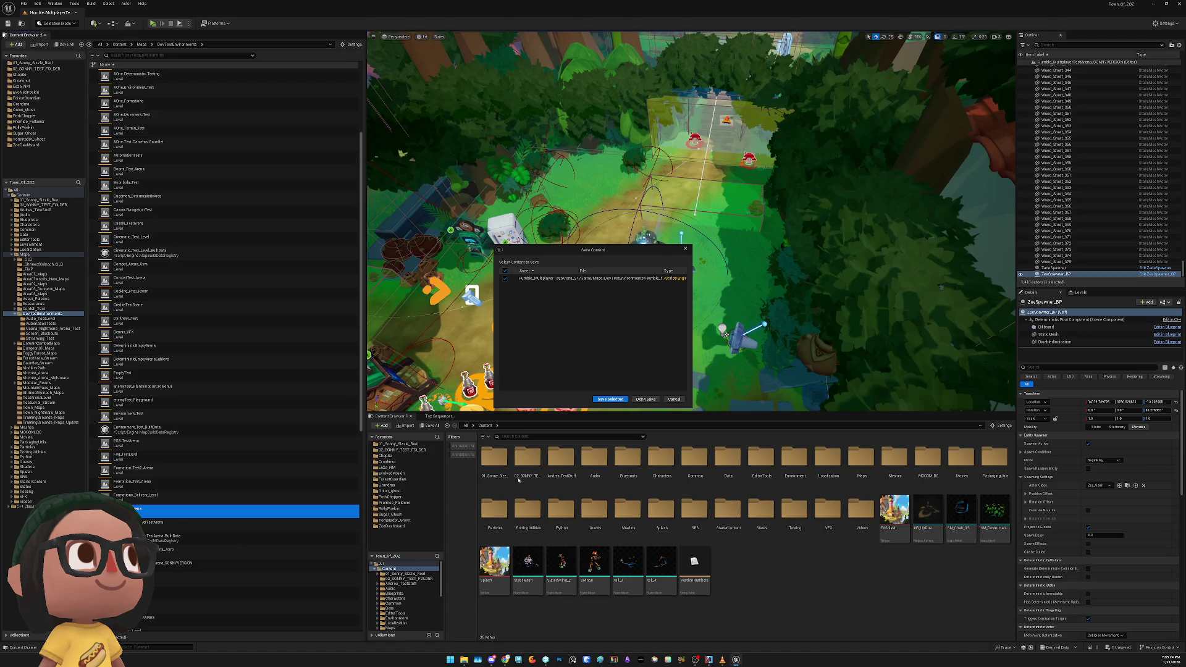
click(645, 399)
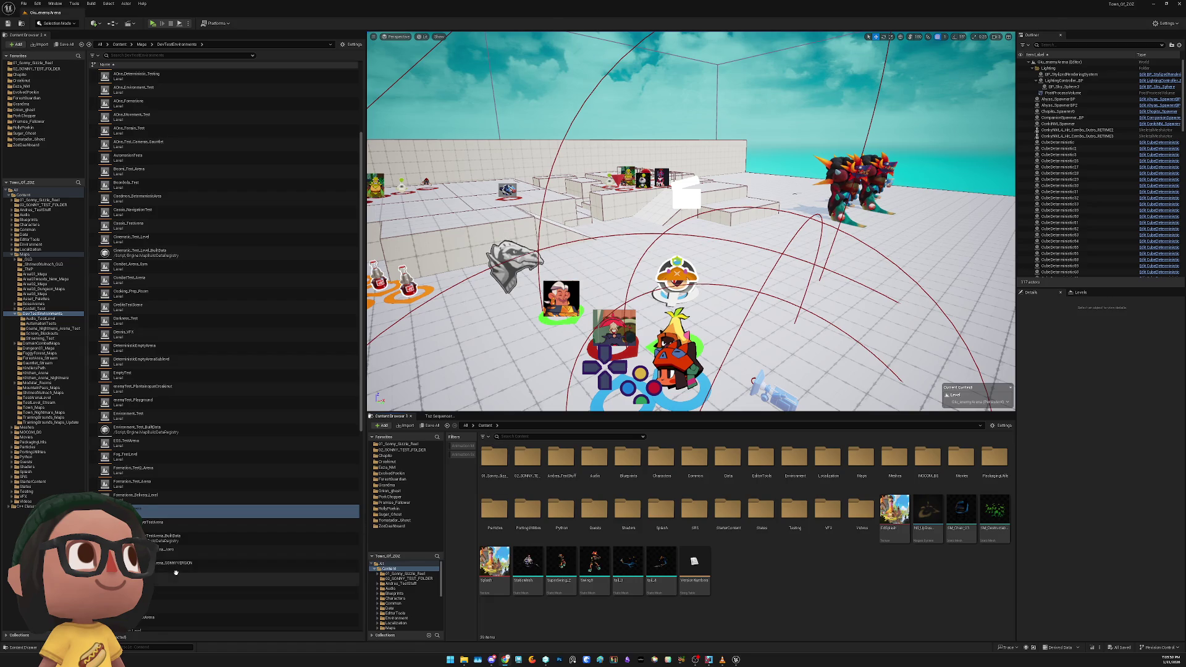
Force-delete the Humble_MultiplayerTestArena_SONNYVERSION level asset from the Content Browser
mouse_move(692, 259)
mouse_down()
mouse_move(679, 247)
mouse_move(680, 284)
mouse_up()
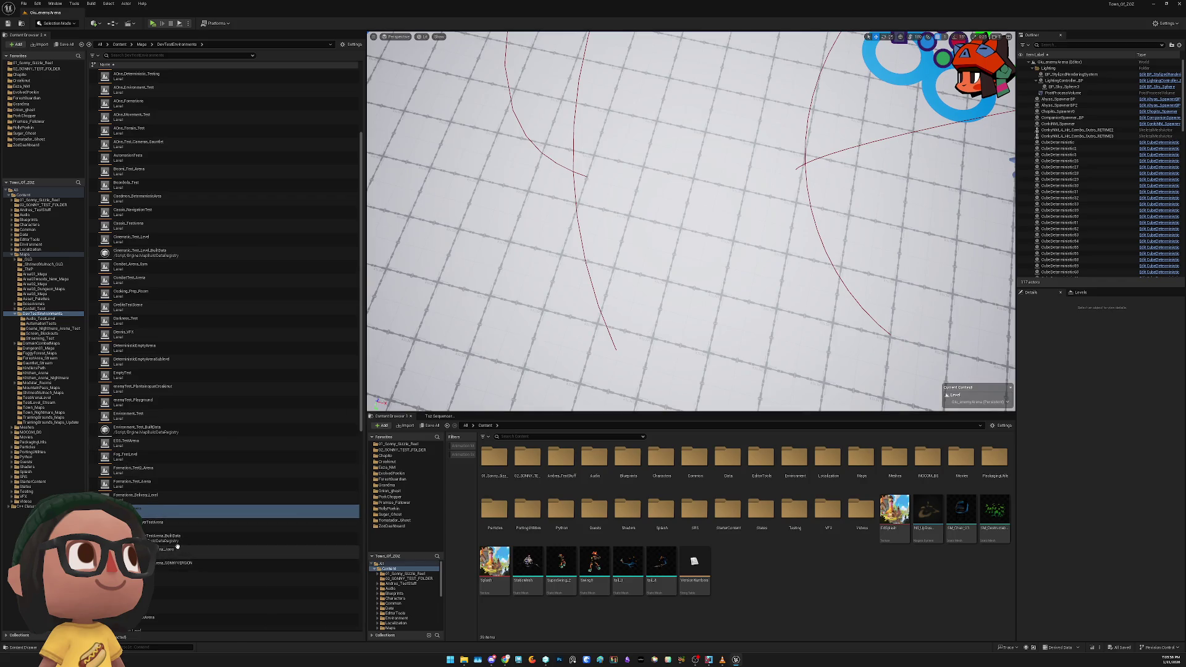
click(182, 566)
key(Delete)
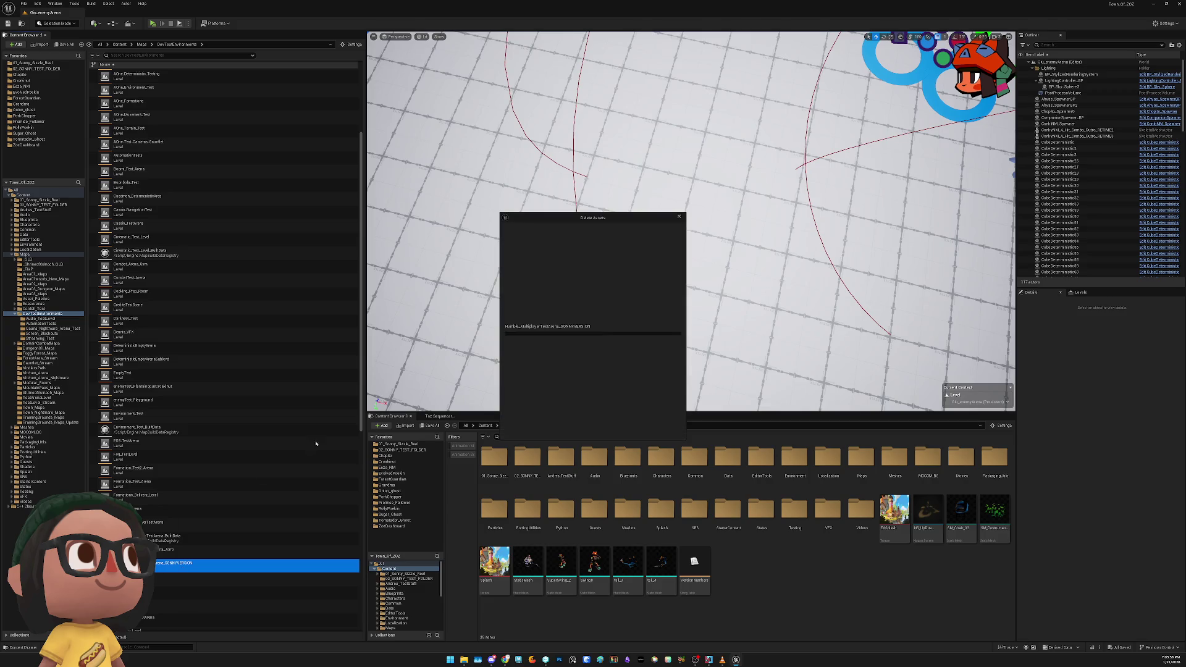
click(559, 430)
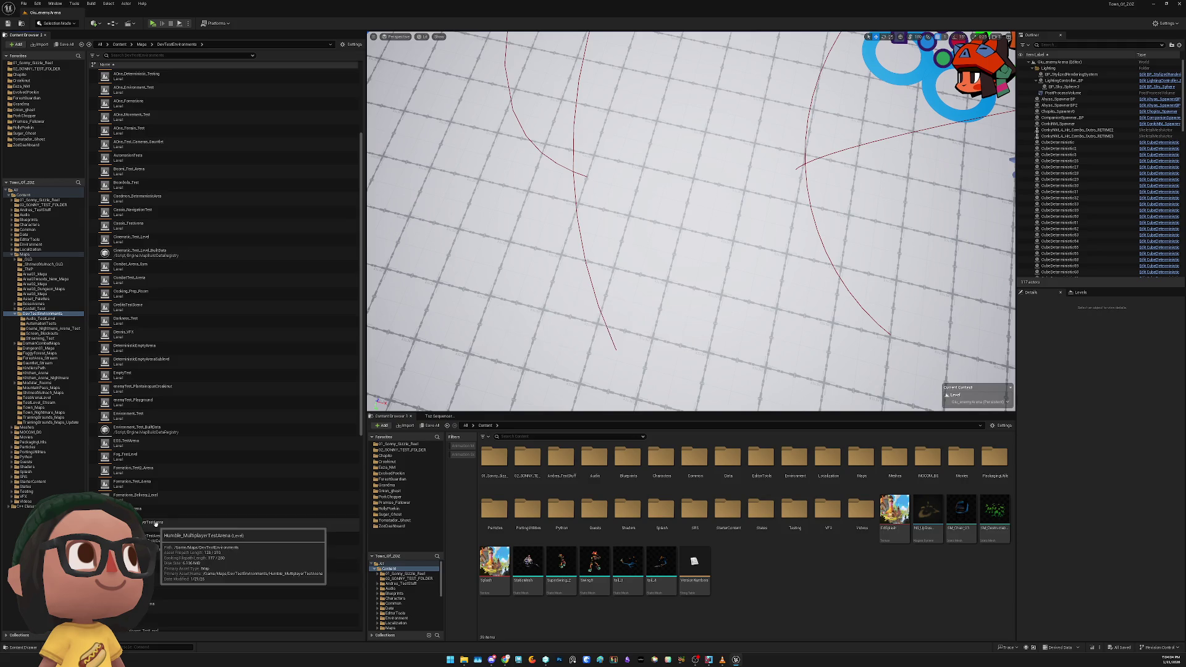
Duplicate the multiplayer test arena level and rename the copy with a _SONNYTEST suffix
right_click(159, 523)
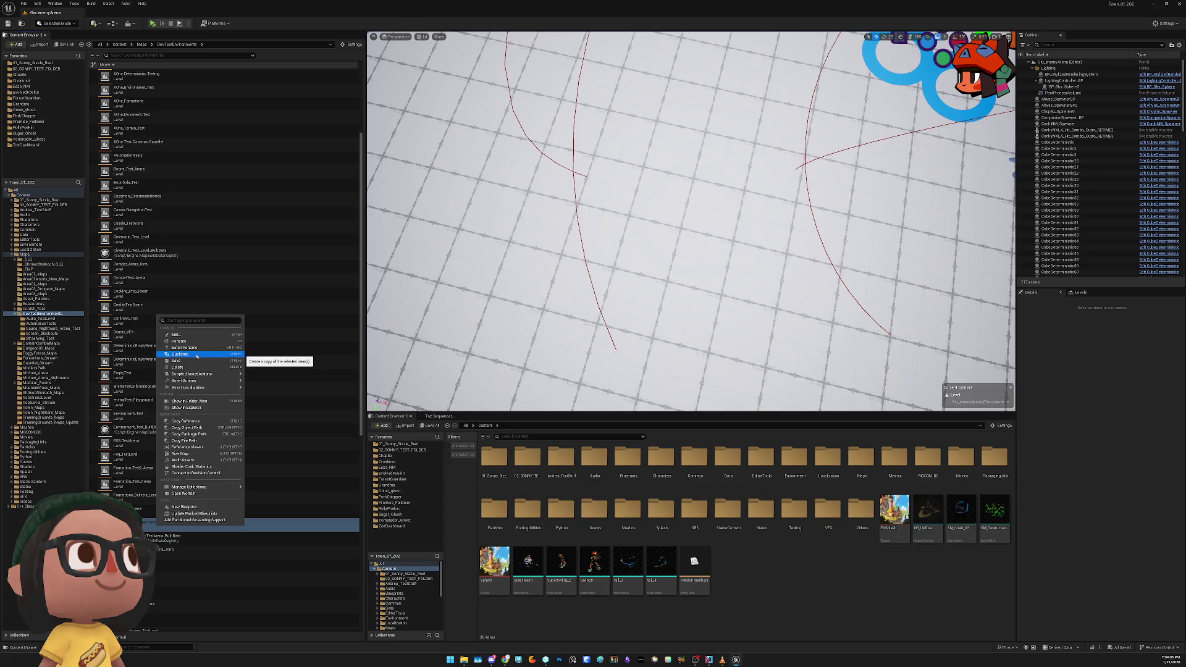
click(179, 340)
key(End)
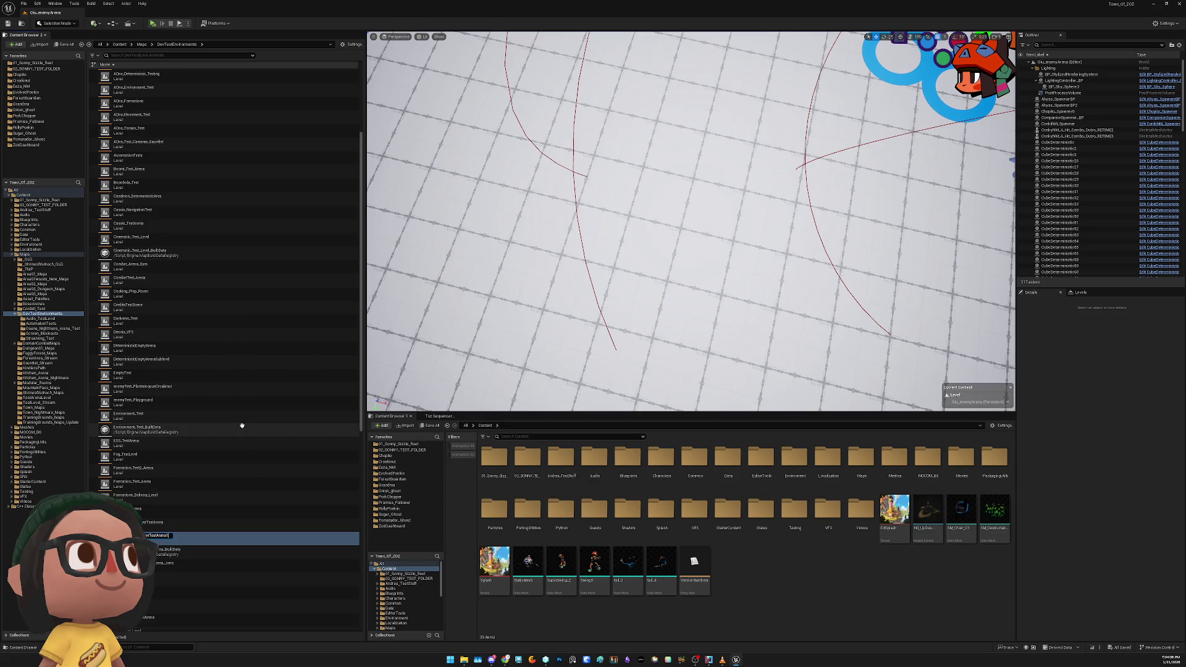
key(BackSpace)
text(_SONNY)
text(TEST)
key(Return)
click(611, 398)
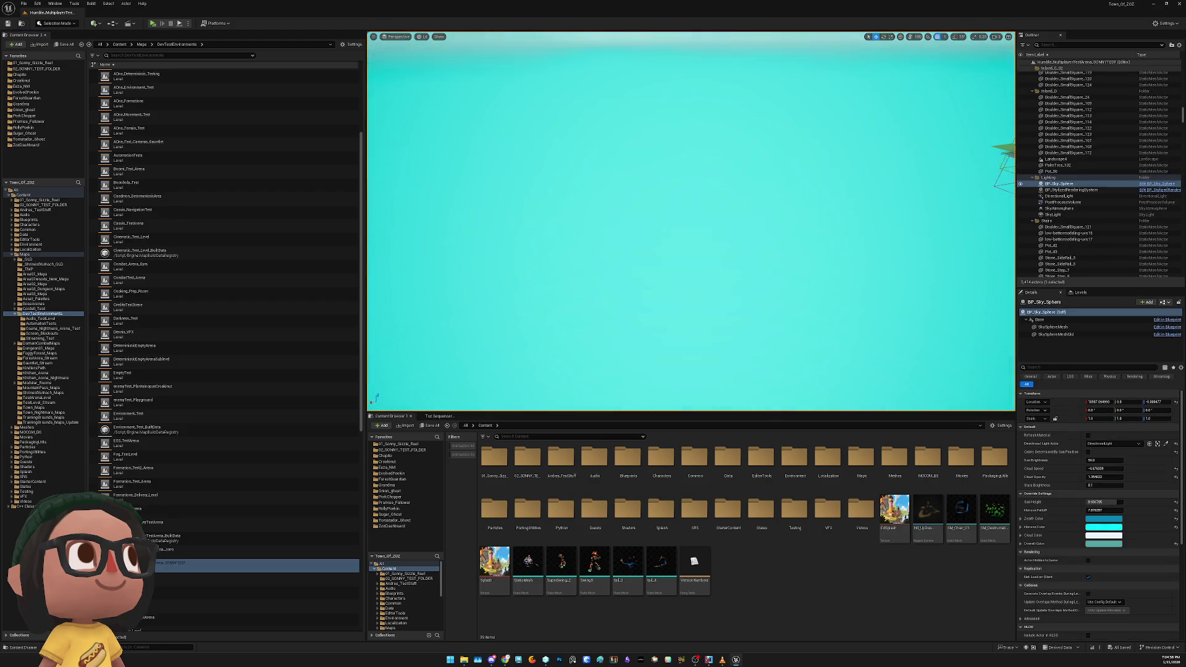
Zoom the viewport in on the wooden platform holding the red mushroom spawners
scroll(916, 250, up, 10)
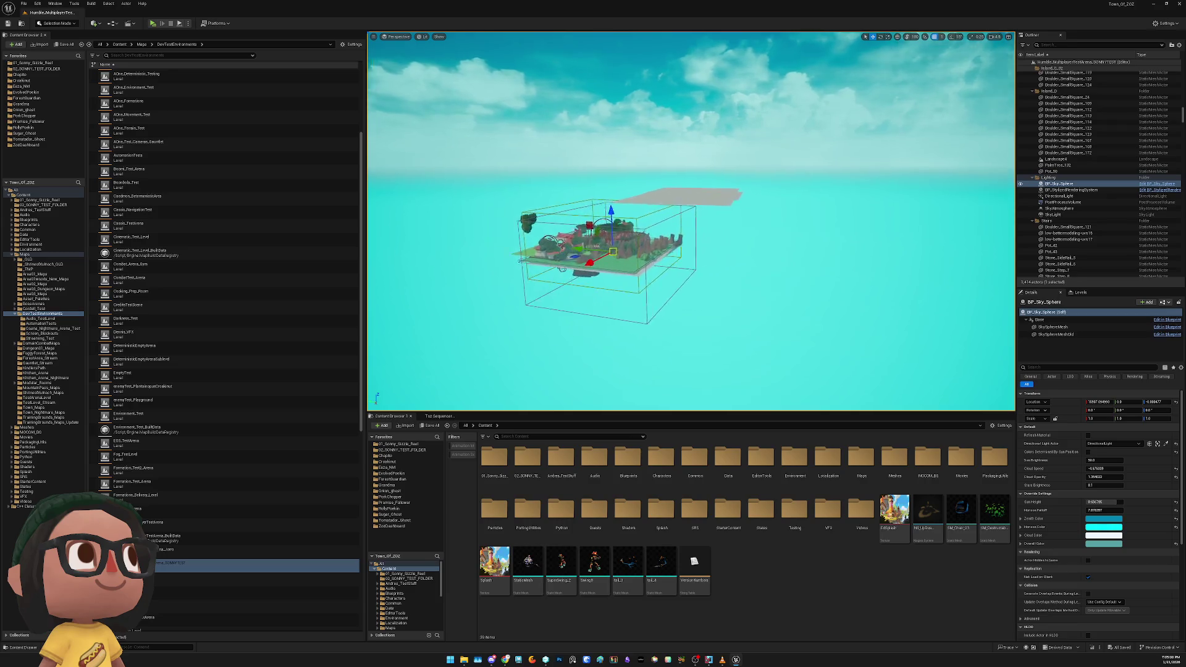
scroll(917, 250, up, 10)
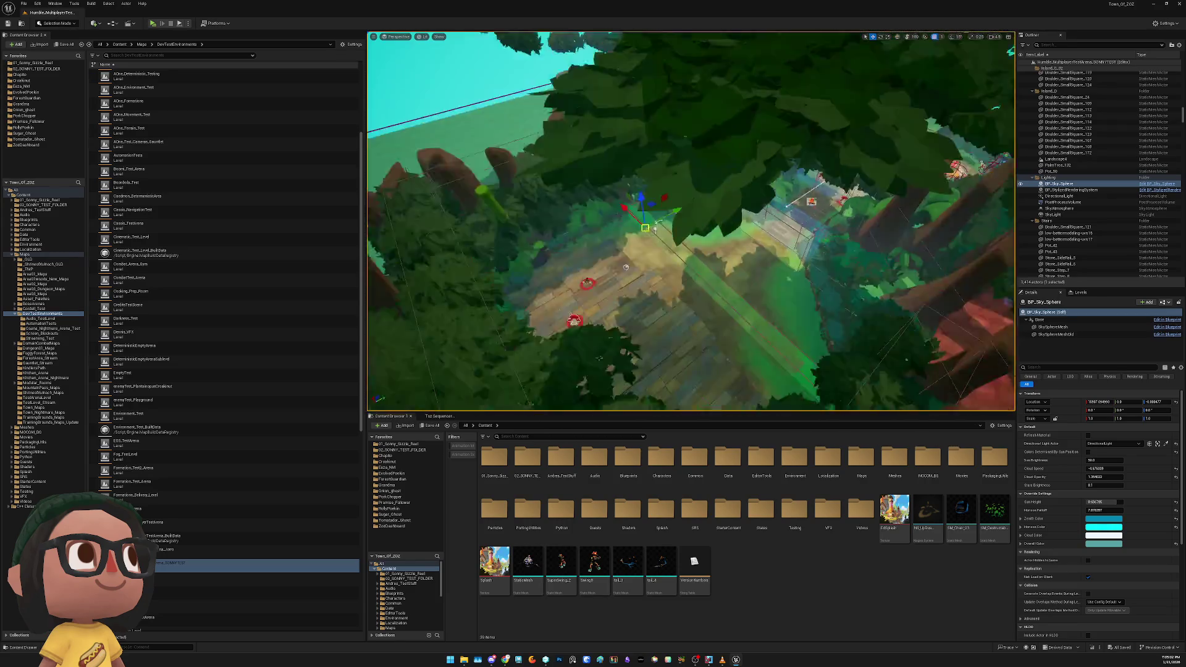
scroll(691, 221, up, 10)
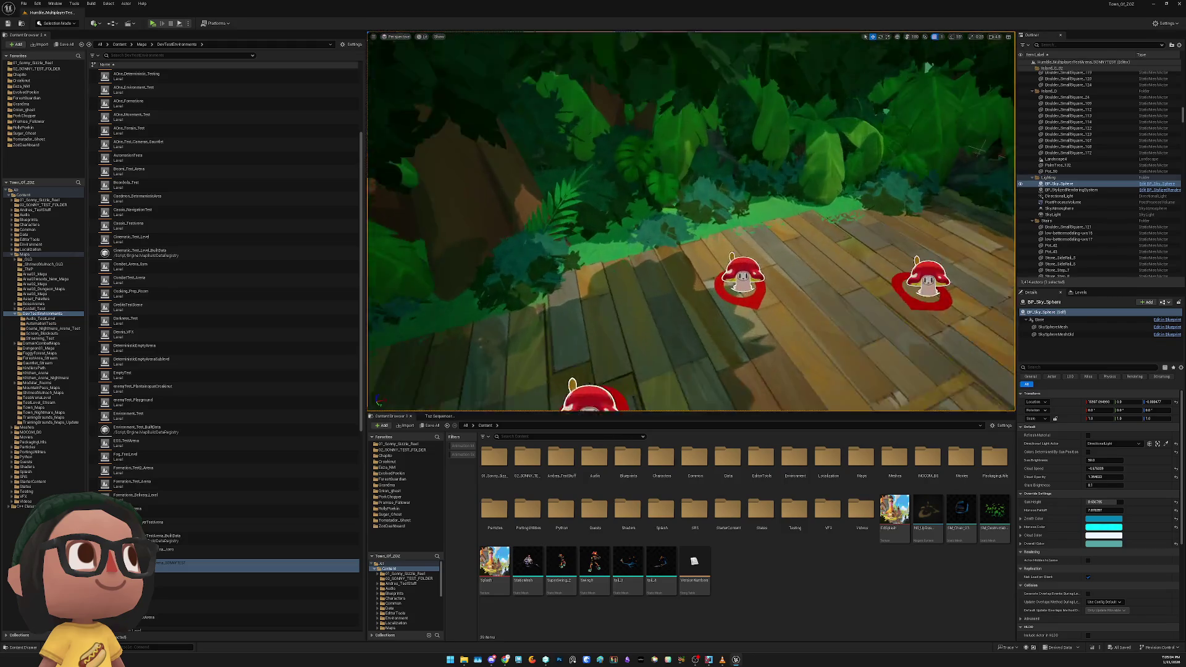
scroll(690, 221, down, 10)
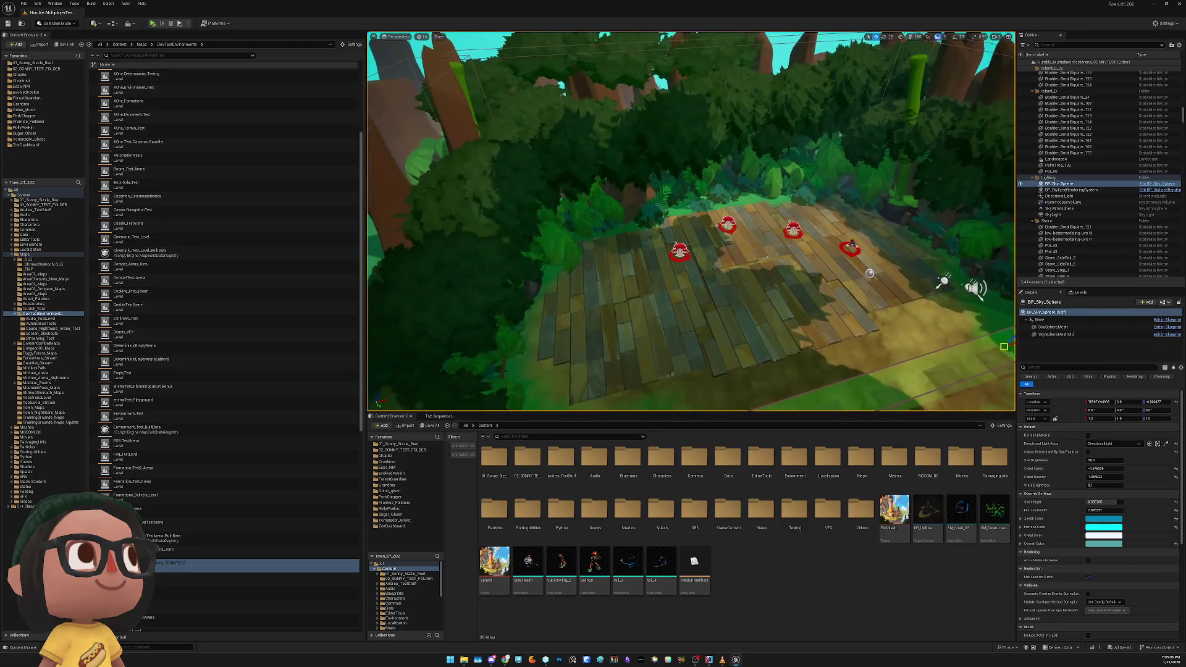
Delete the three mushroom enemy spawners and the vermin spawner, confirming the referenced-actor prompt
click(609, 276)
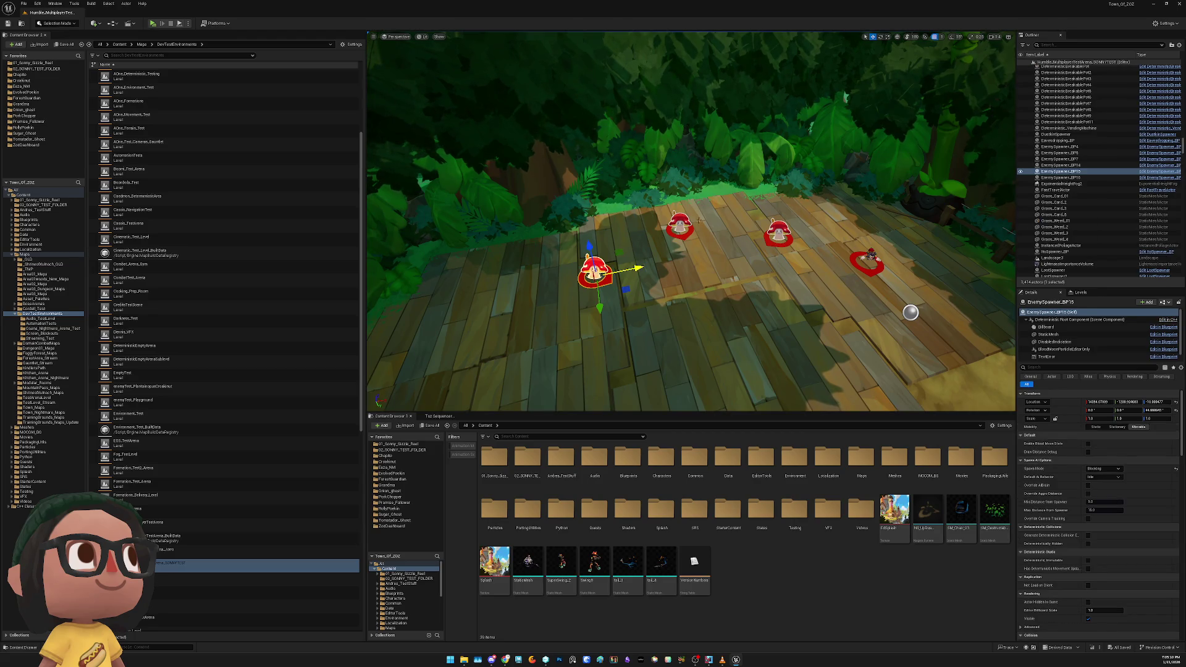
ctrl+click(679, 226)
ctrl+click(779, 233)
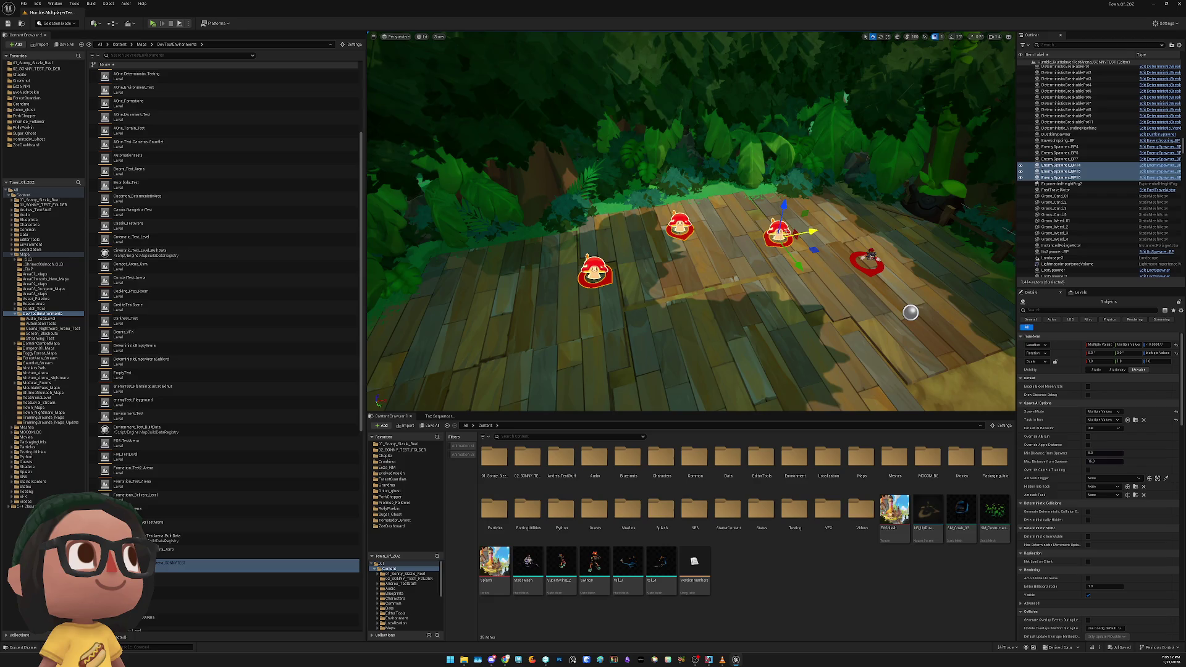
ctrl+click(871, 255)
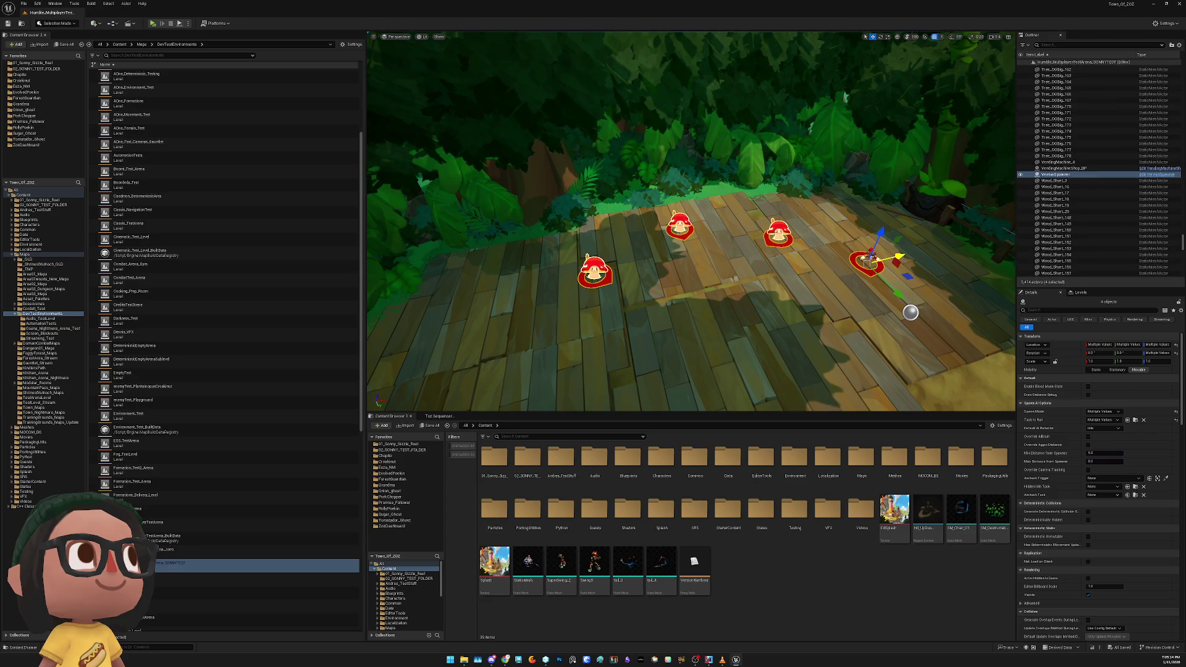
key(Delete)
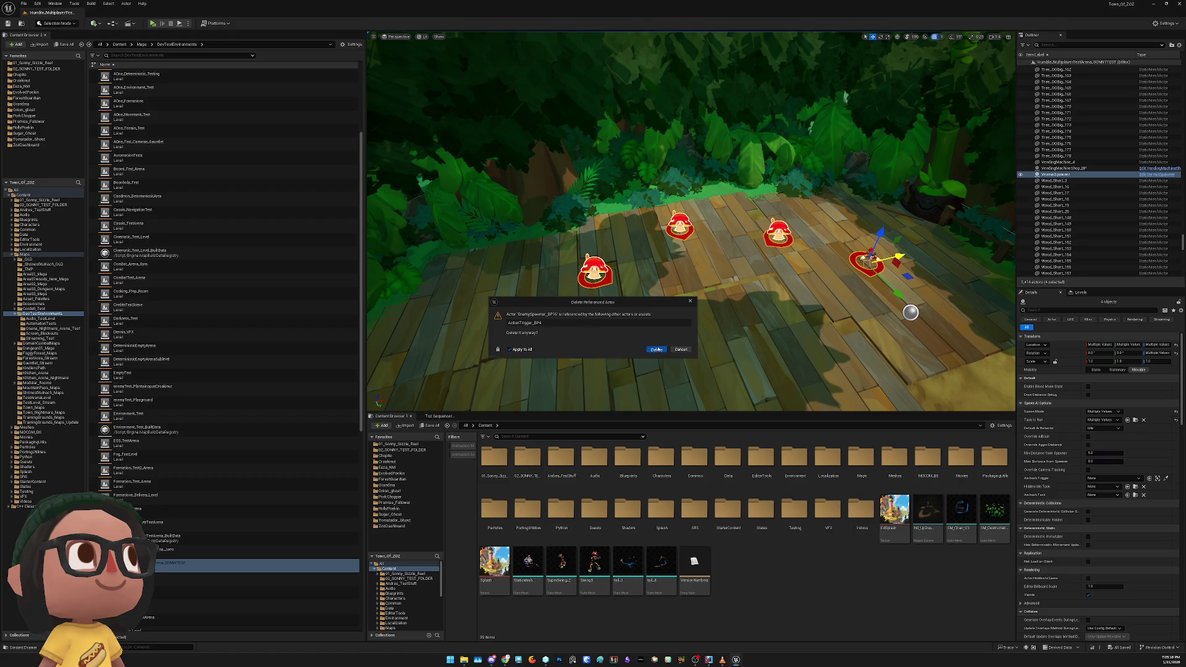
click(658, 350)
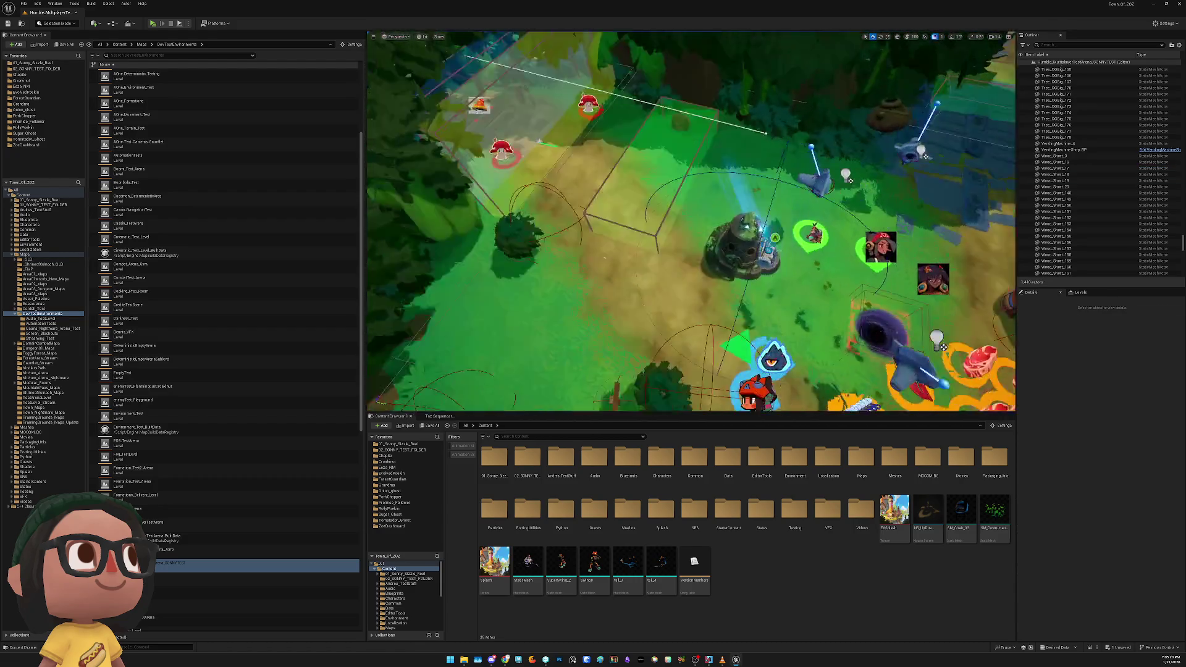
click(177, 24)
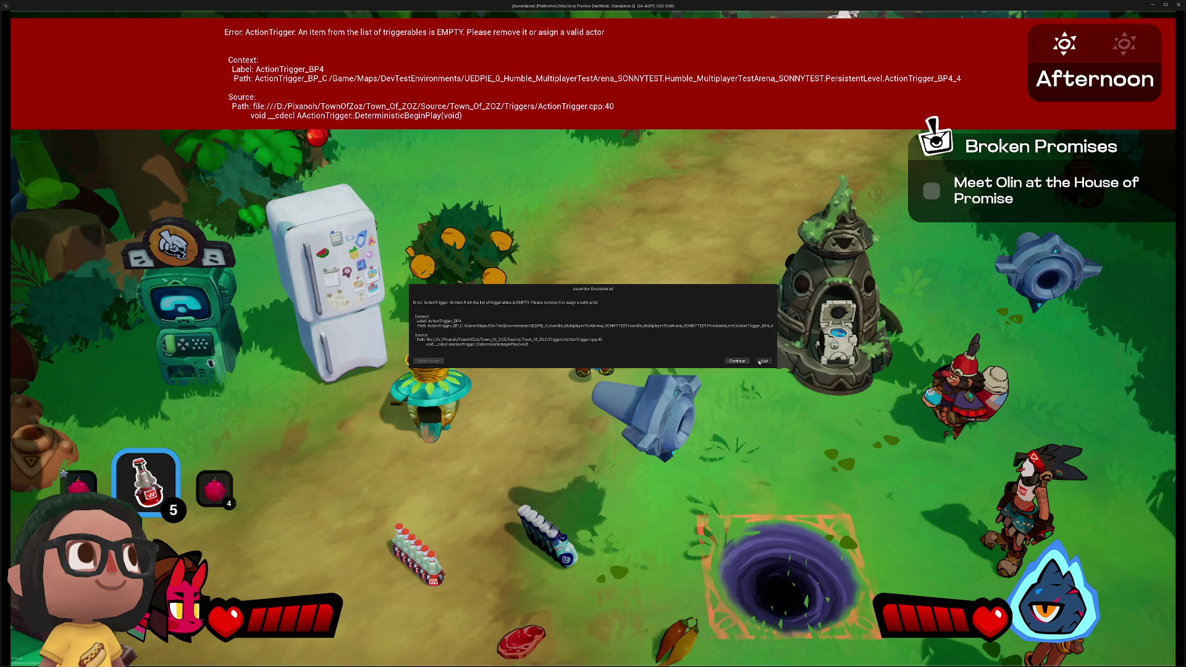
click(763, 361)
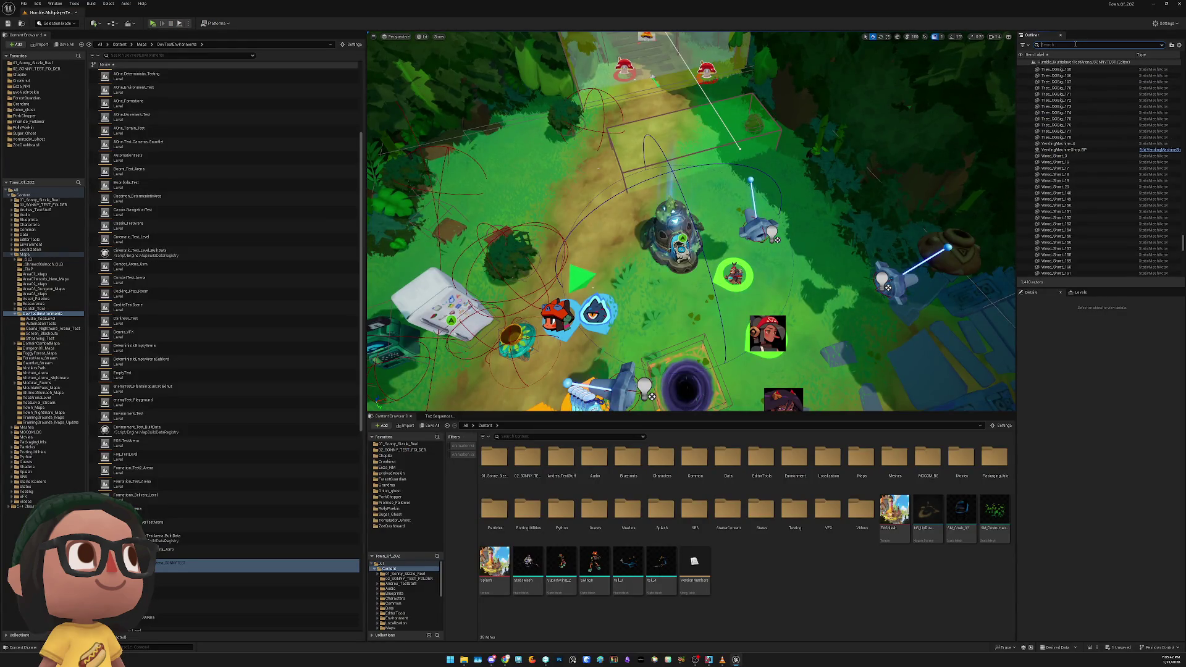
Filter the Outliner by 'trigger' and delete ActionTrigger_BP4 from the level
text(trigger)
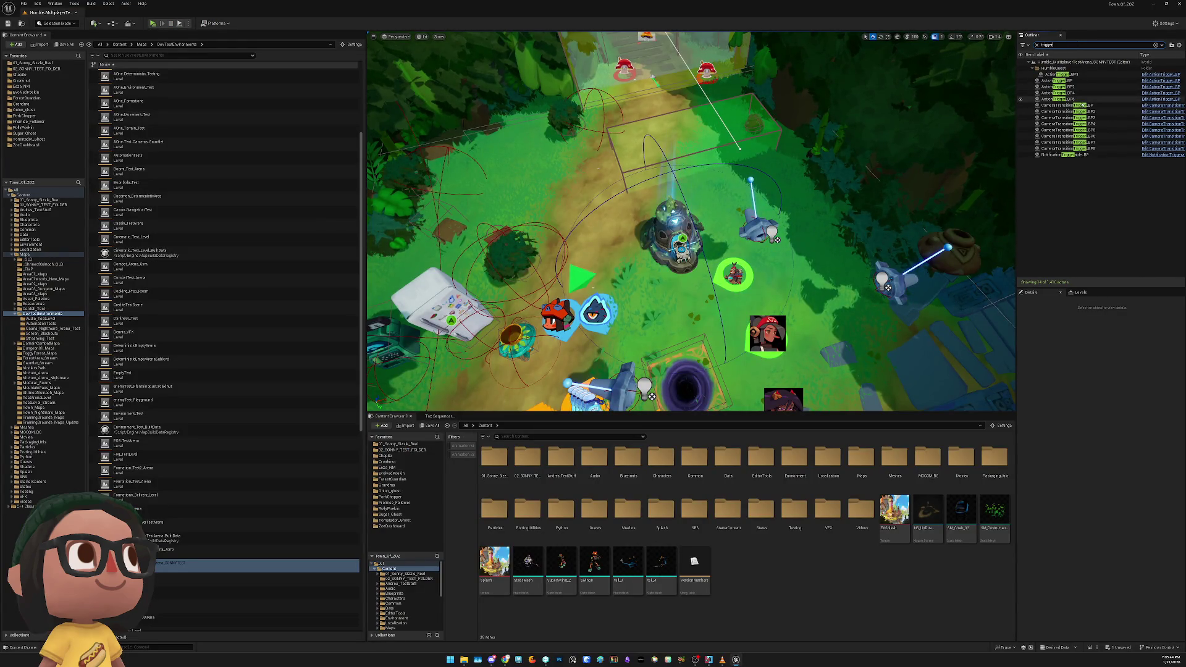
click(1059, 93)
key(f)
scroll(758, 159, down, 3)
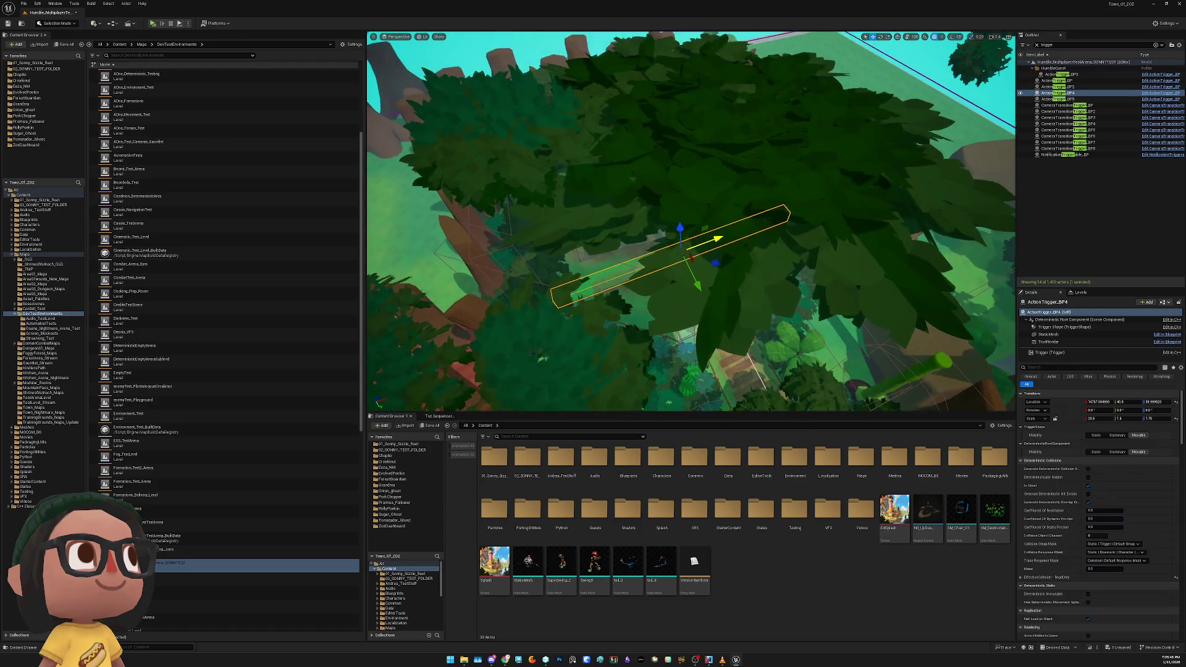
key(Delete)
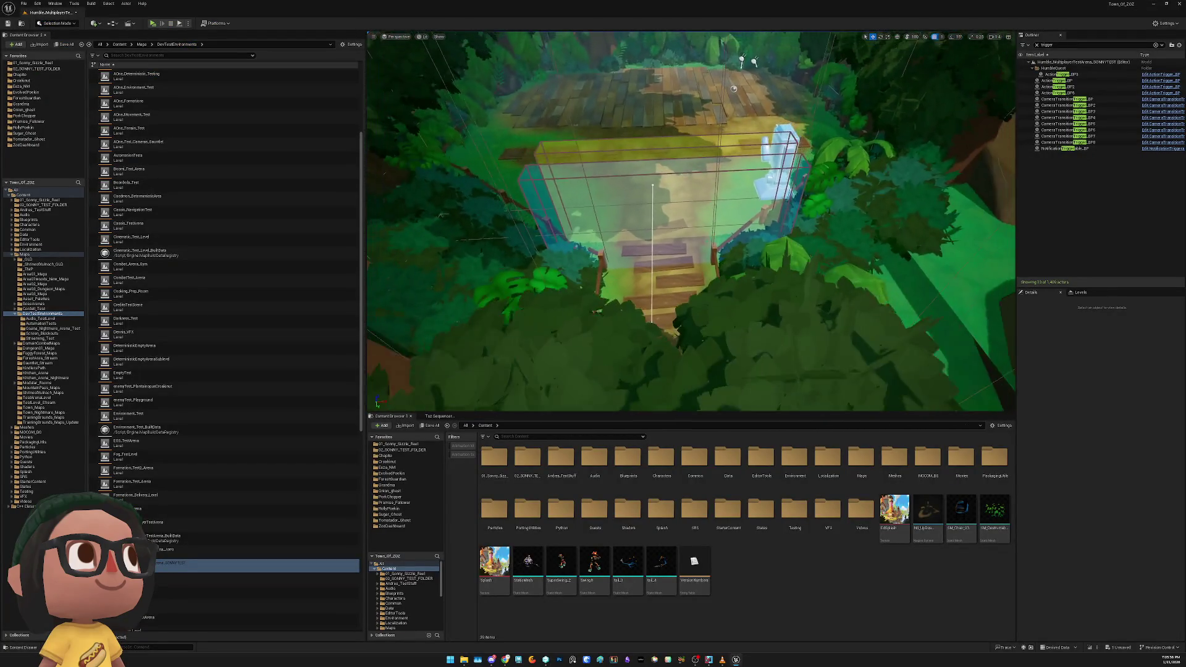
Select and frame the CameraTransitionTrigger_BP4 box over the jungle path
click(683, 191)
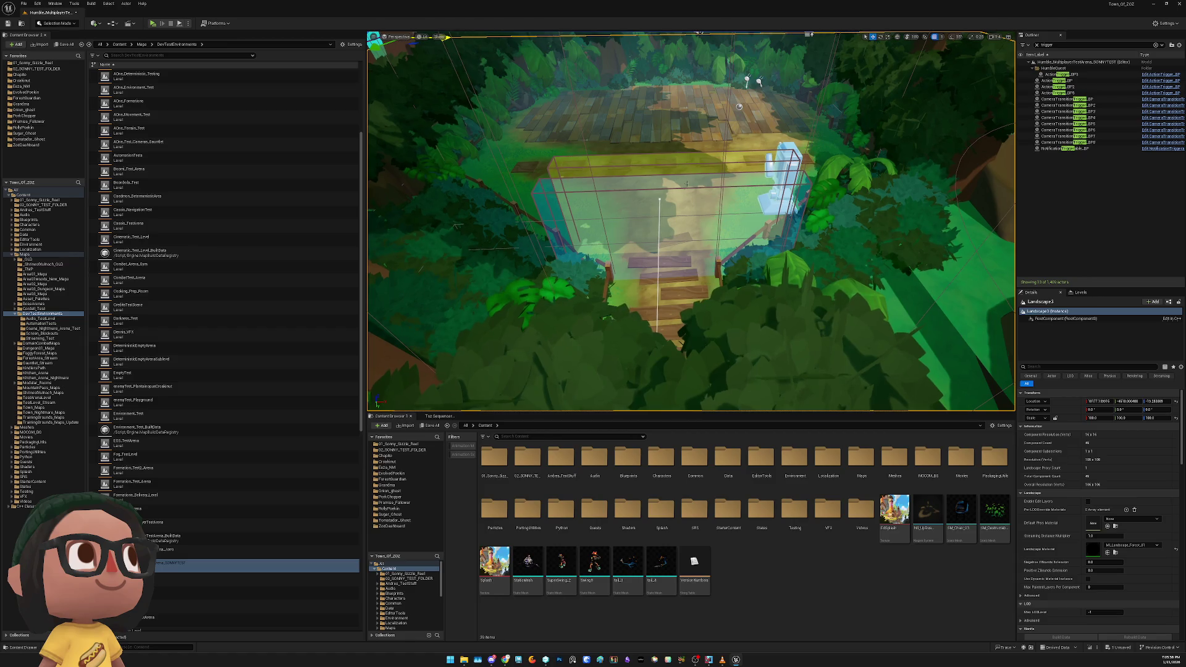
click(682, 192)
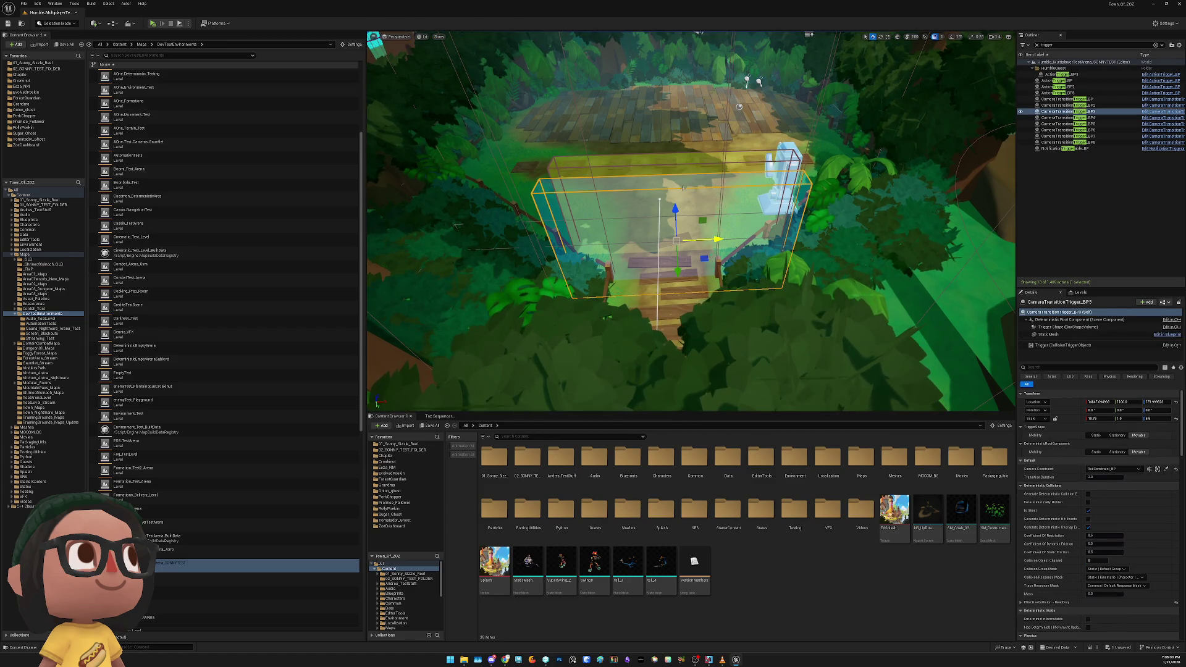
key(f)
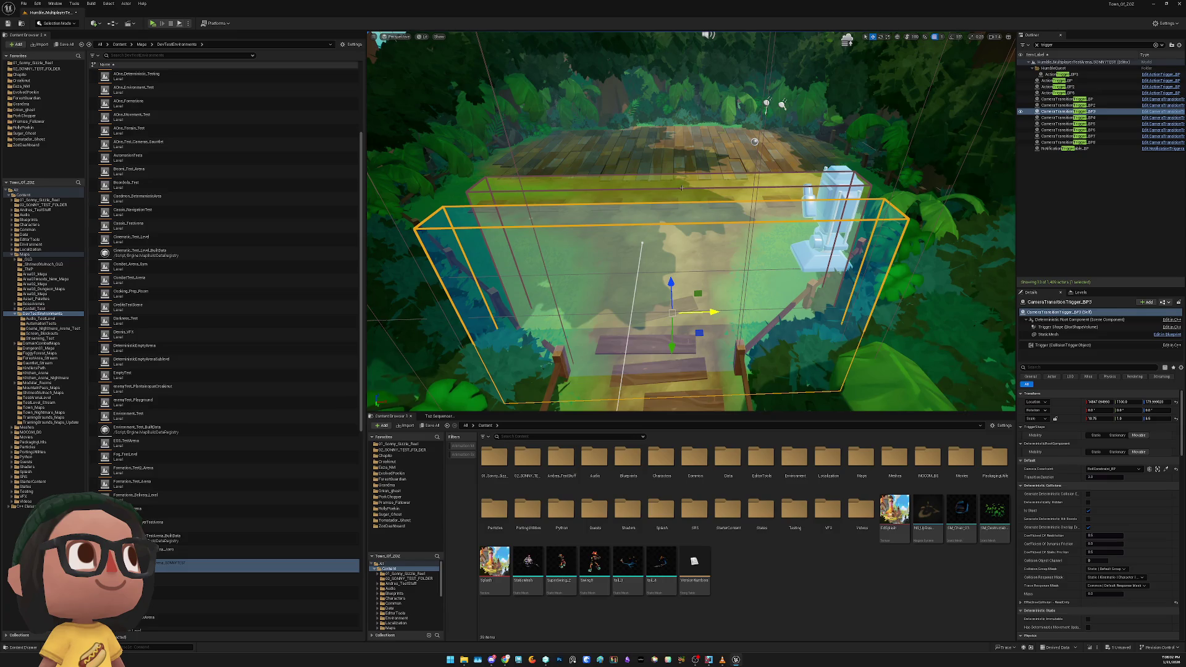
click(682, 188)
click(681, 187)
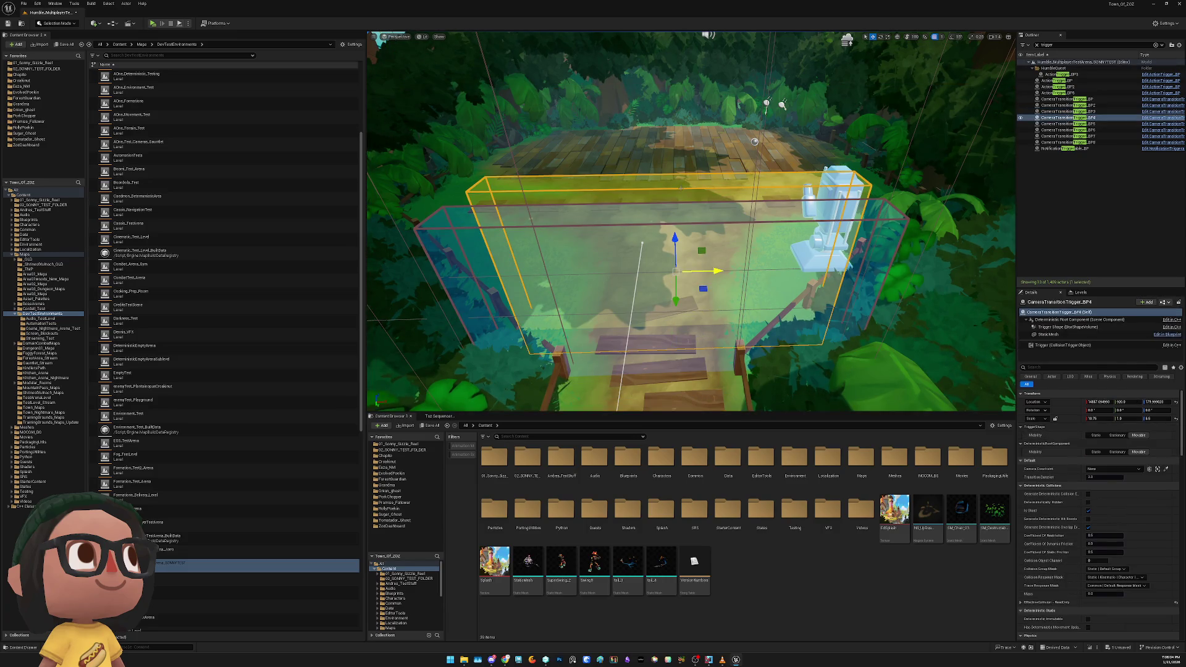
drag(680, 188, 667, 296)
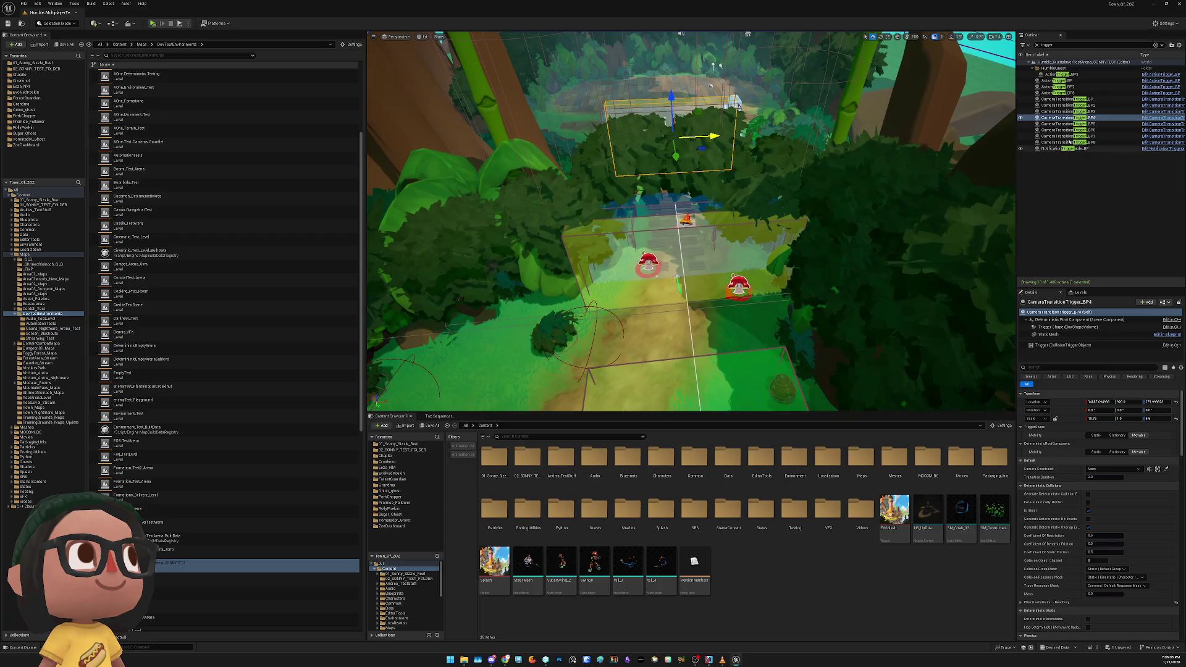
Frame and delete ActionTrigger_BP2, then clear the selection
click(1072, 87)
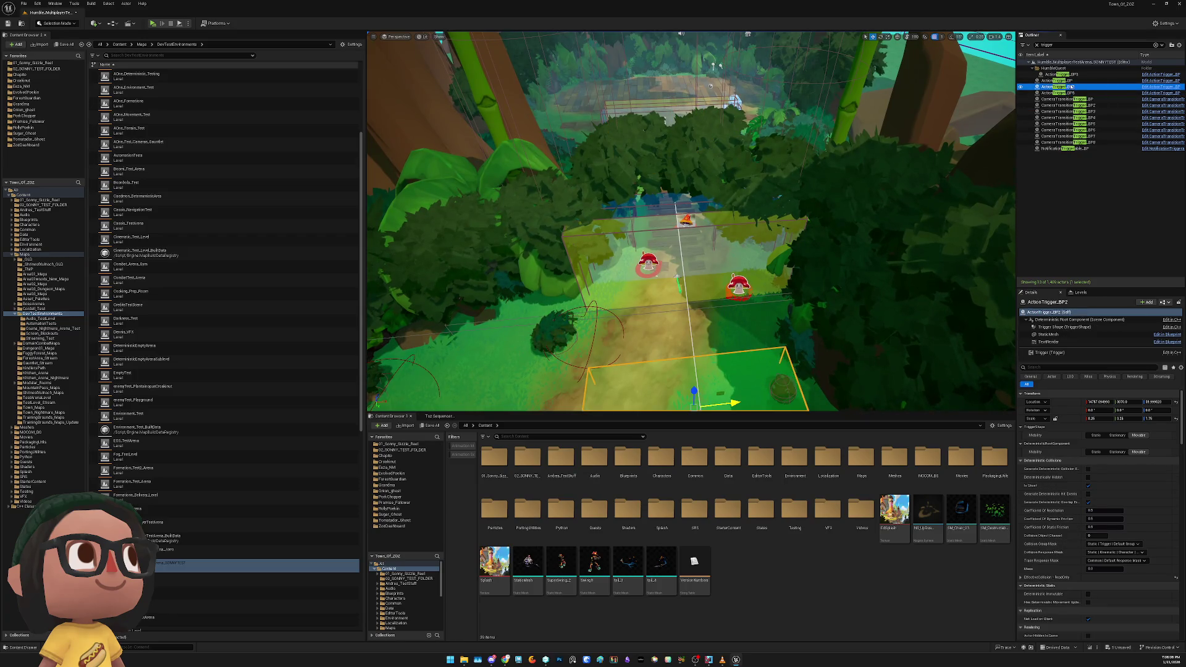
key(f)
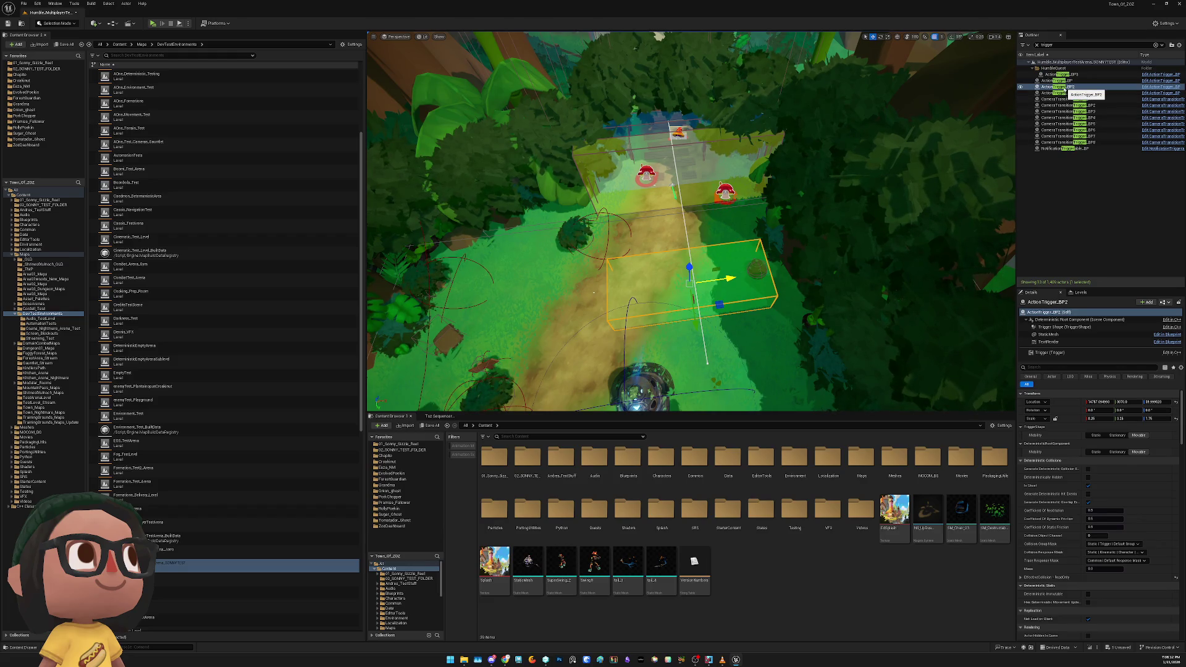
key(Delete)
click(1057, 80)
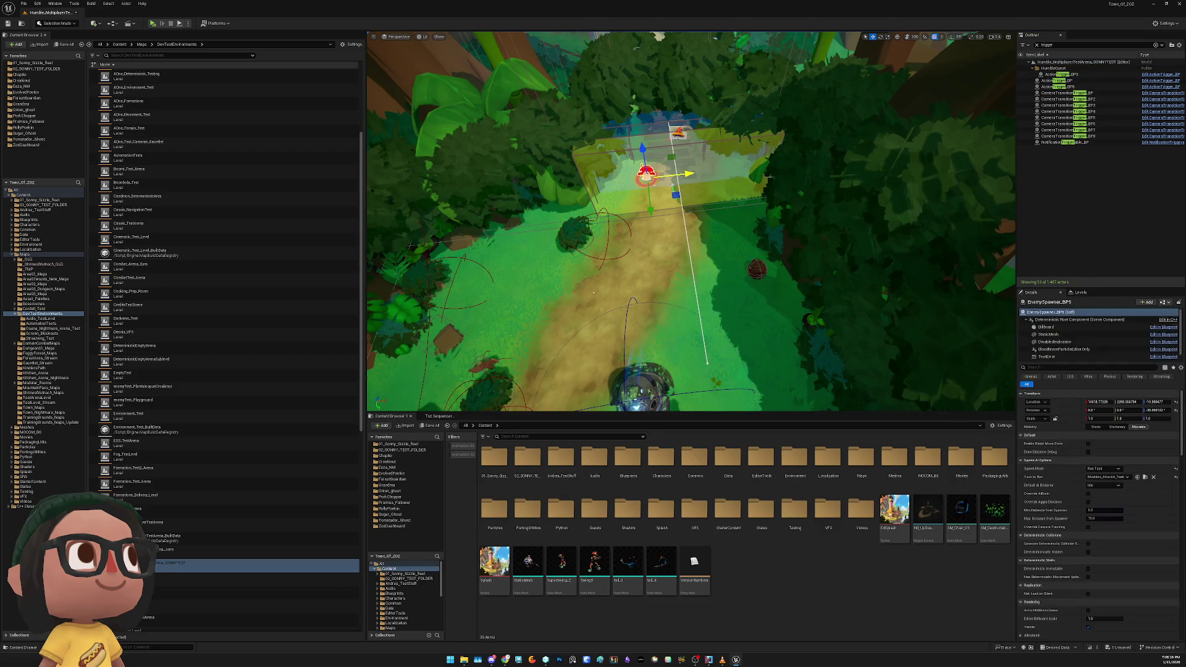
key(Escape)
Run the character up the jungle path and wooden steps onto the platform in the game preview
key(s)
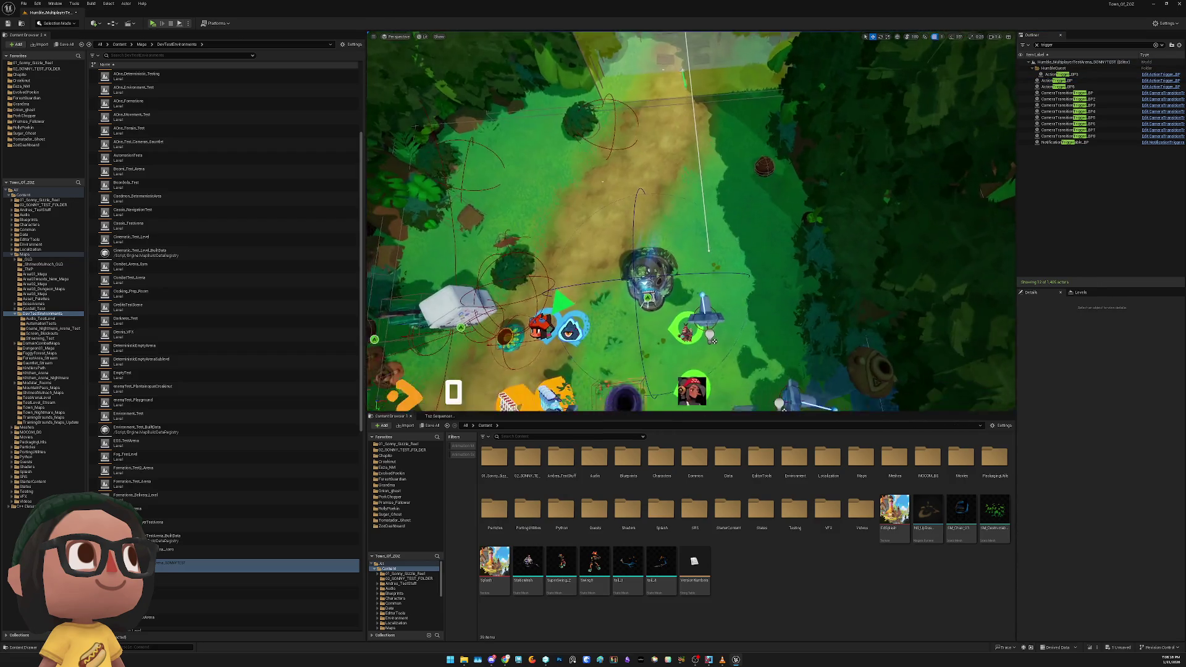
key(w)
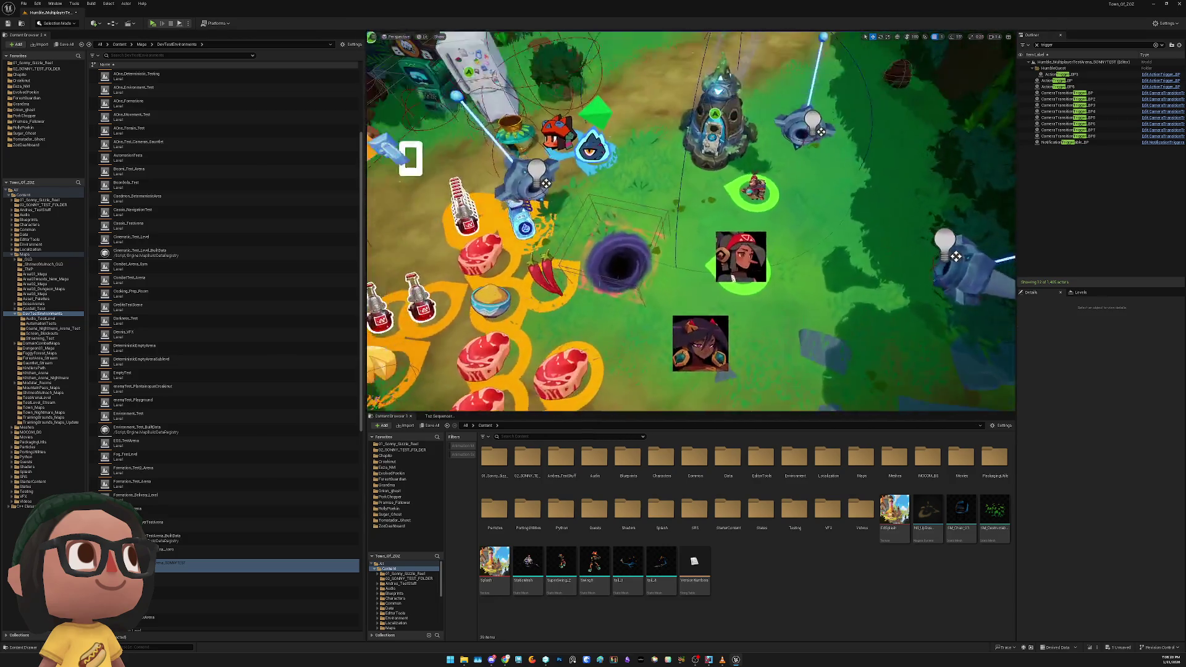
key(d)
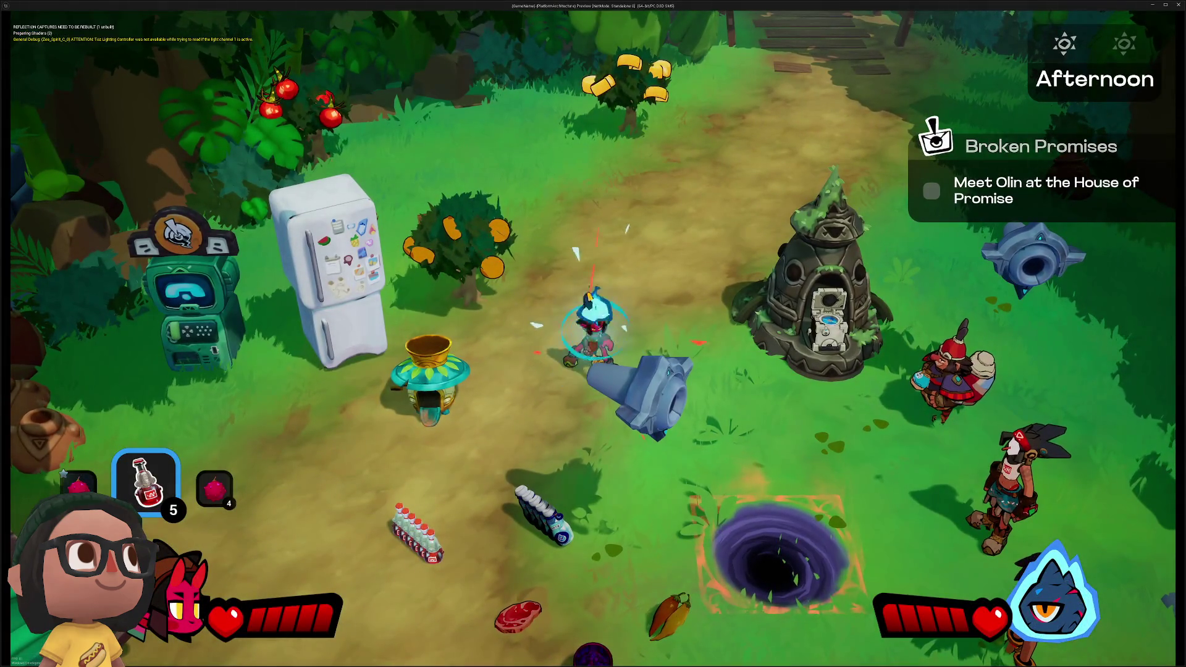
key(w)
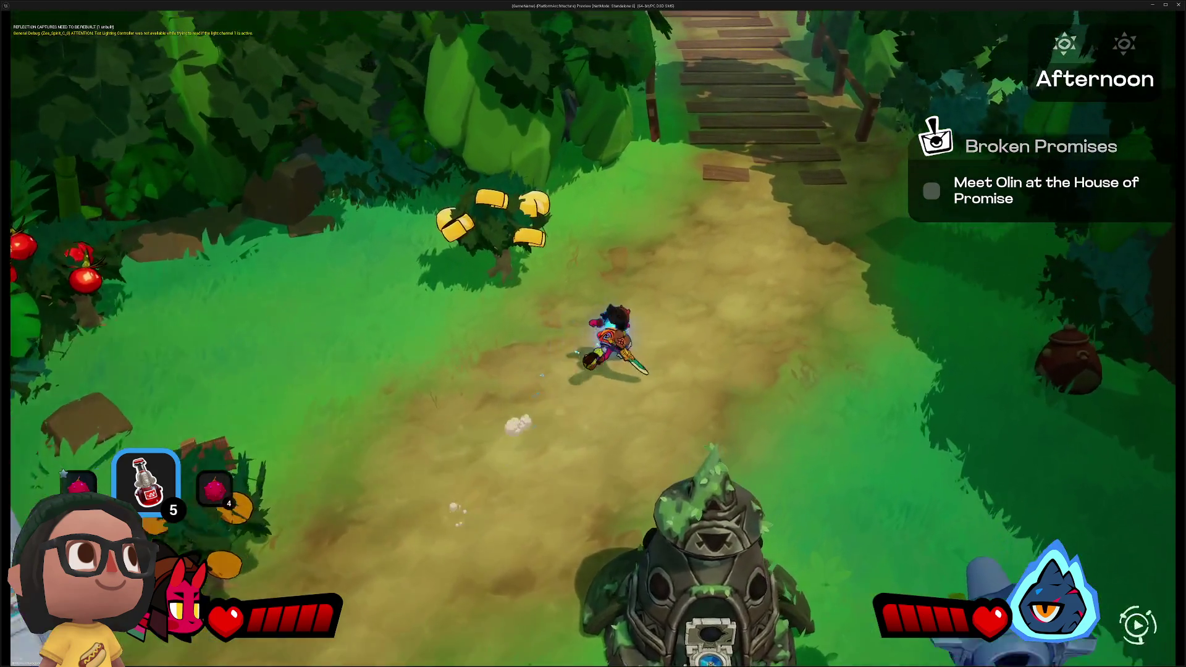
key(w)
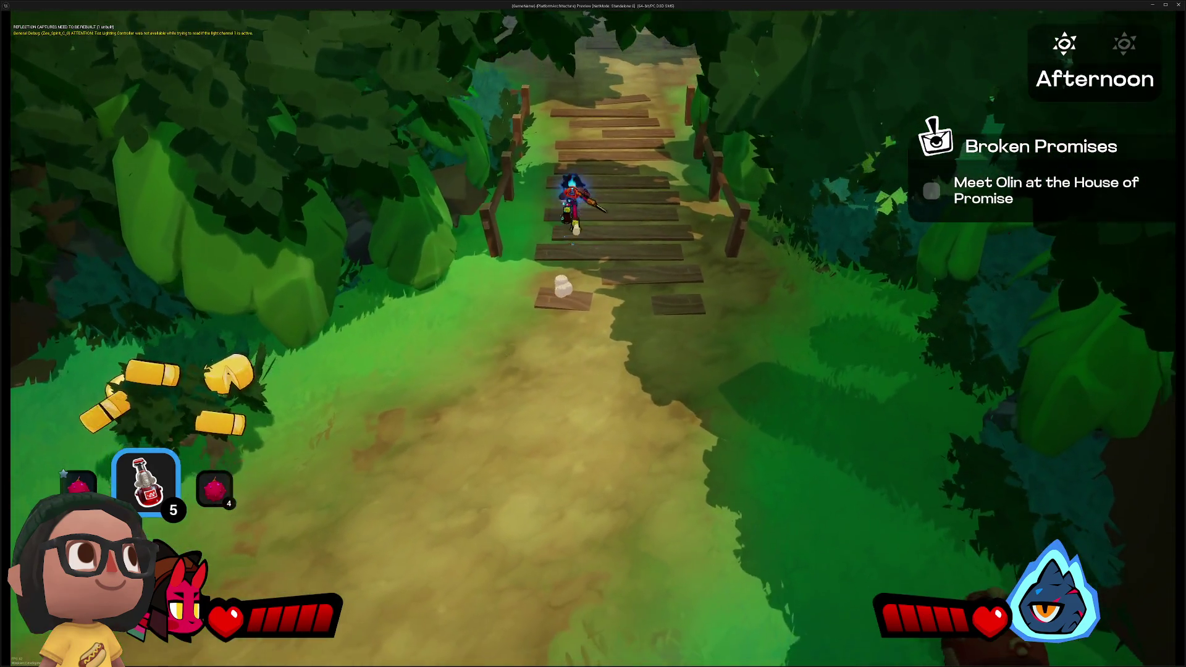
key(w)
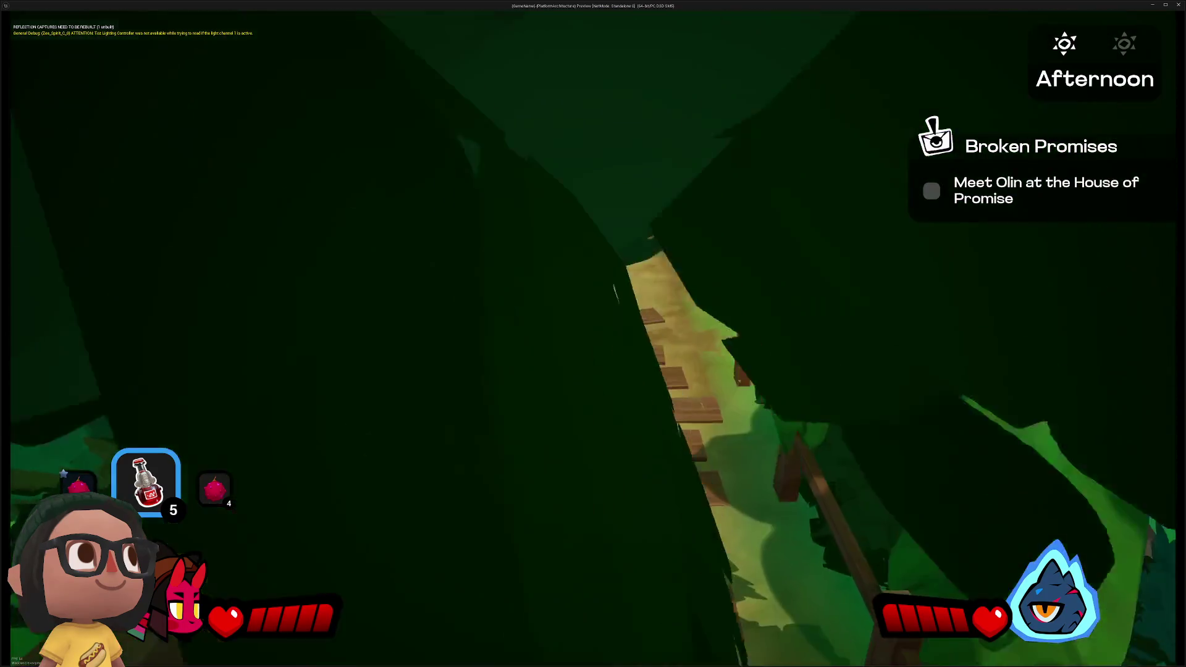
key(w)
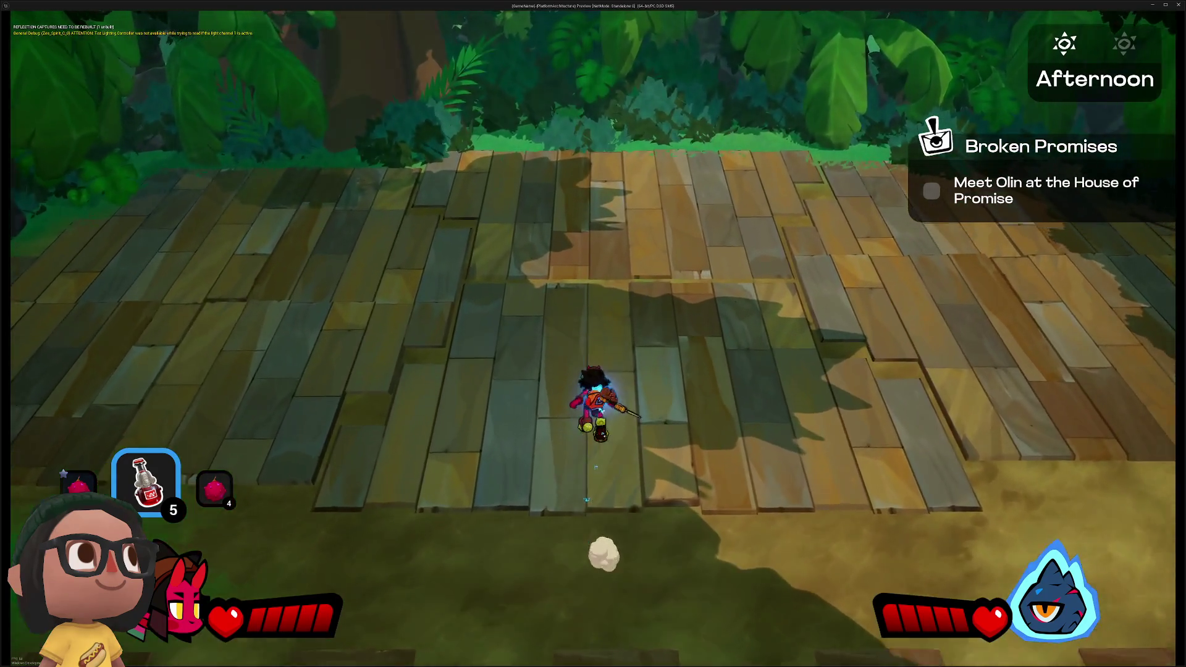
key(d)
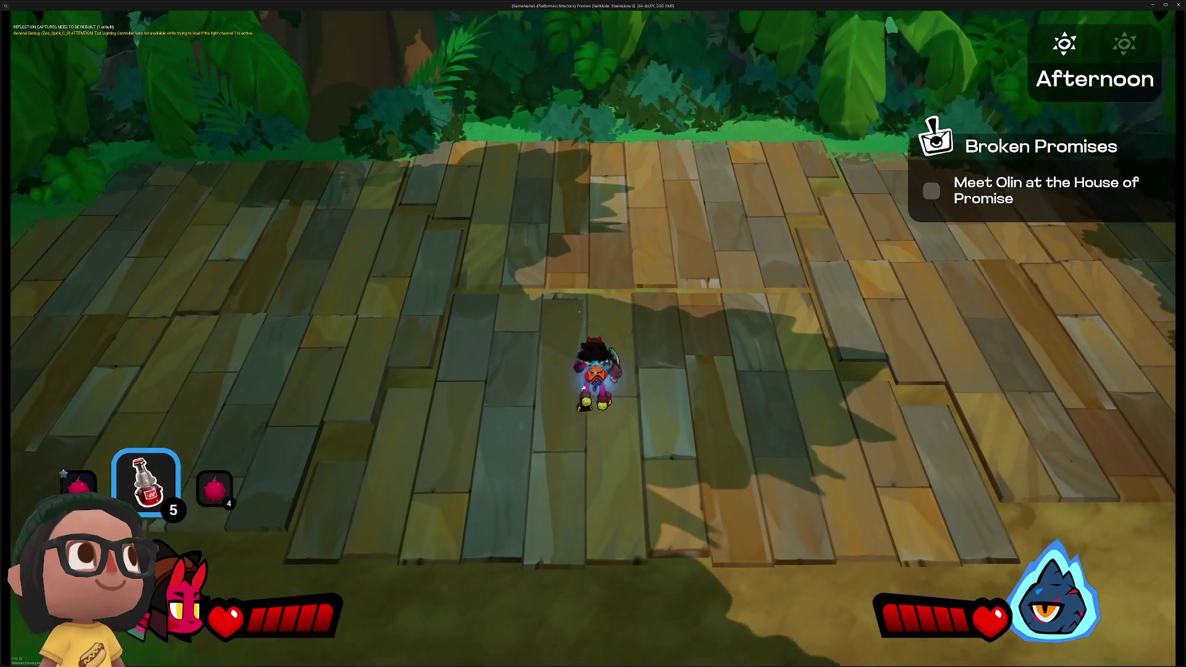
Walk the character around the deck, then close the game preview
key(s)
key(w)
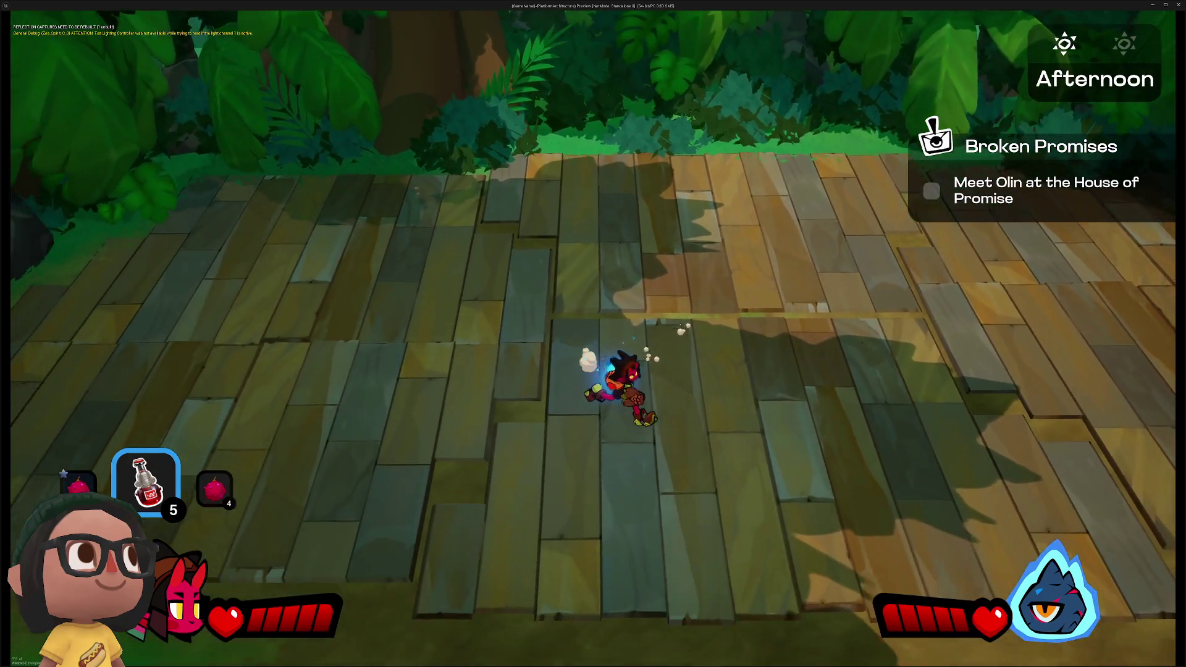
key(Escape)
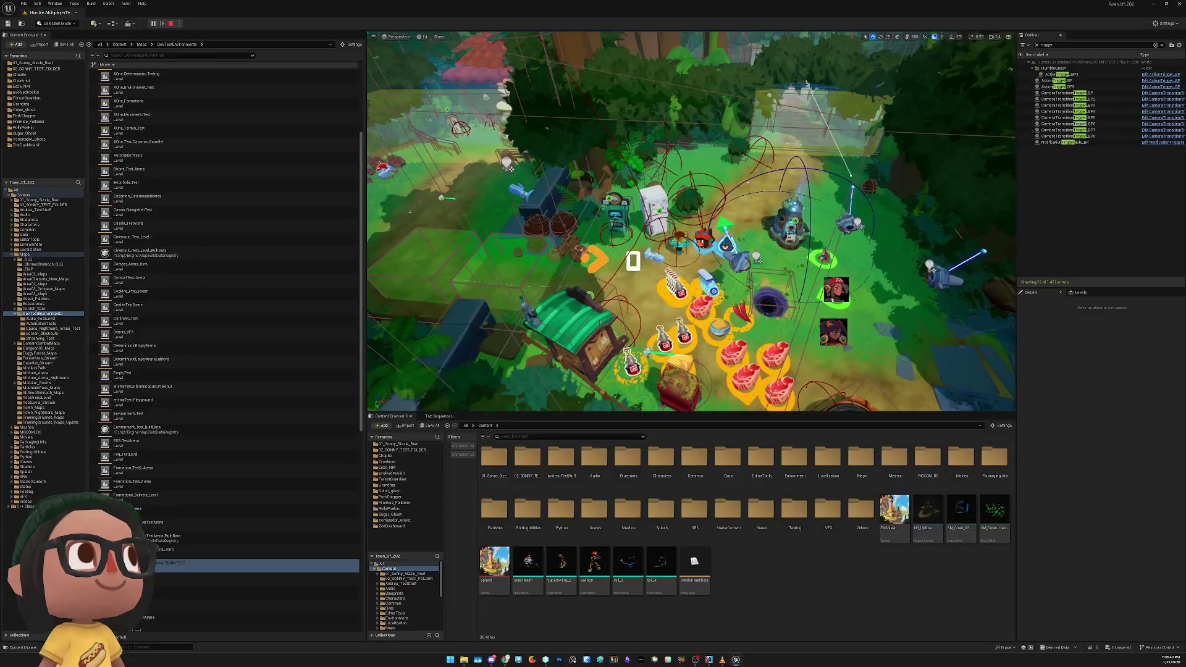
Uncheck Actor Hidden in Game on the ItoSpawner_BP actor
click(704, 241)
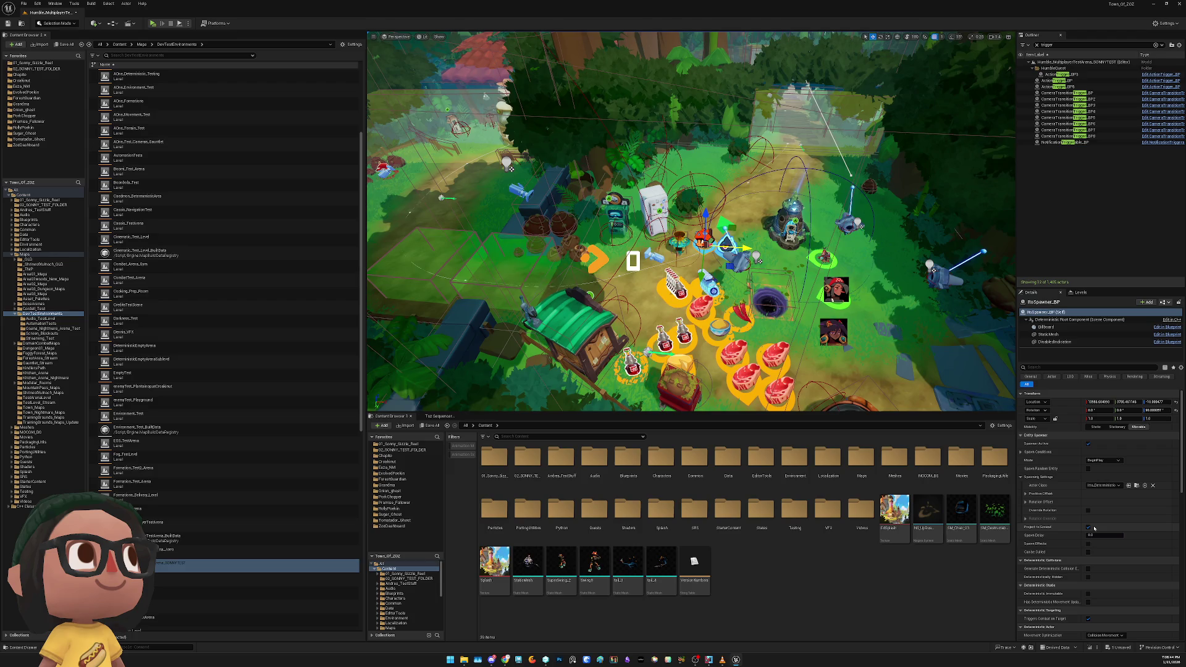
scroll(1091, 529, down, 1)
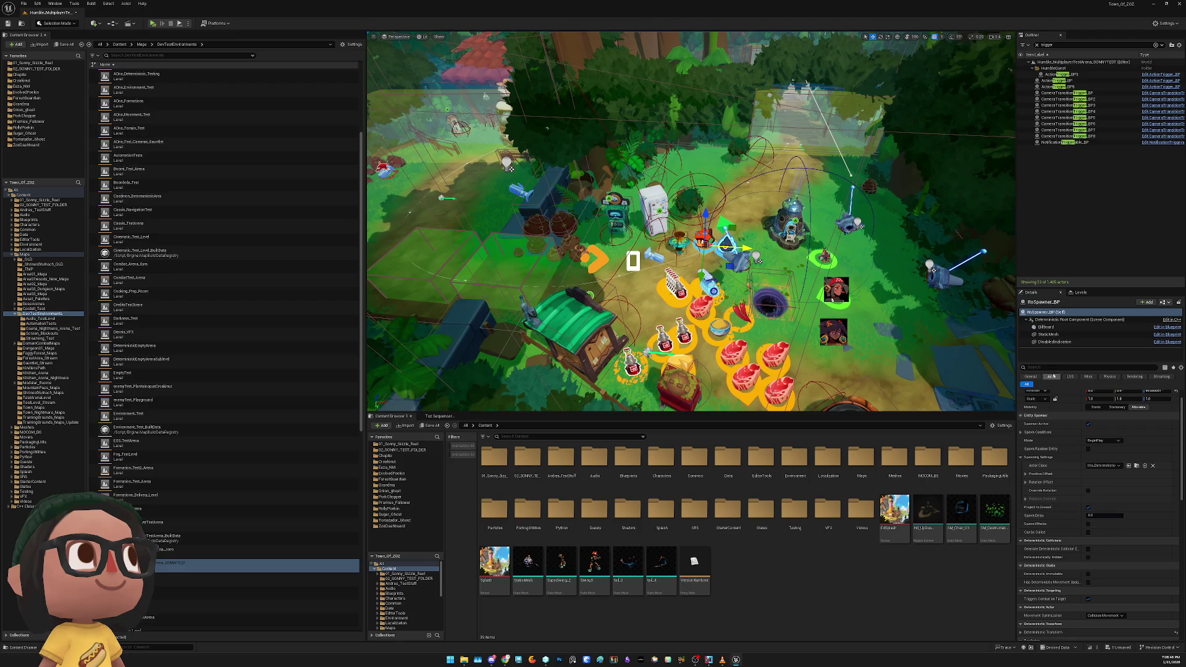
text(hid)
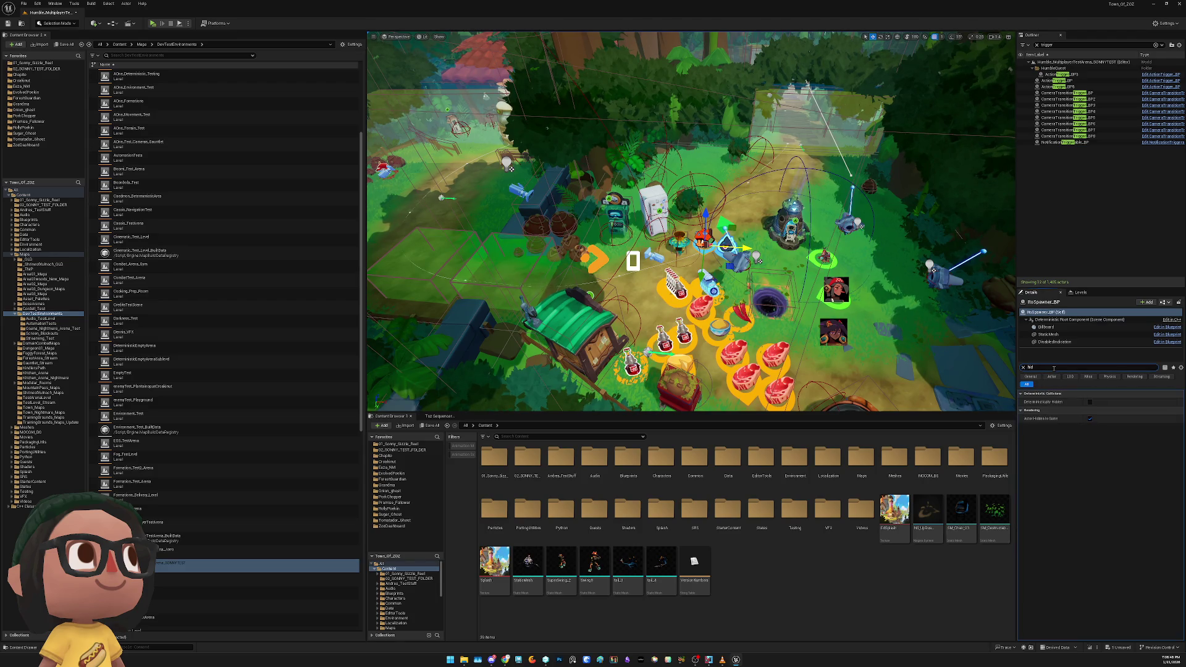
click(1089, 418)
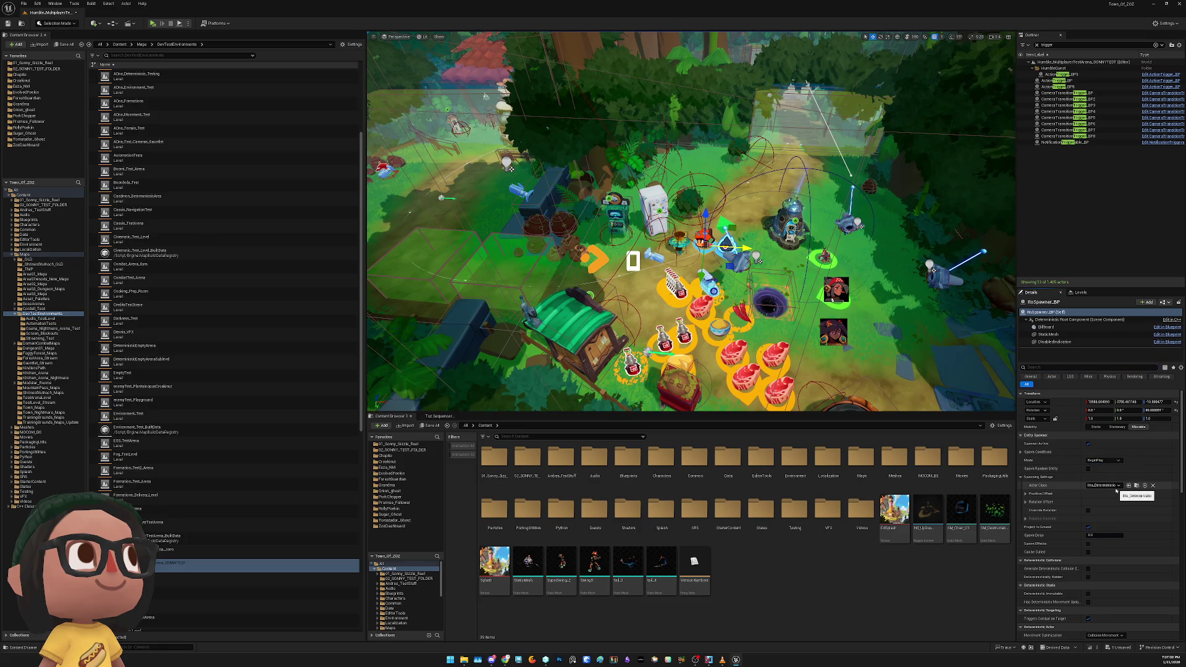
Locate the spawner's Actor Class blueprint, Itto_Deterministic, in the Content Browser
click(1115, 488)
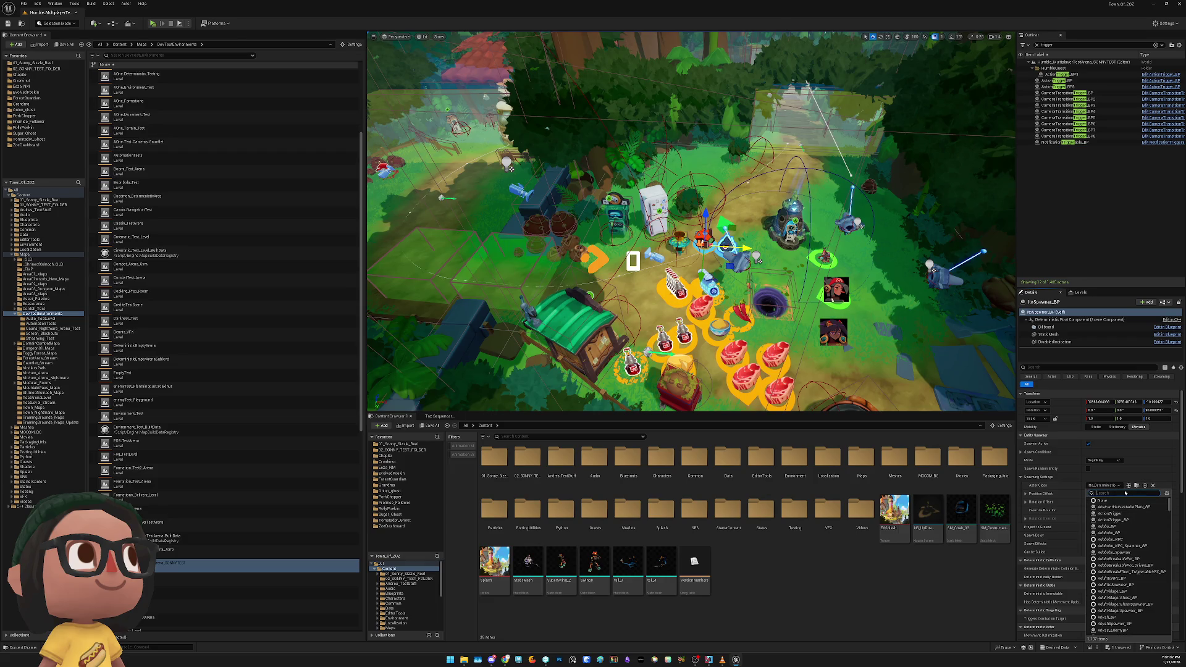
click(1135, 486)
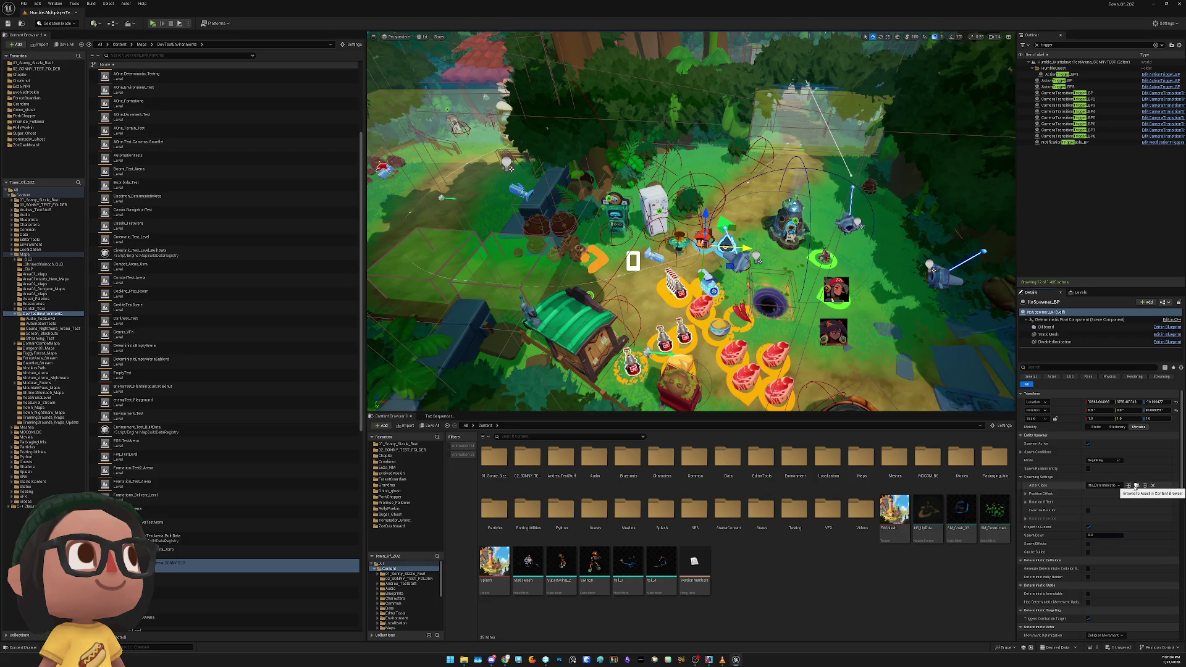
click(1135, 487)
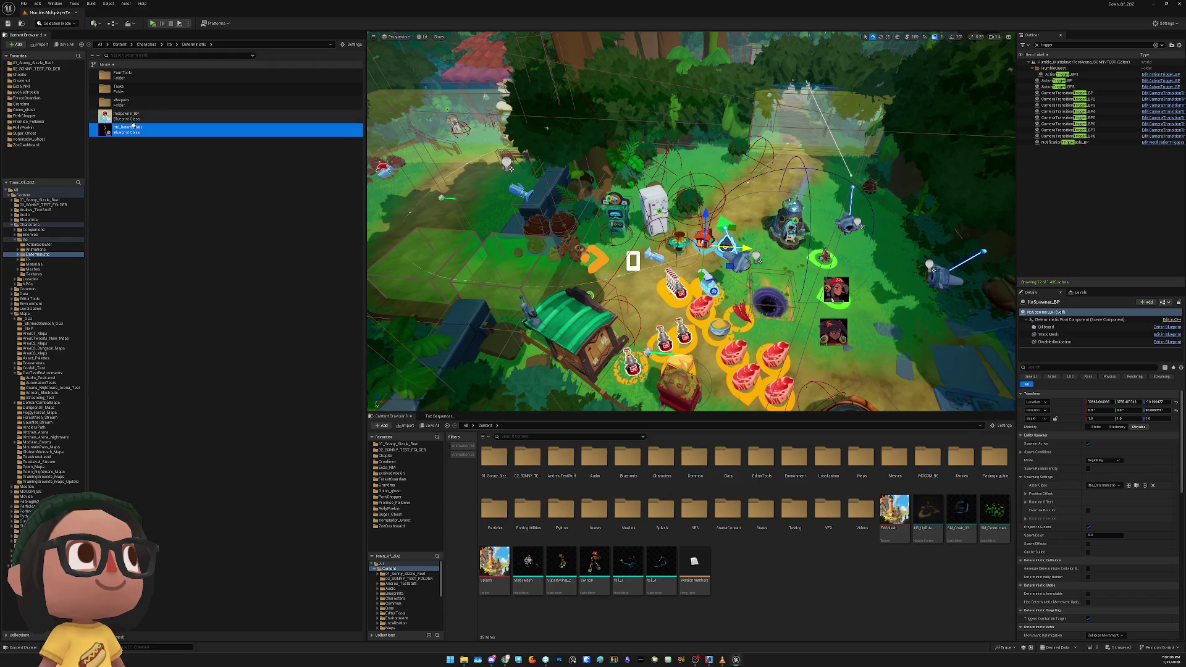
Open the Itto_Deterministic blueprint and select its main skeletal mesh in the preview
double_click(130, 128)
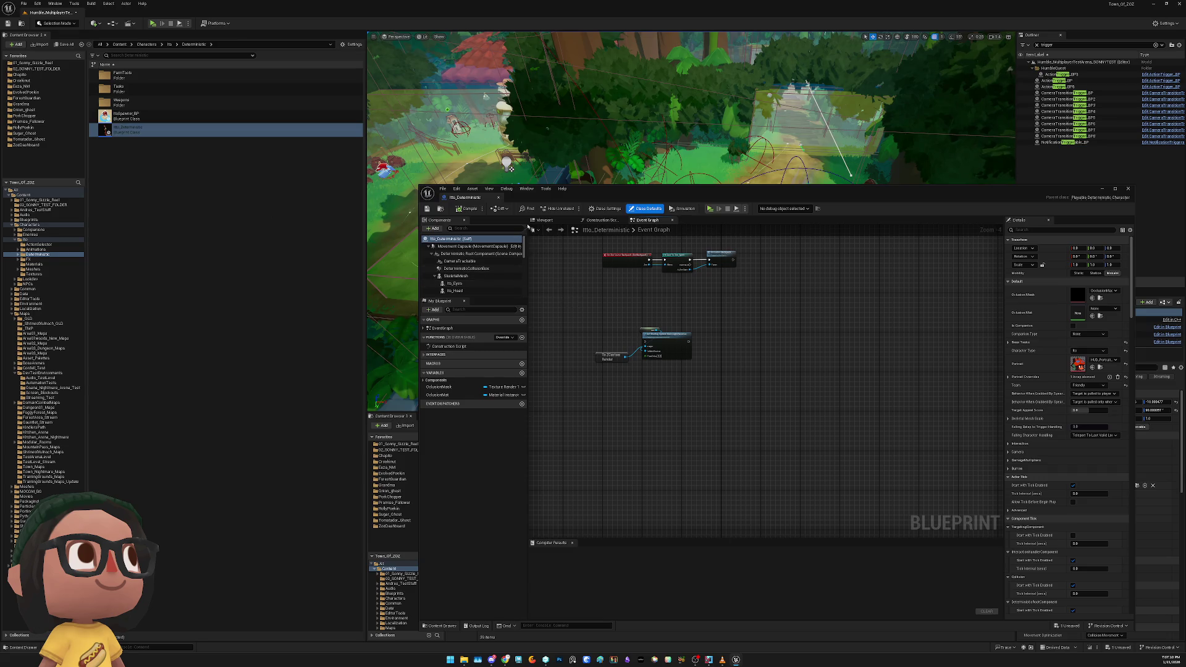
click(544, 220)
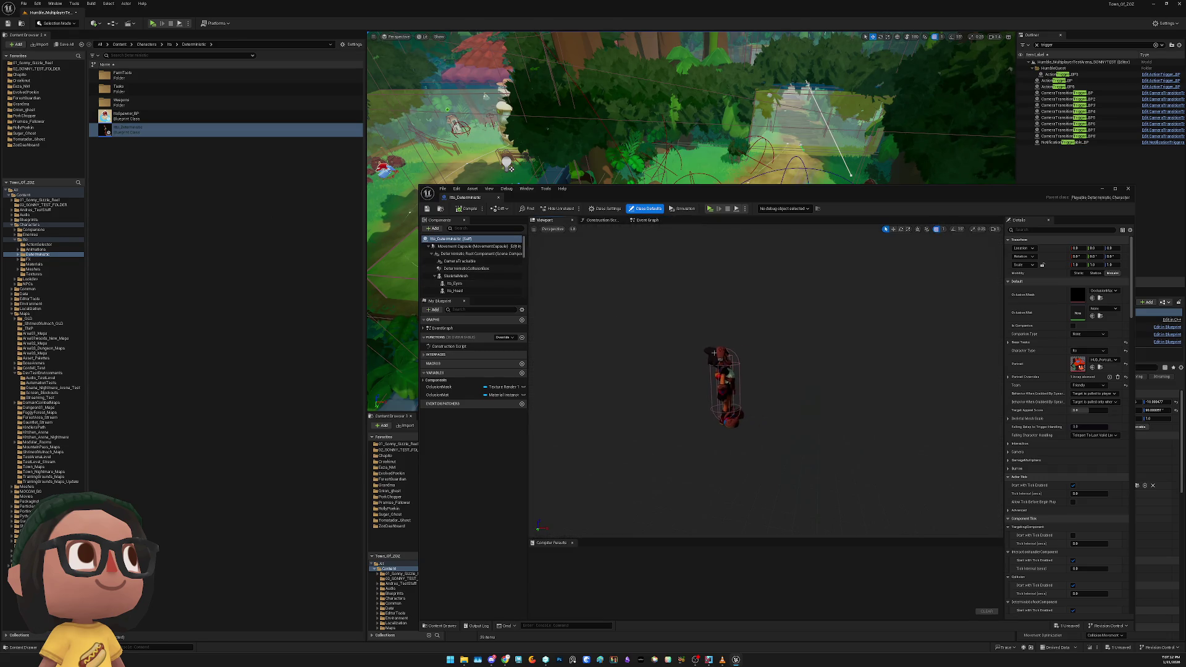
click(714, 353)
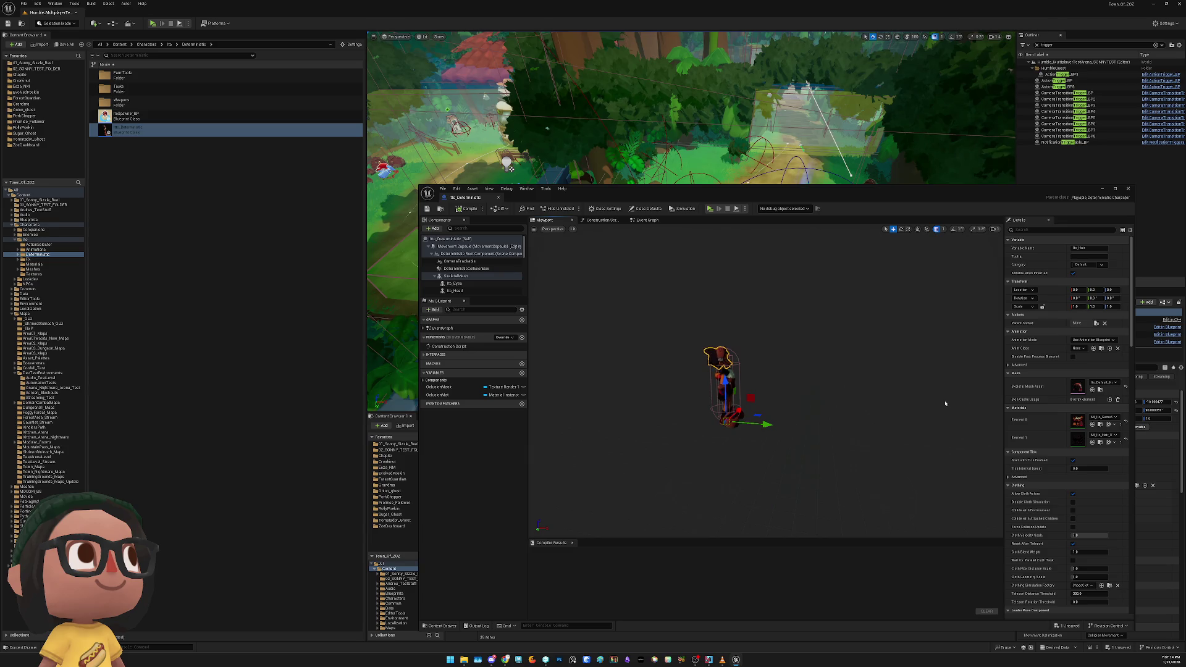
click(726, 395)
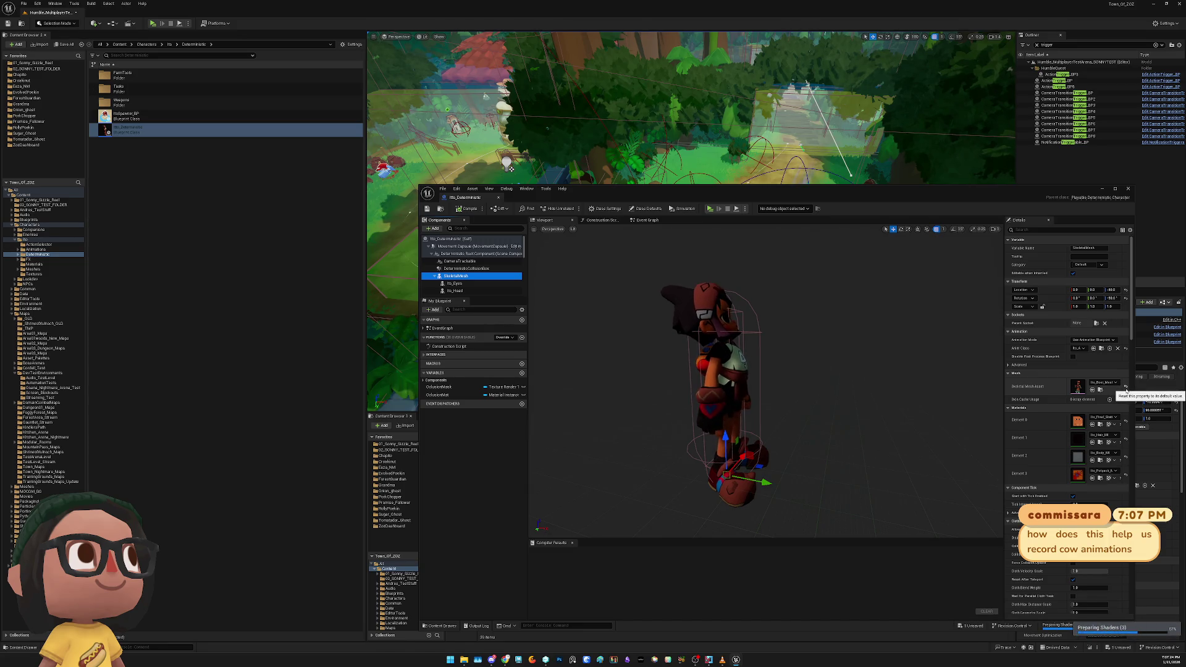
Reset the SkeletalMesh's mesh asset to default and delete the SkeletalMesh component
click(1125, 387)
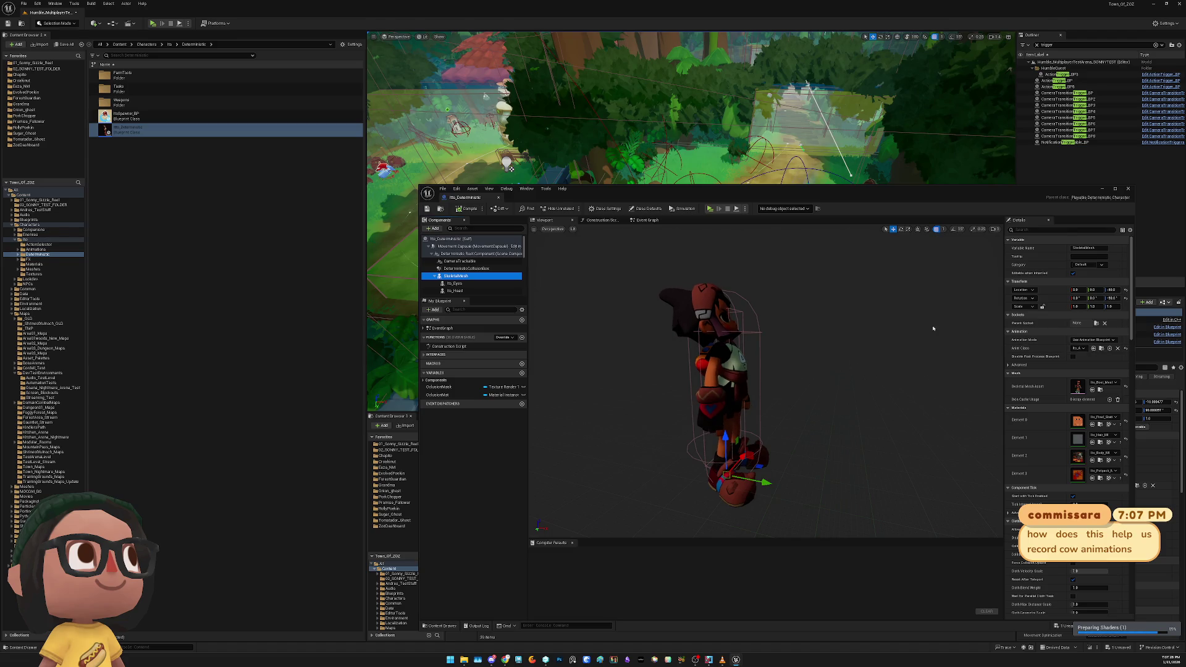
click(245, 204)
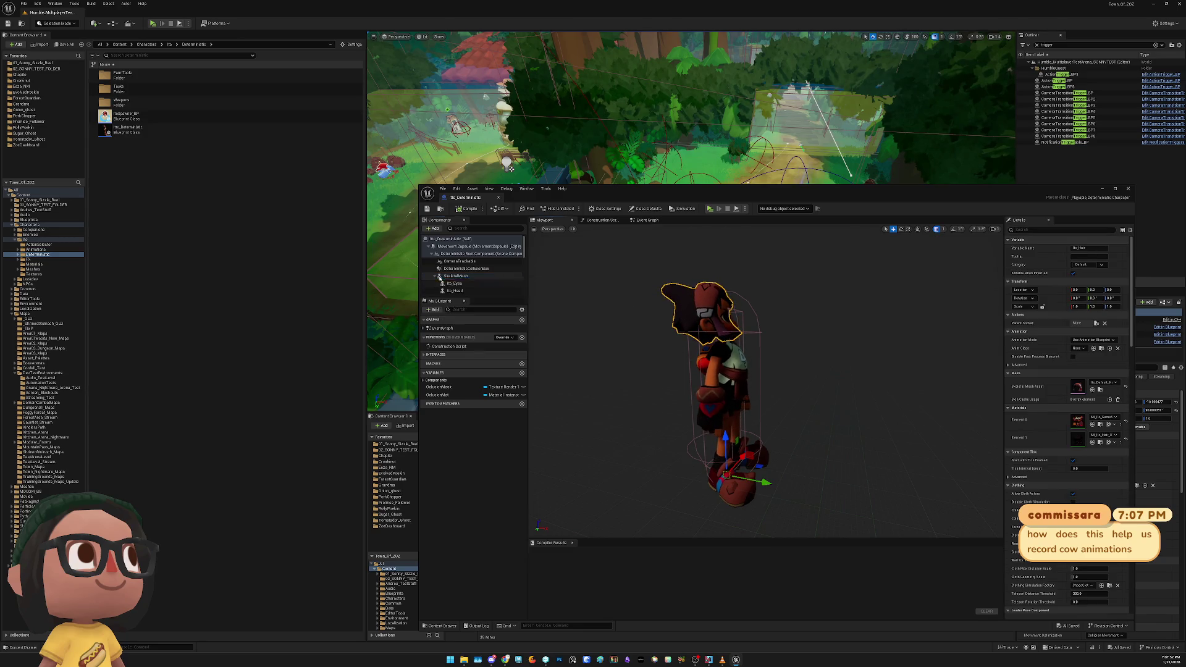
click(465, 277)
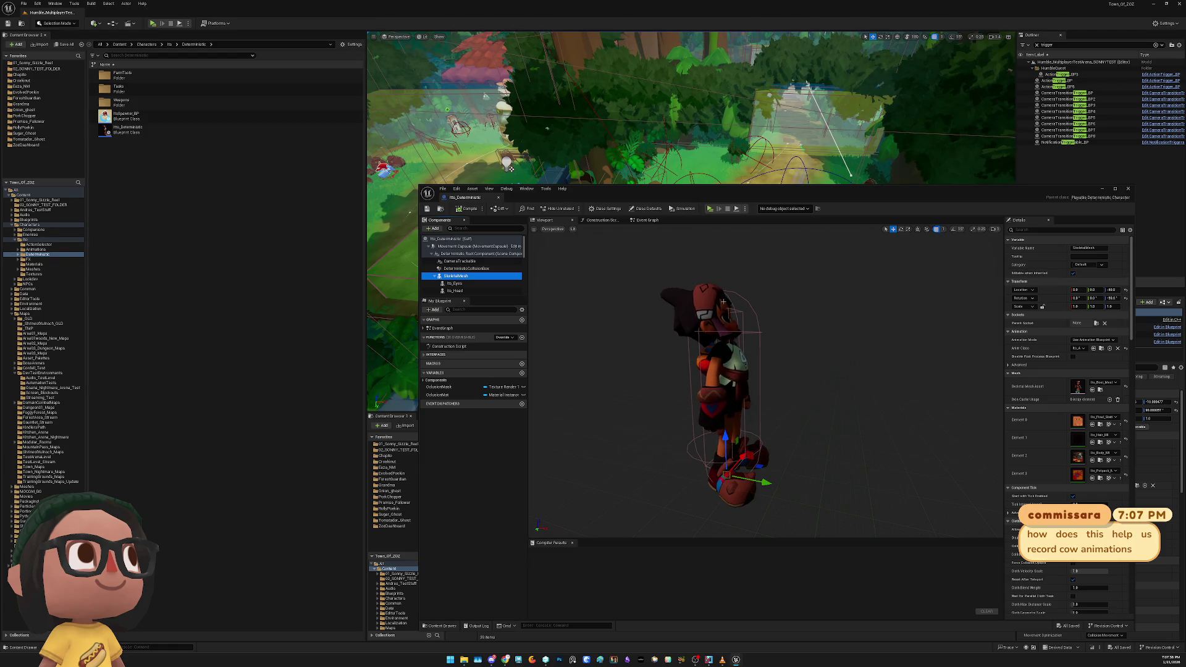
key(Delete)
Delete the Itto mesh components and the sword component
click(462, 276)
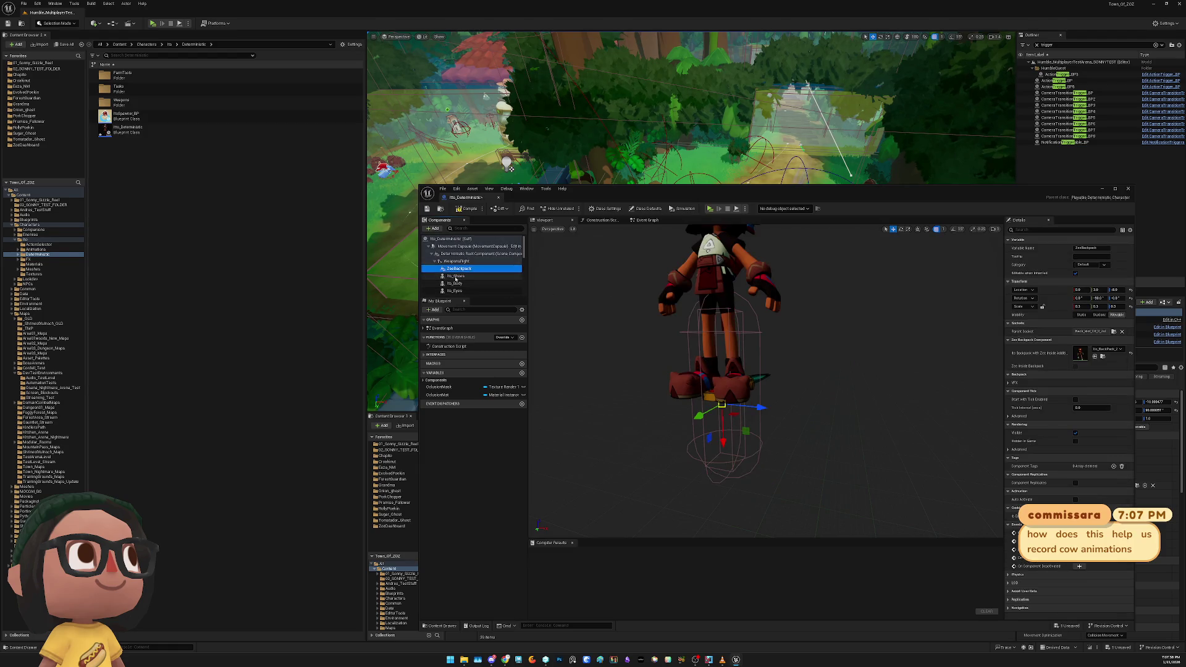
scroll(466, 283, down, 2)
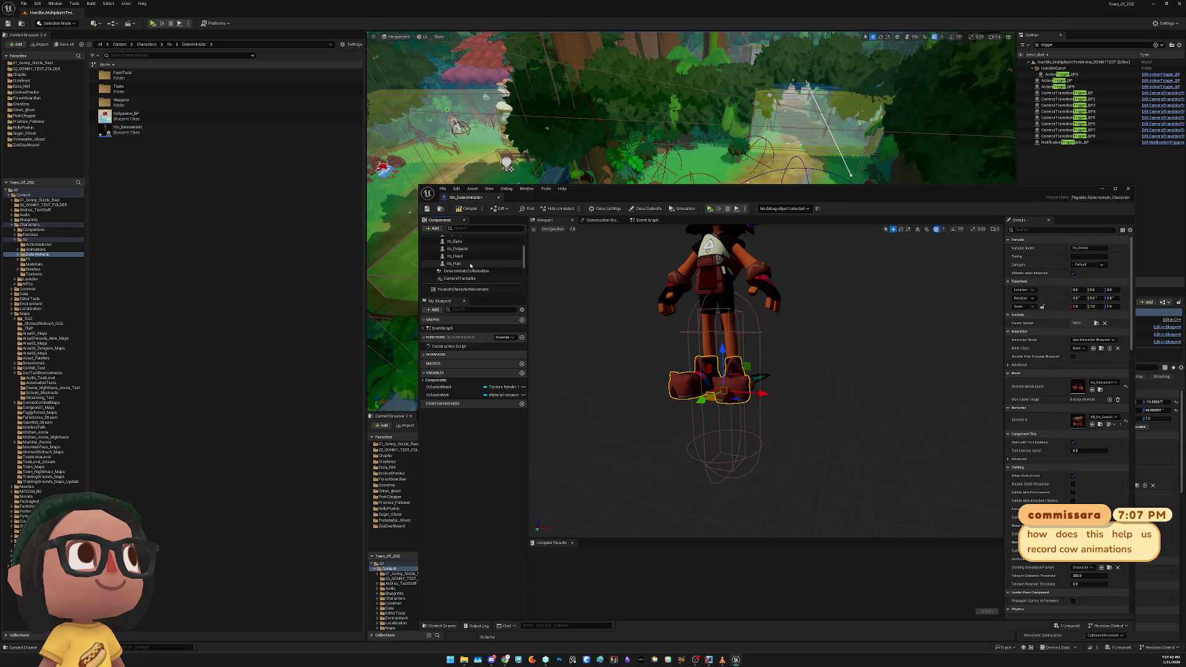
shift+click(471, 263)
key(Delete)
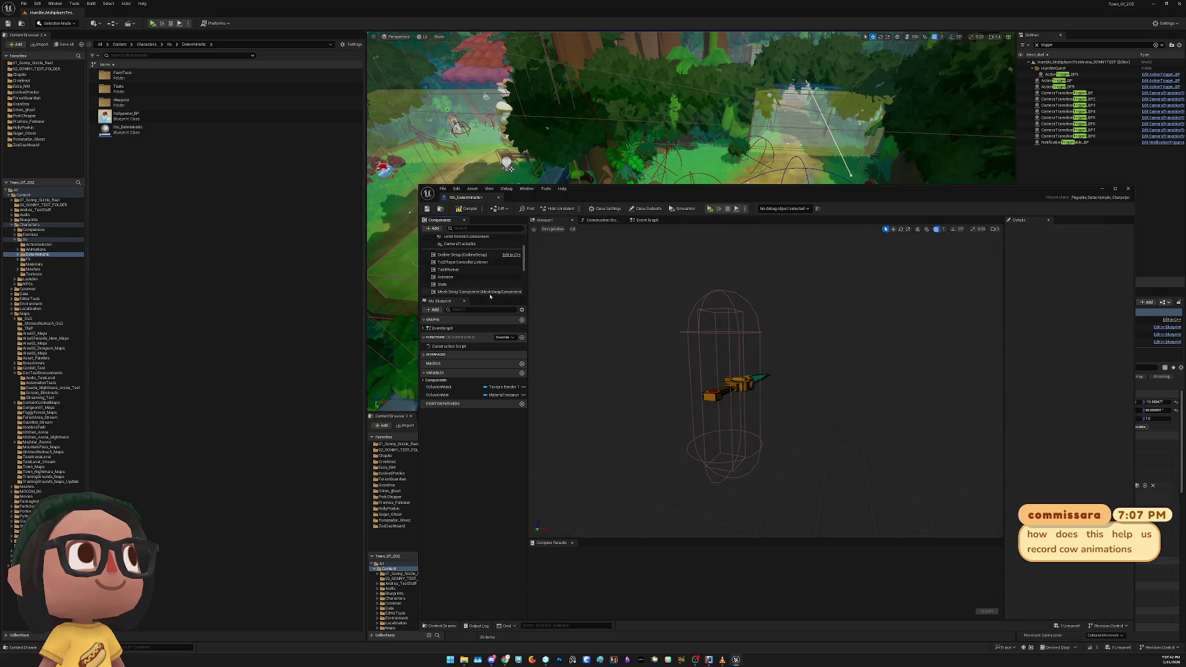
click(762, 380)
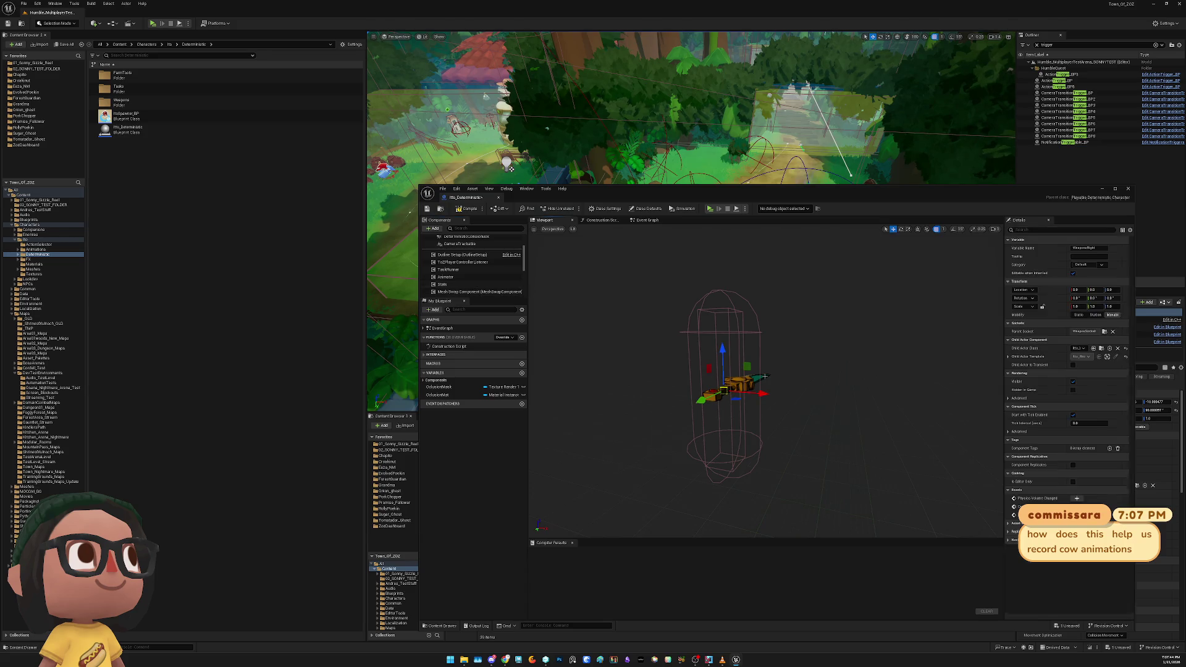
scroll(476, 288, up, 3)
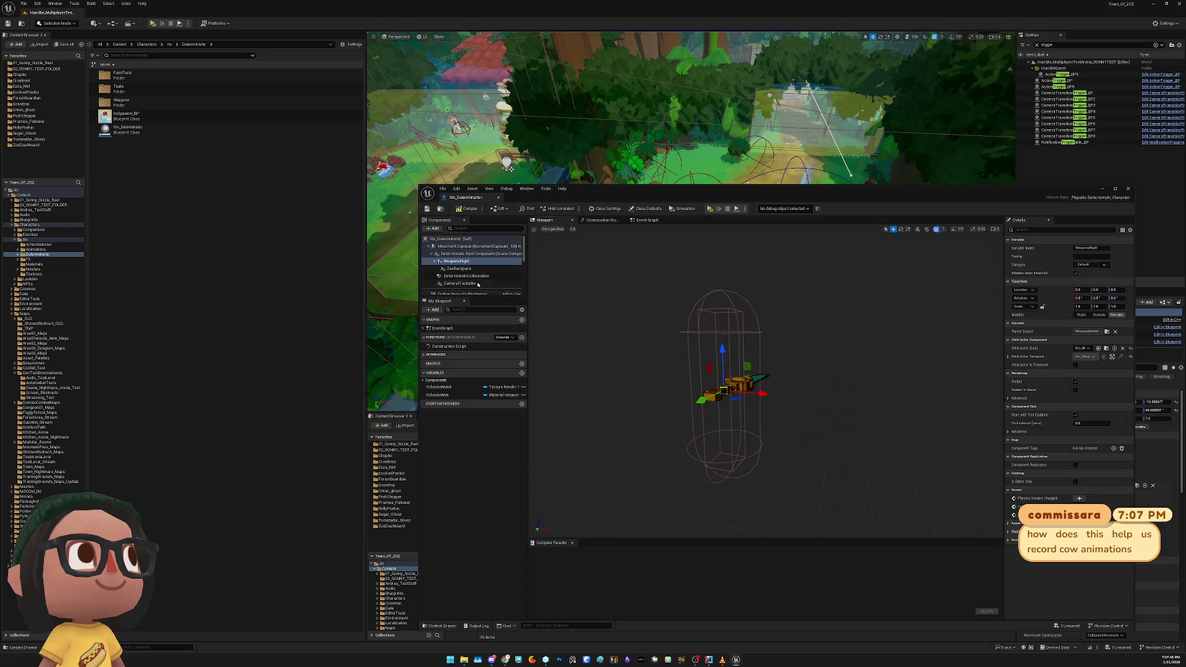
key(Delete)
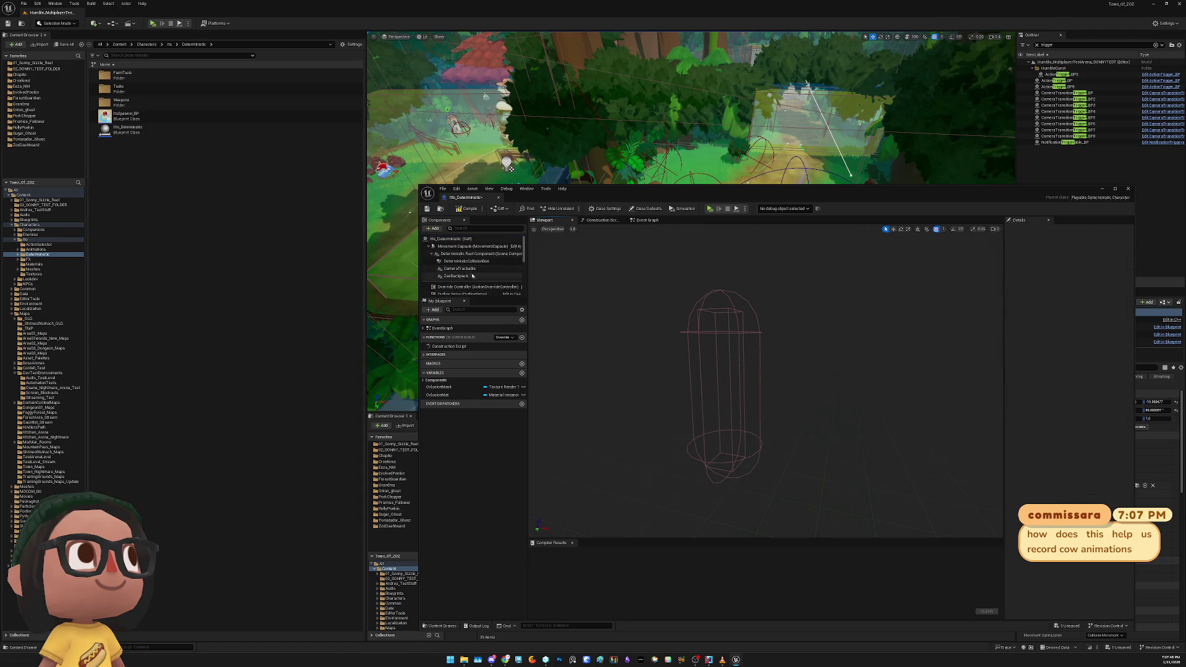
Keep the ZeeBackpack component by cancelling its deletion, then compile the blueprint
click(470, 276)
key(Delete)
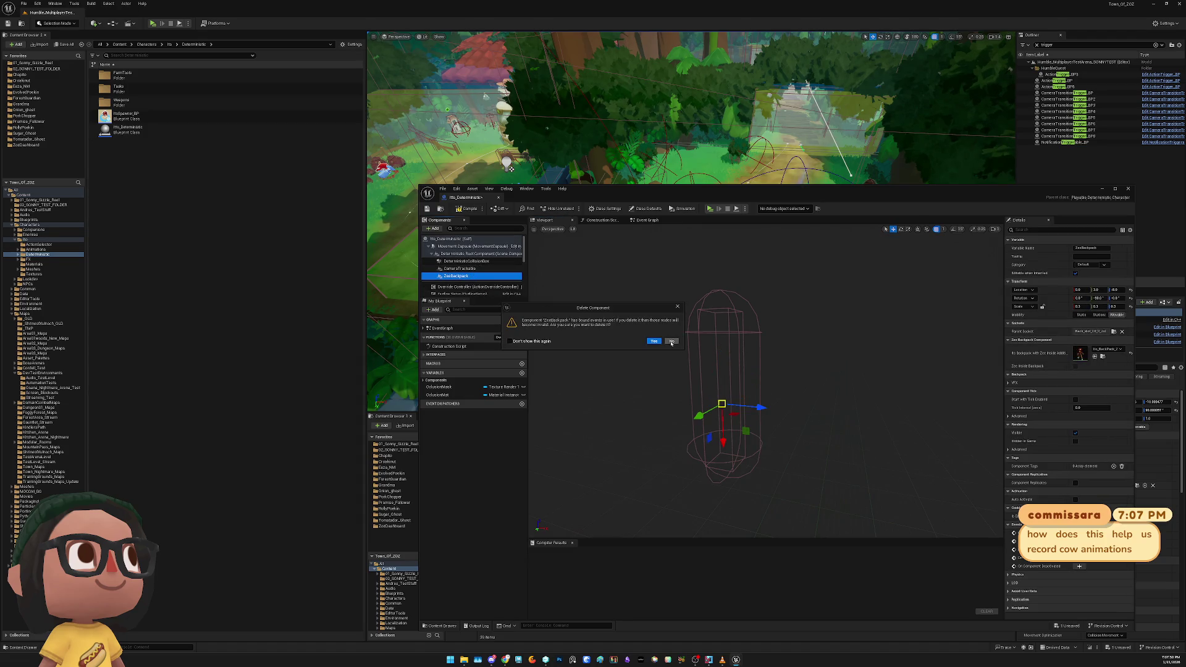
click(672, 341)
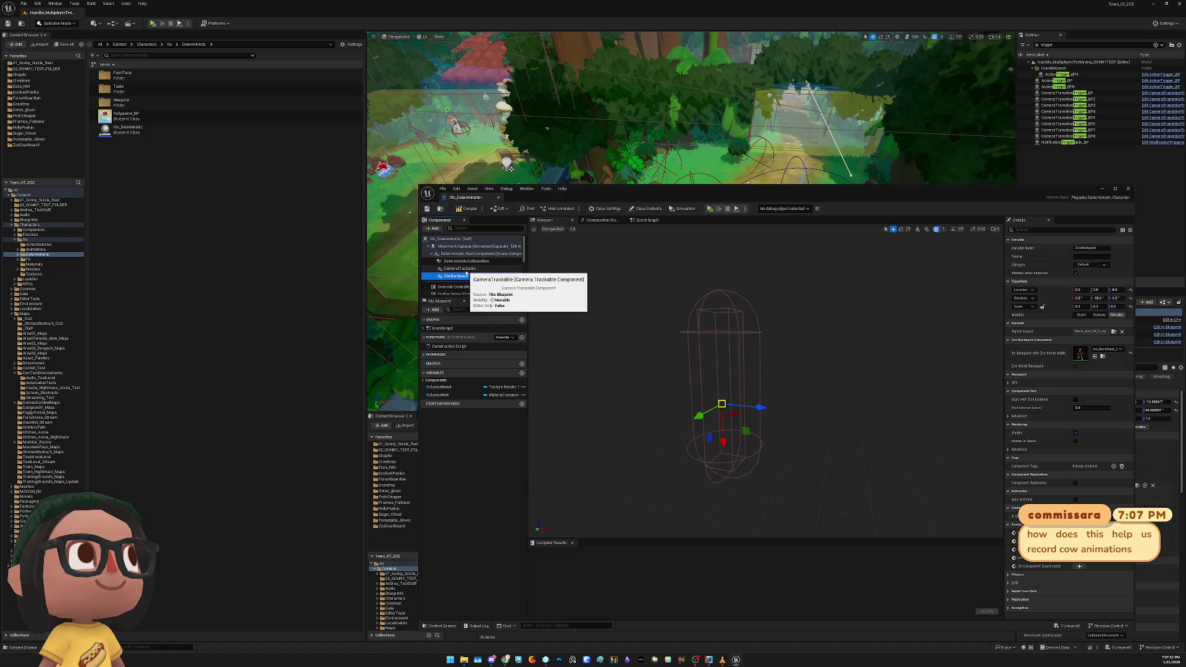
click(468, 208)
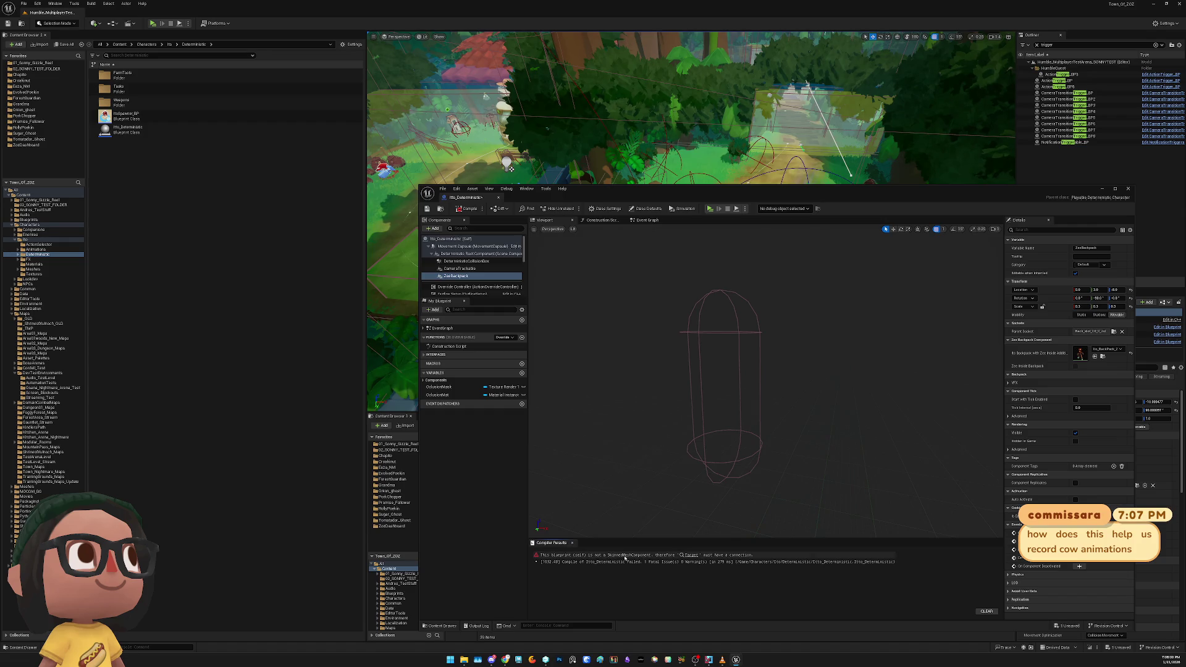
Jump to the Target error, undo the mesh component deletions, and recompile successfully
click(690, 555)
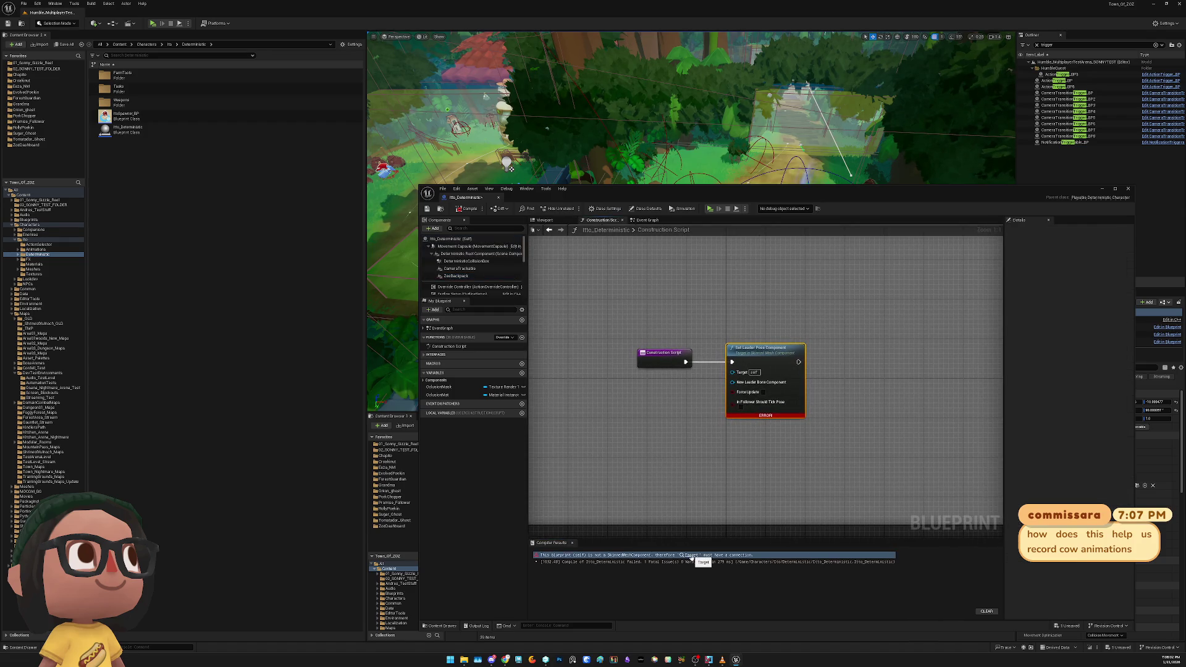
key(ctrl+z)
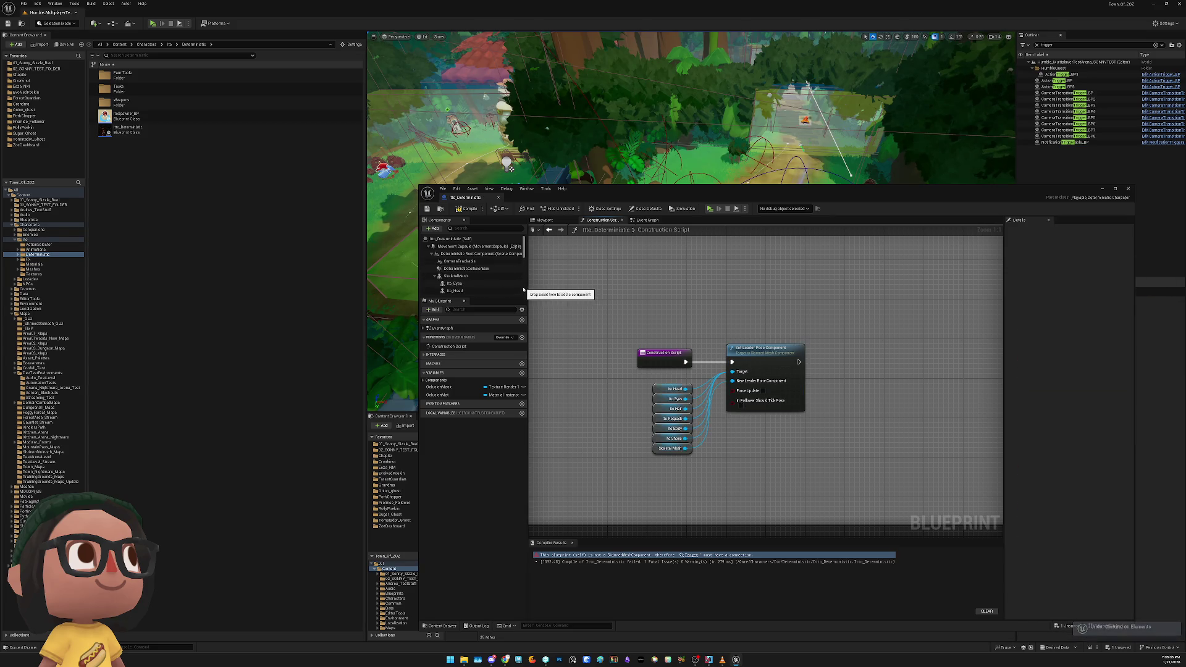
click(471, 211)
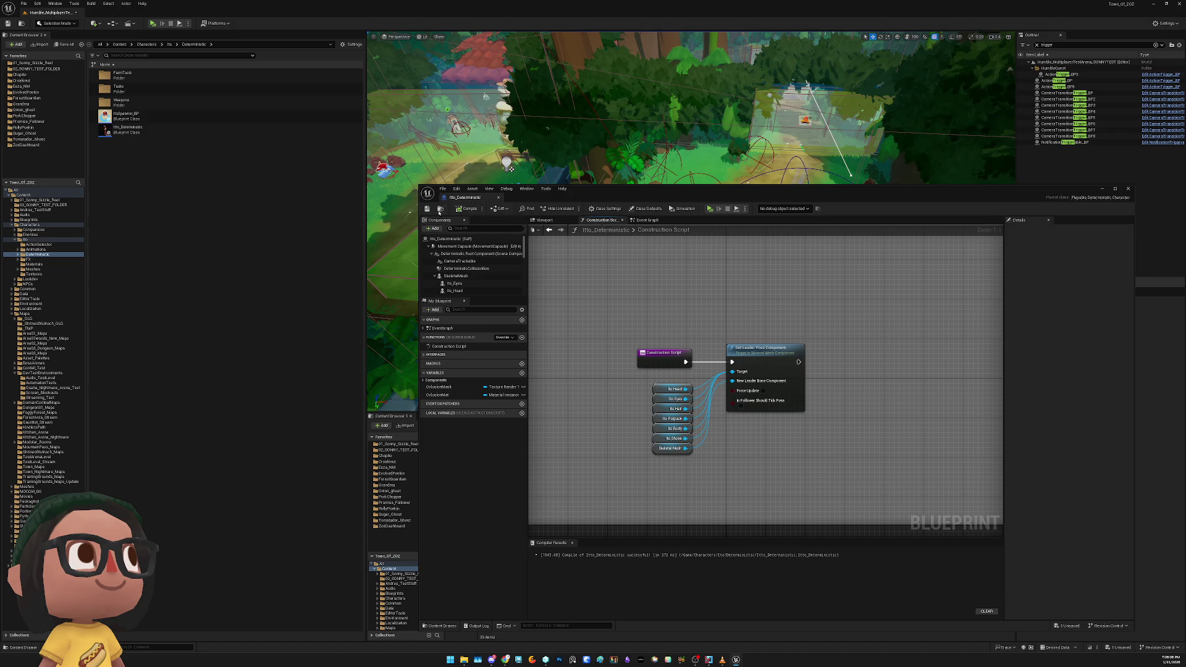
Clear the SkeletalMesh component's Skeletal Mesh Asset to None and view the preview again
click(457, 276)
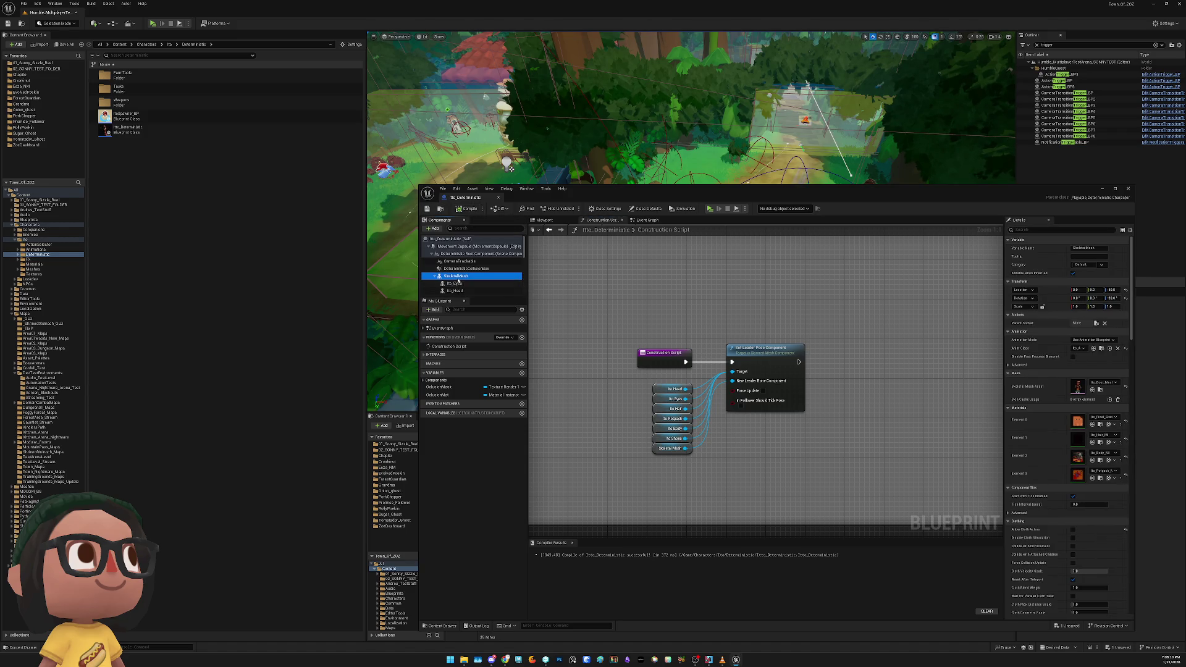
click(1126, 388)
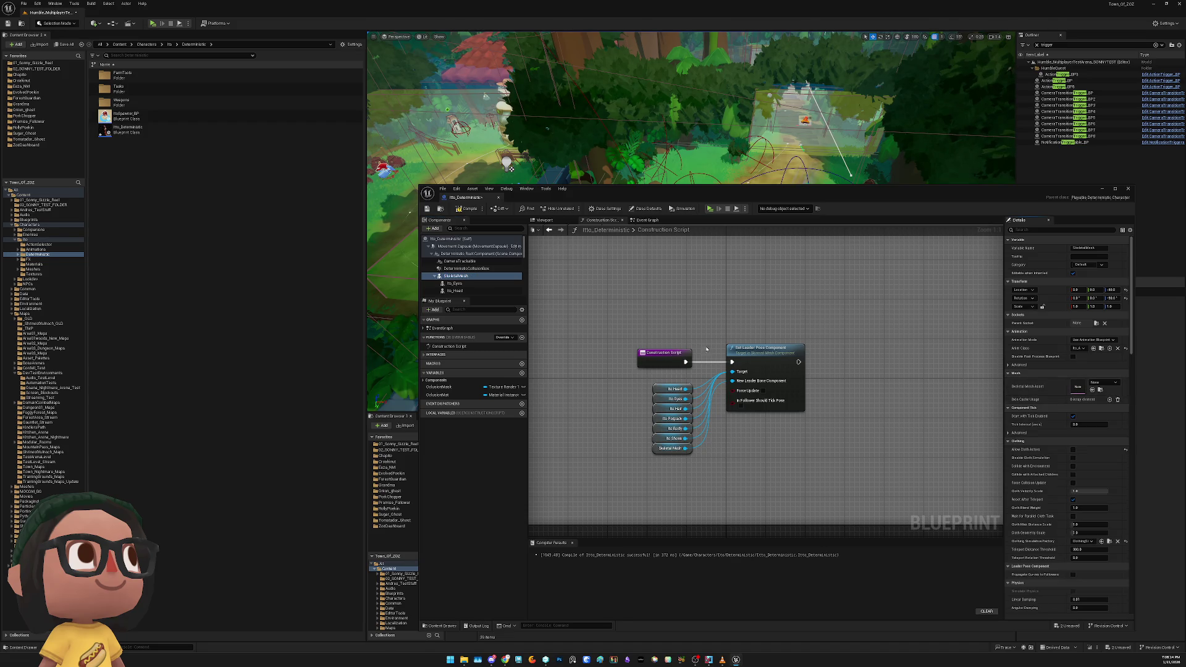
click(545, 219)
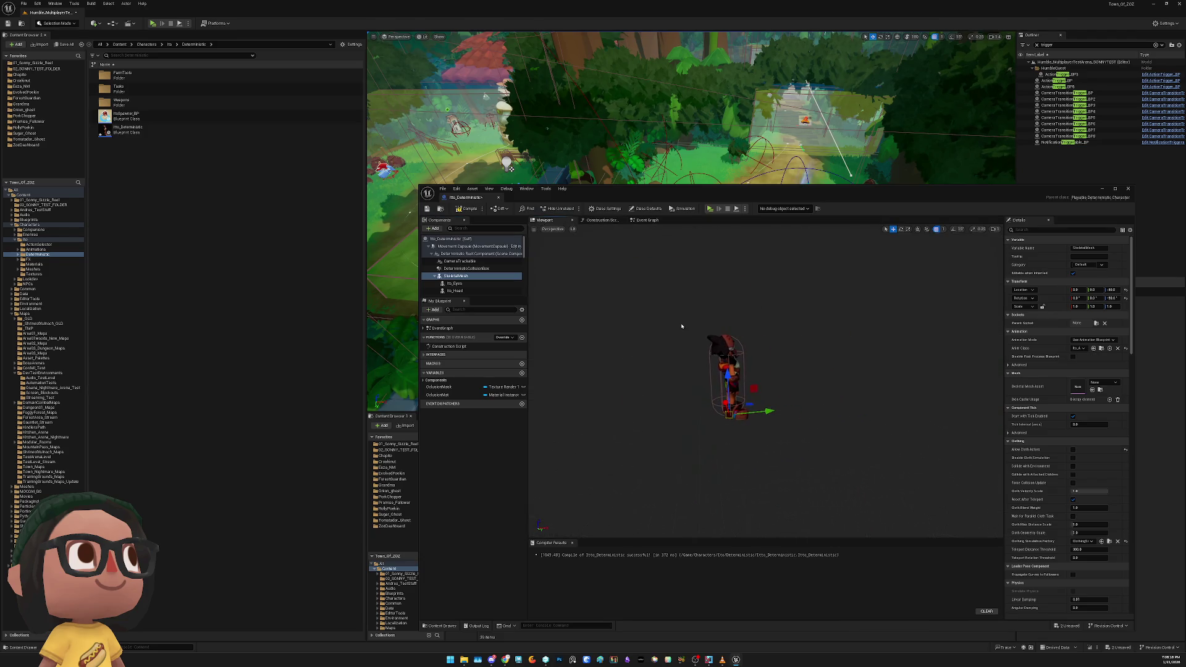
click(455, 283)
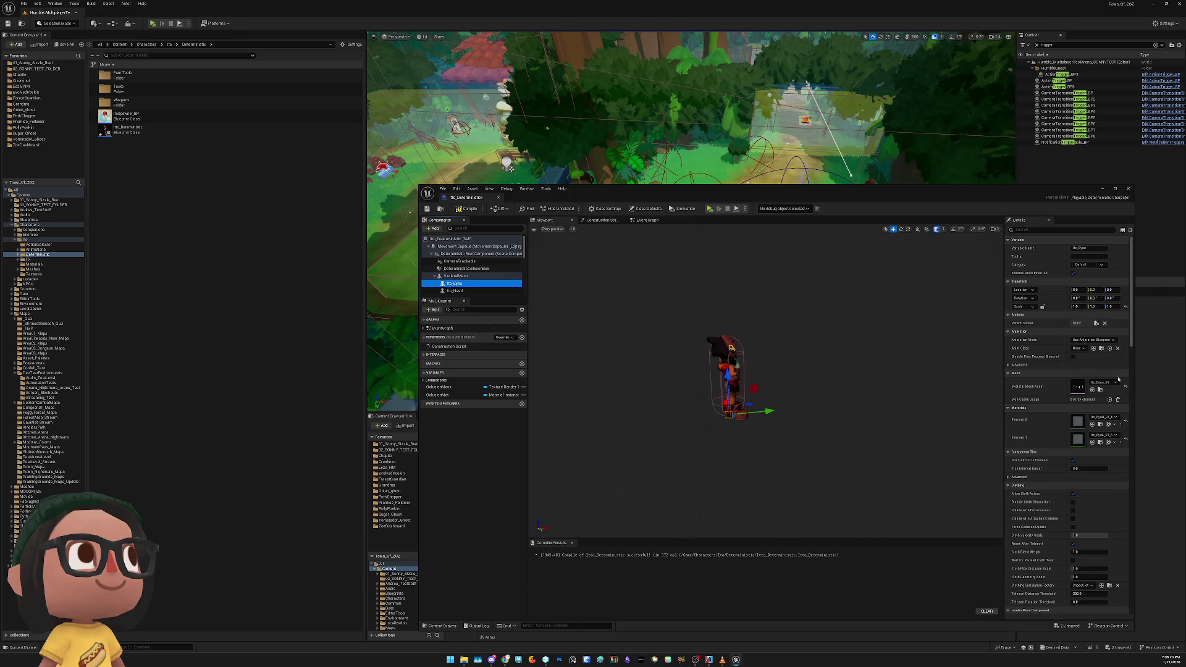
key(Down)
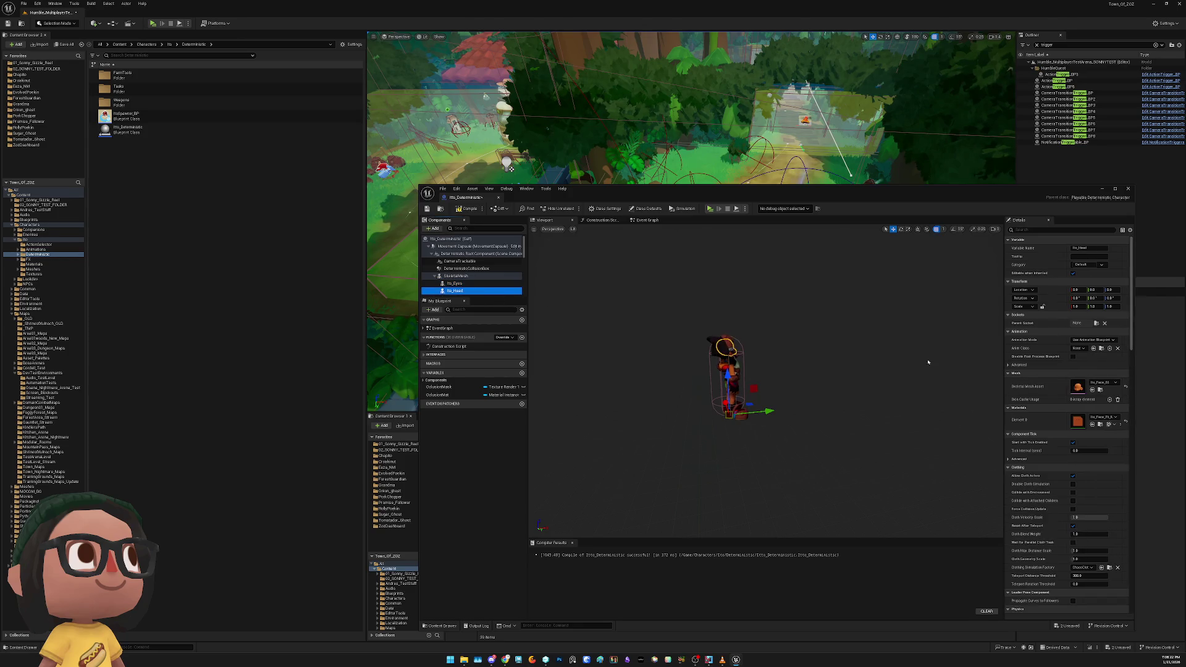
click(1125, 388)
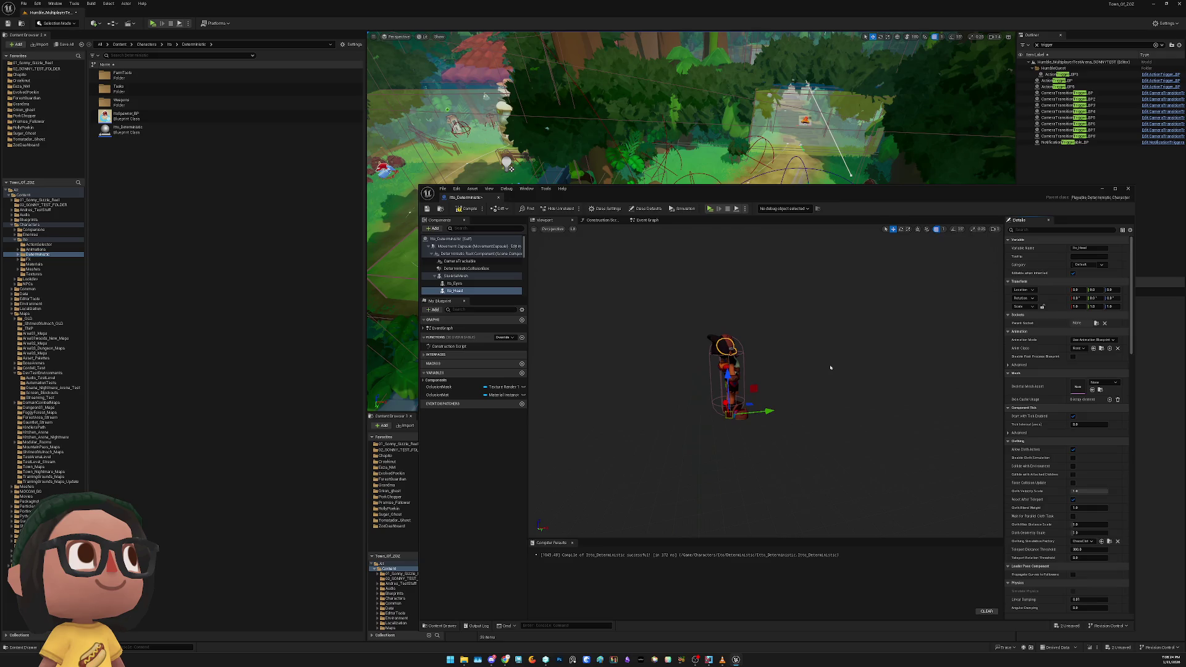
key(ctrl+z)
key(ctrl+z)
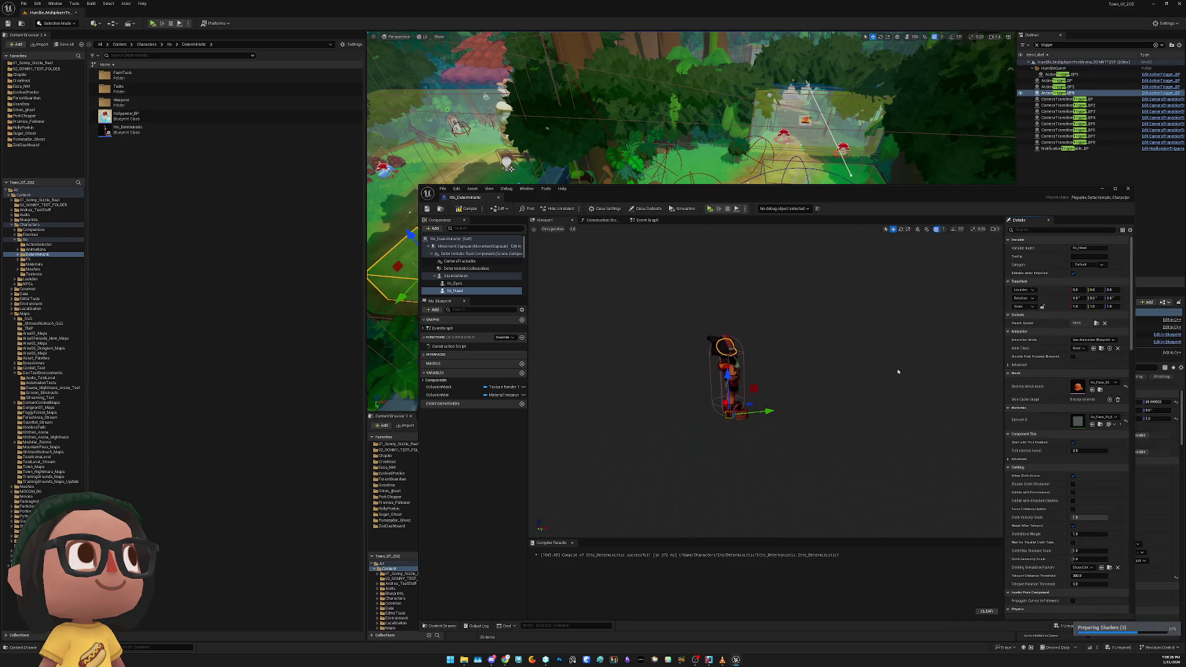
key(ctrl+z)
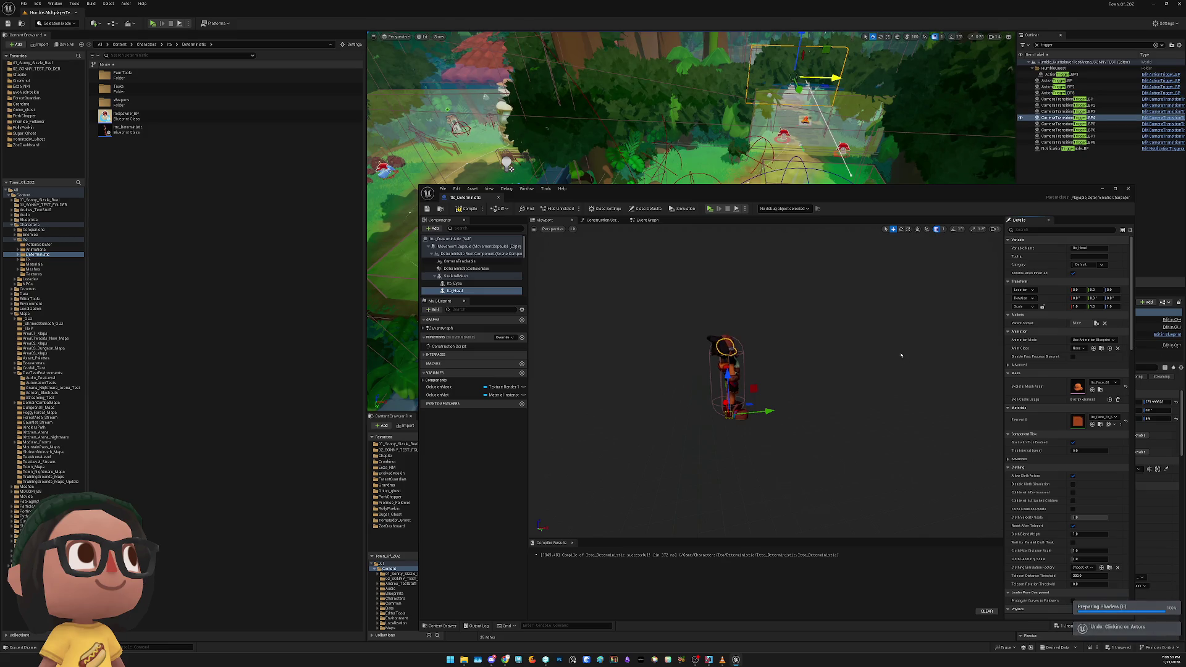
key(ctrl+y)
key(ctrl+y)
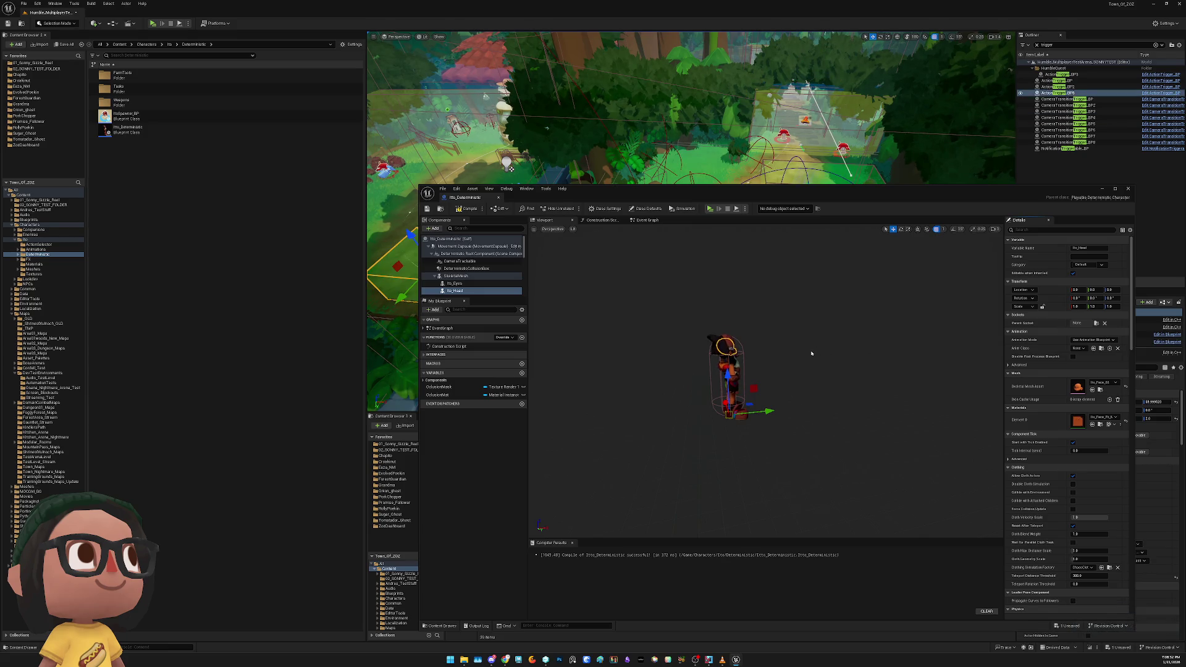
key(ctrl+y)
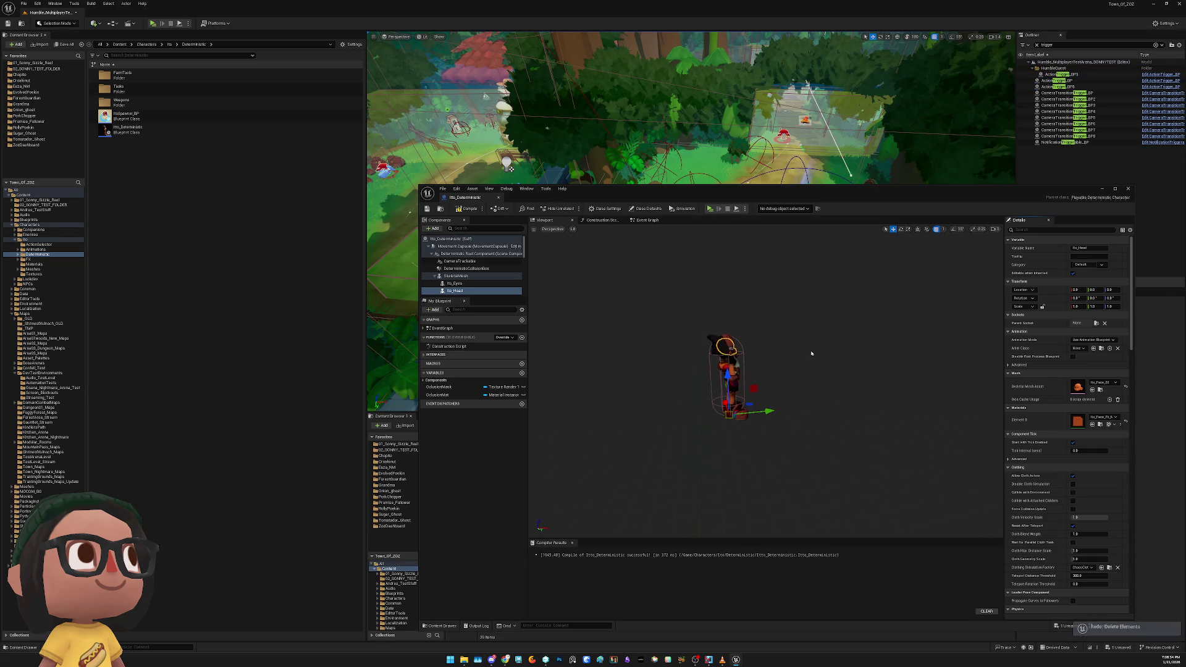
key(ctrl+y)
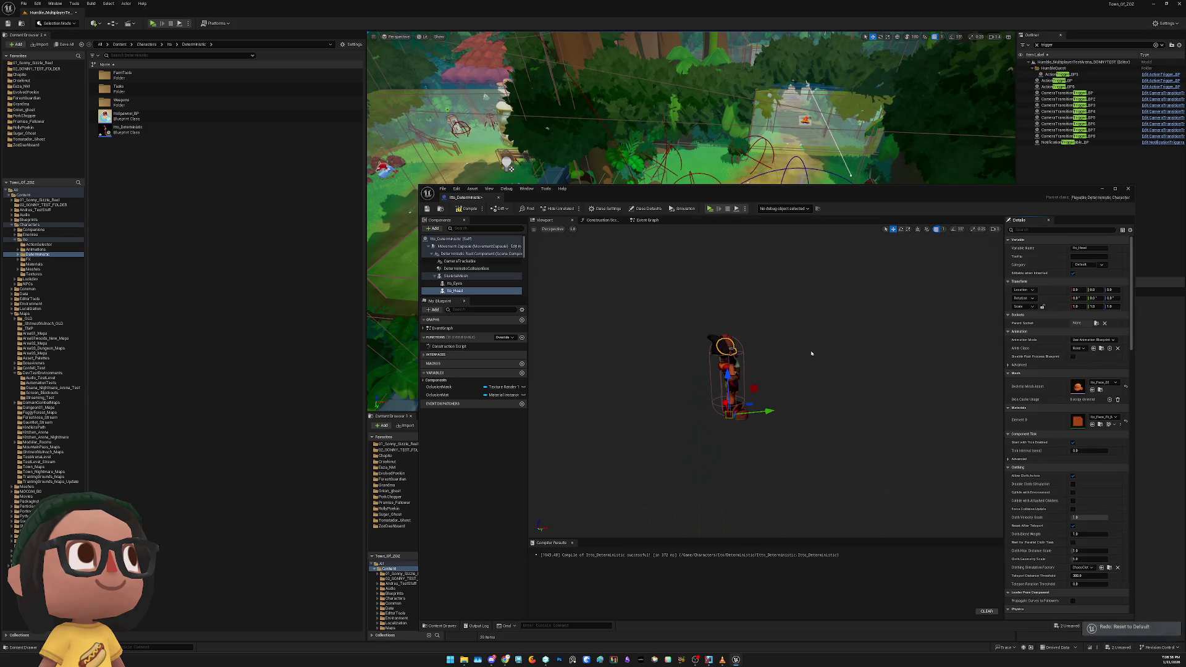
key(ctrl+z)
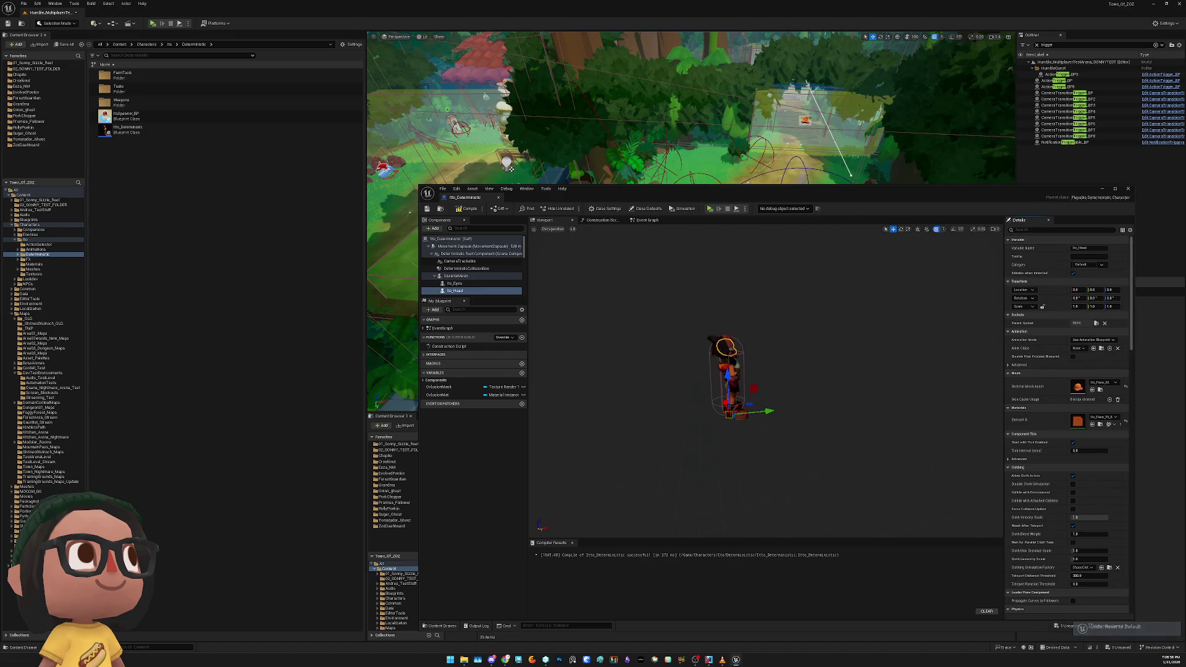
key(ctrl+z)
key(ctrl+z)
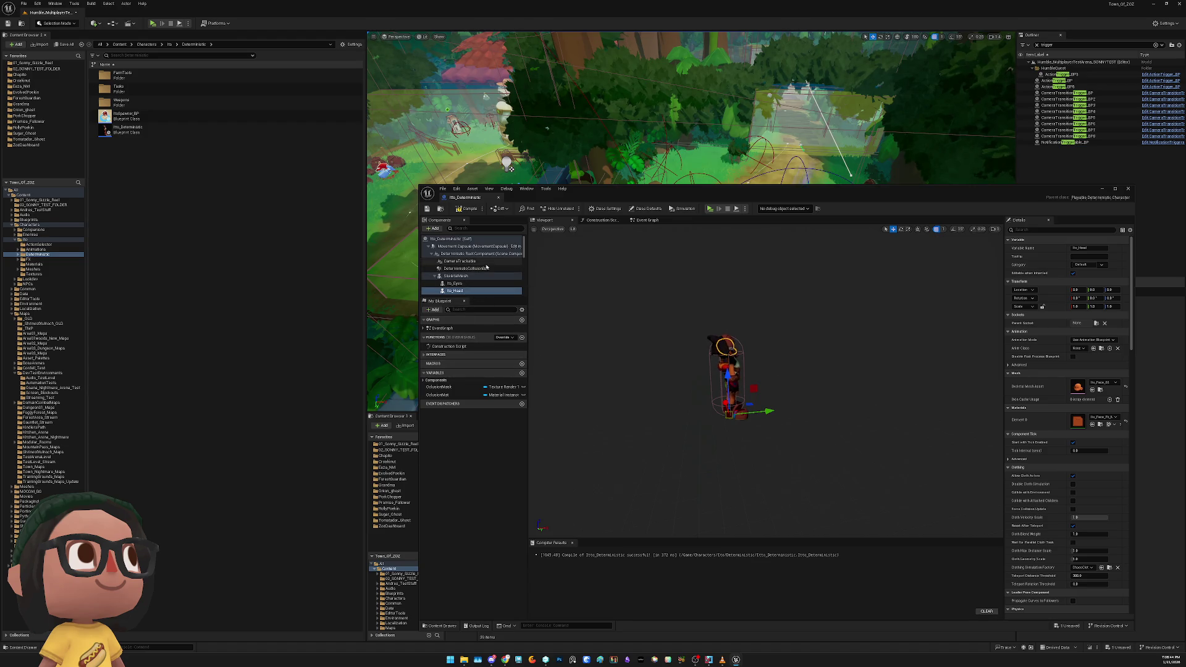
drag(608, 196, 335, 165)
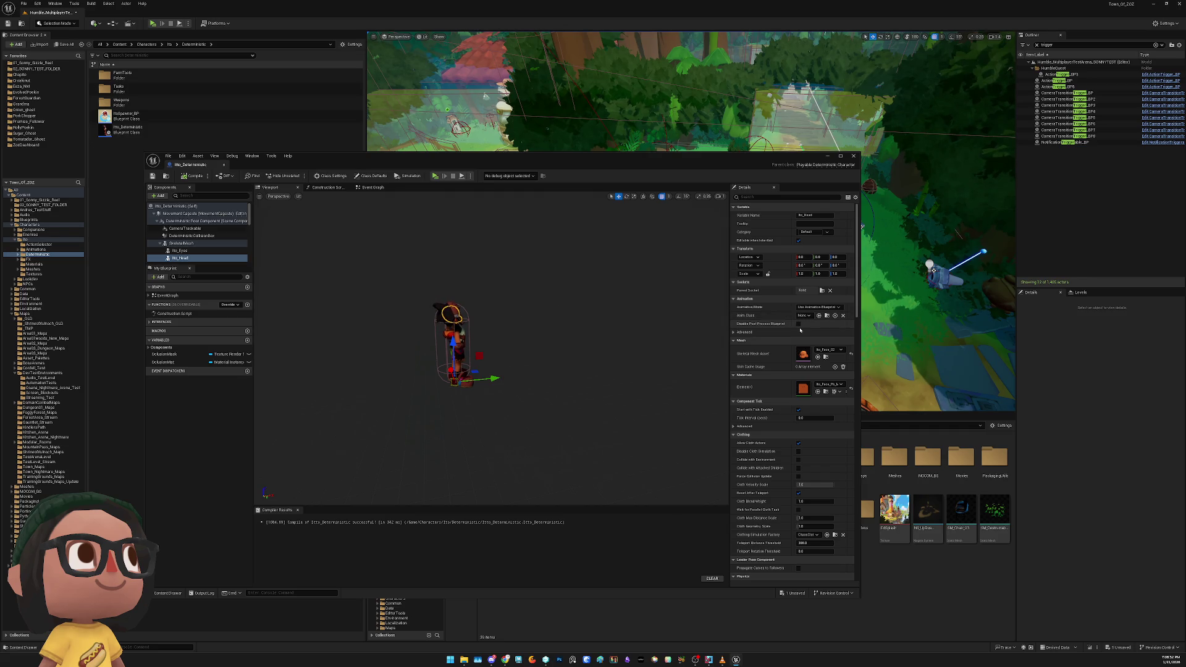
scroll(801, 338, down, 2)
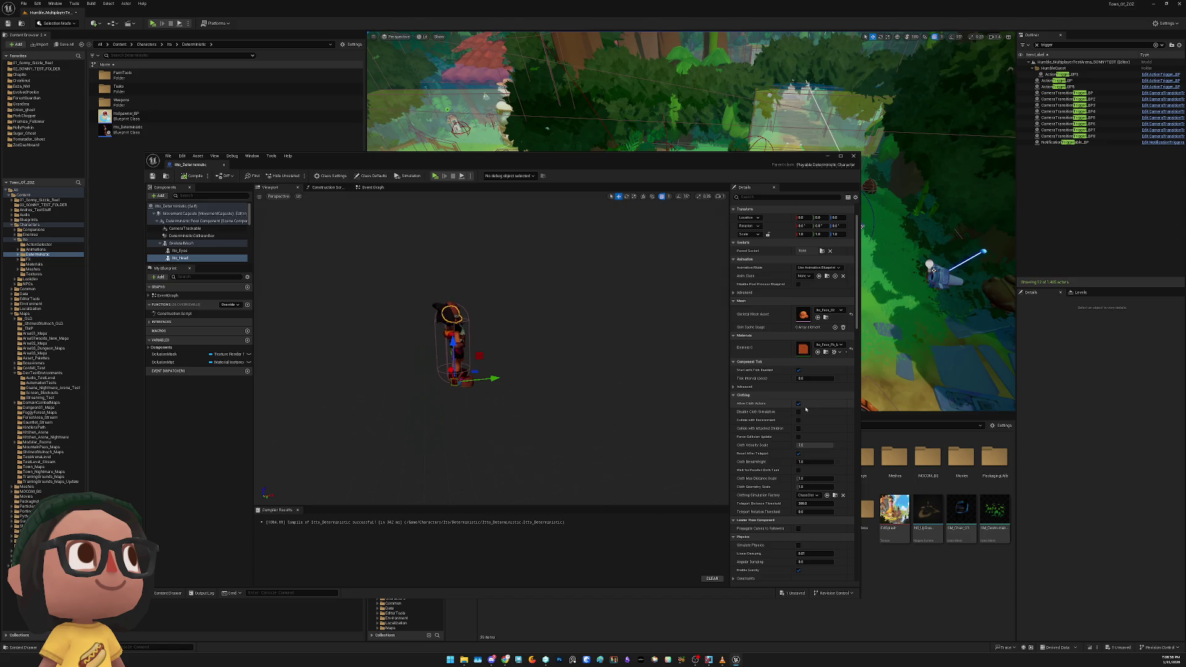
scroll(805, 408, down, 5)
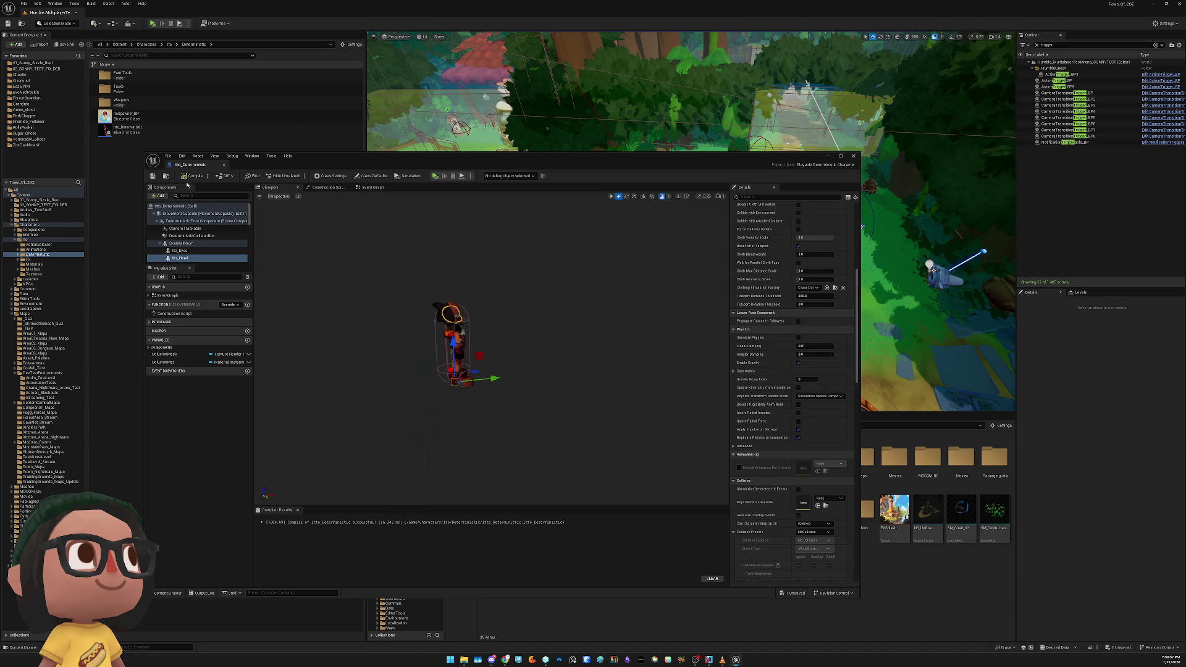
drag(432, 162, 470, 191)
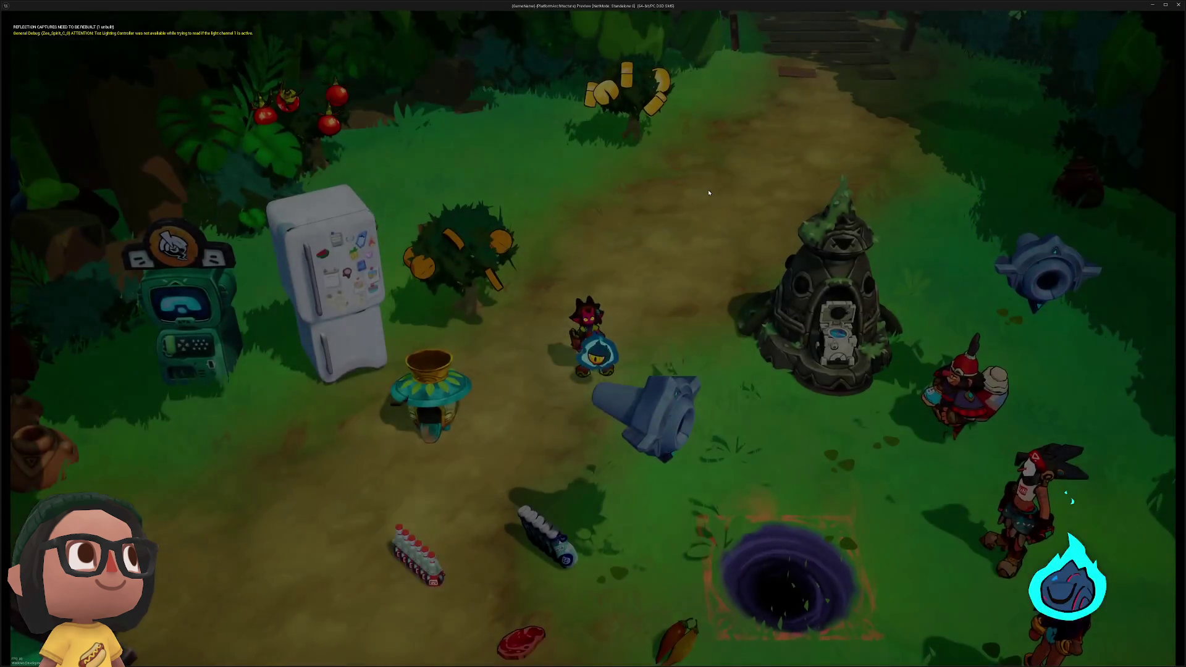
key(Escape)
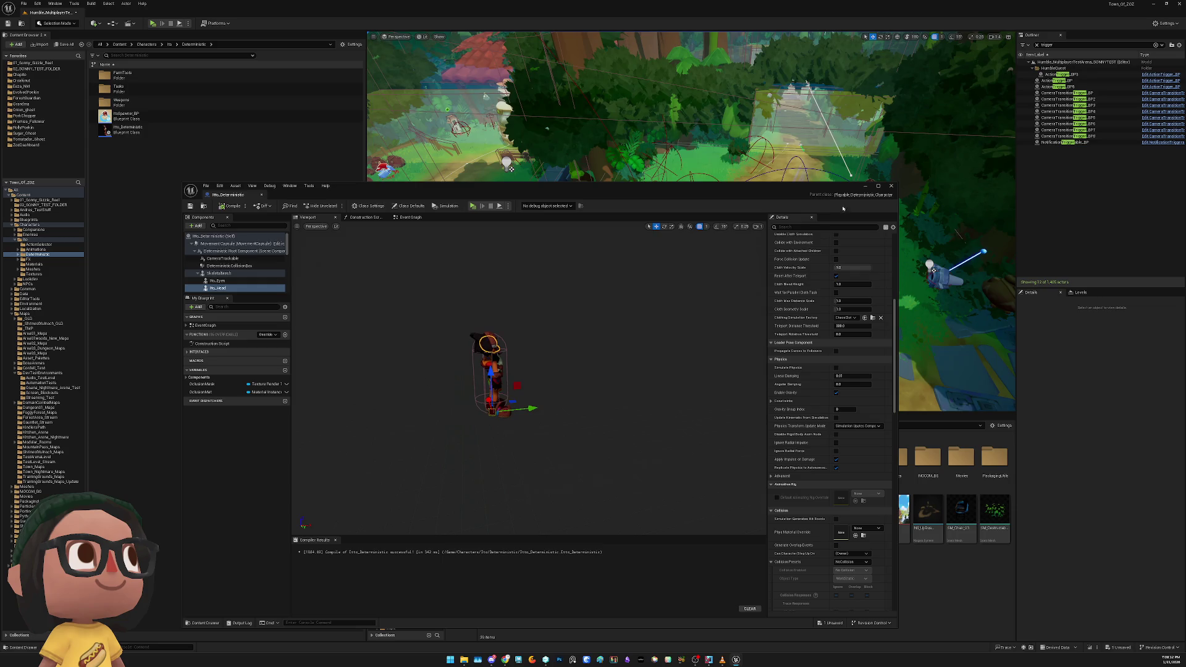
Close the blueprint editor and delete both merchant spawners from the plaza, confirming the warning
click(891, 185)
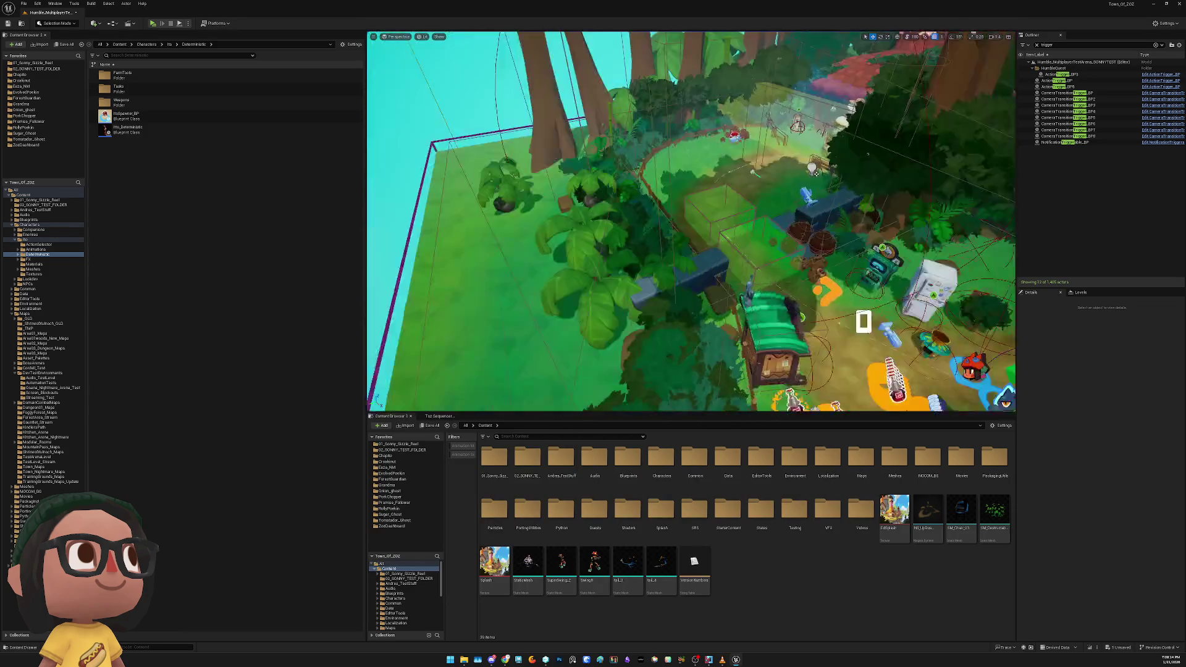
drag(817, 178, 373, 255)
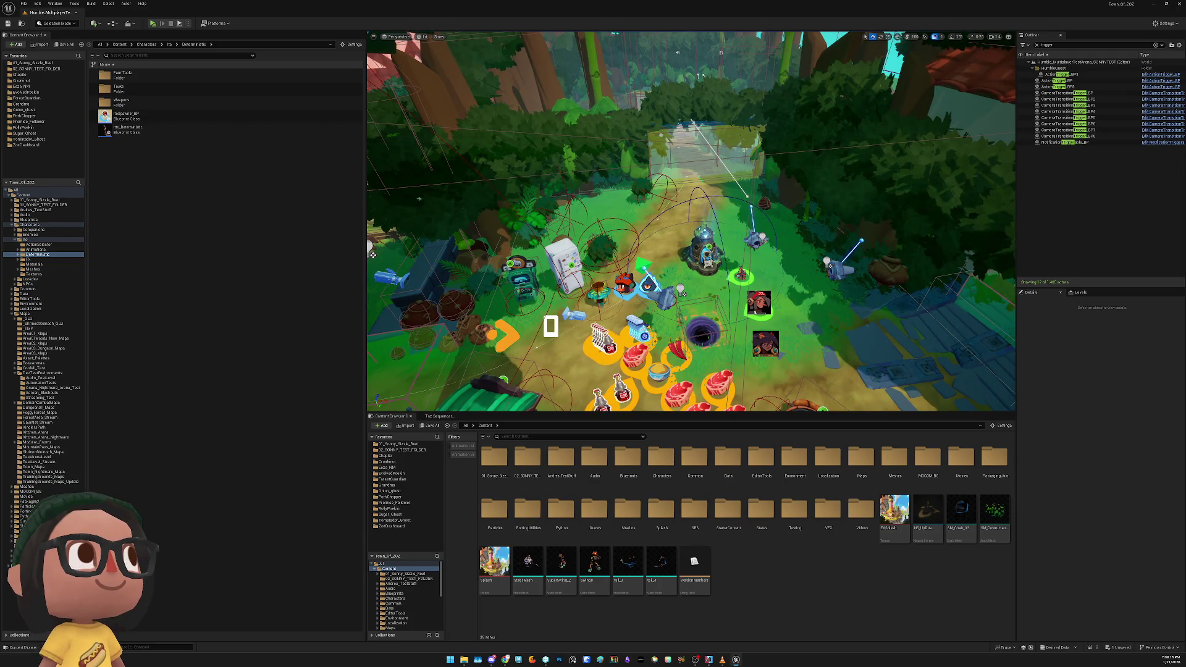
drag(372, 254, 372, 255)
drag(449, 239, 449, 239)
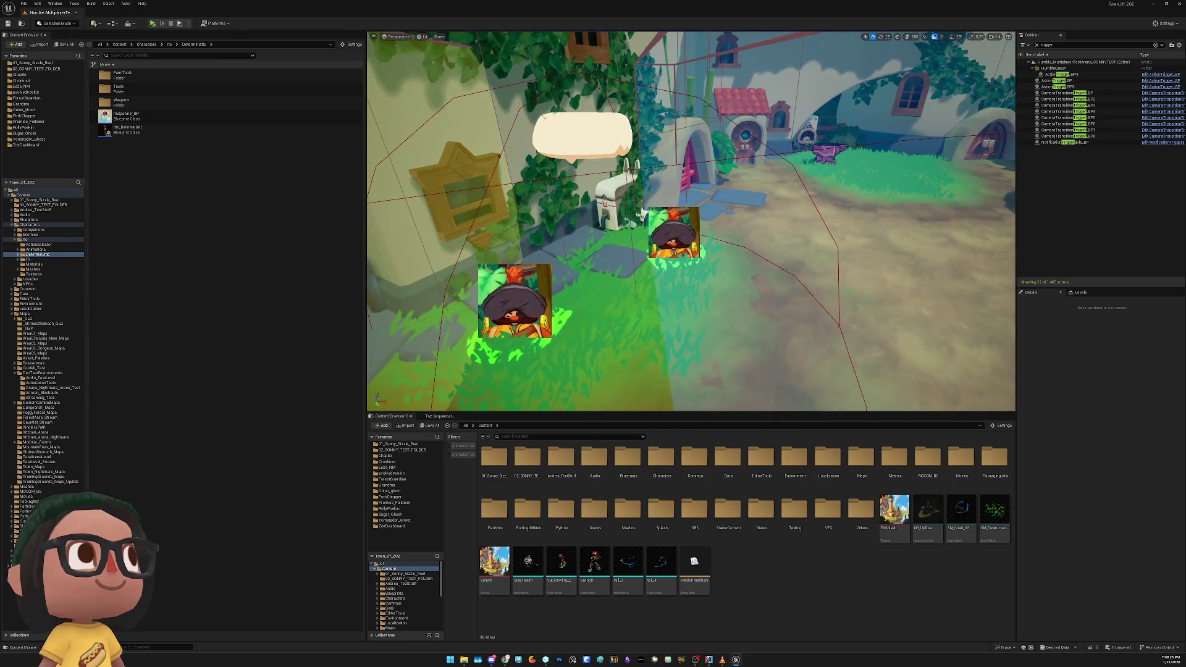
click(513, 302)
ctrl+click(679, 239)
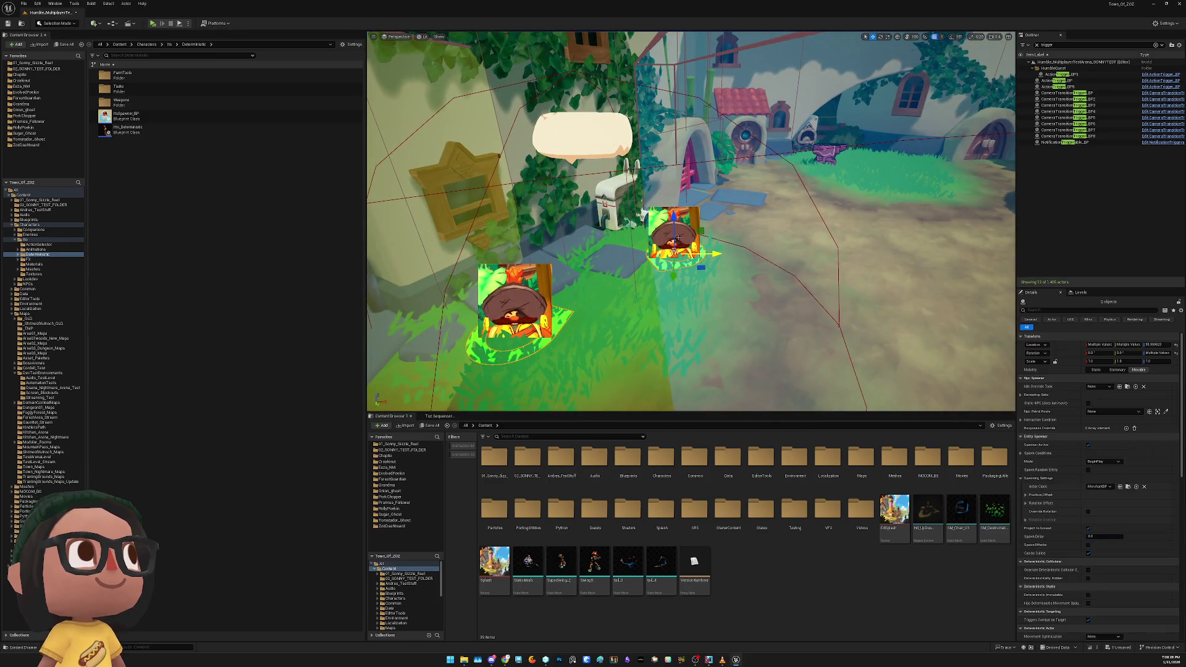
key(Delete)
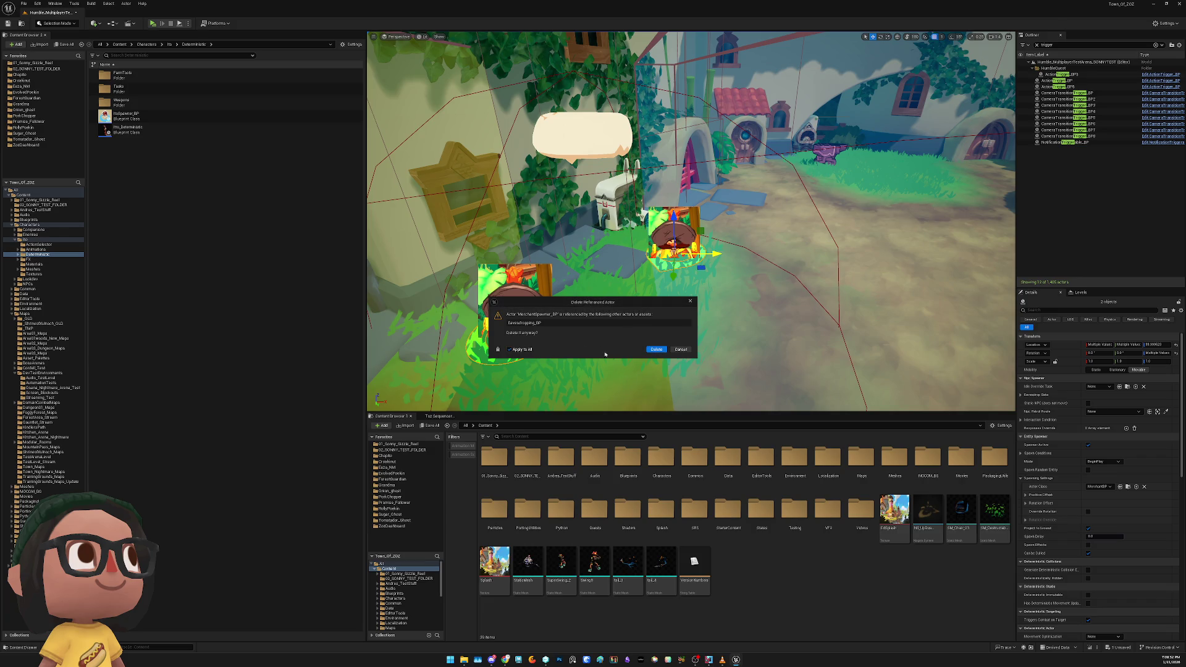
click(654, 350)
Select the two loot spawners in the courtyard and delete them
drag(677, 283, 678, 283)
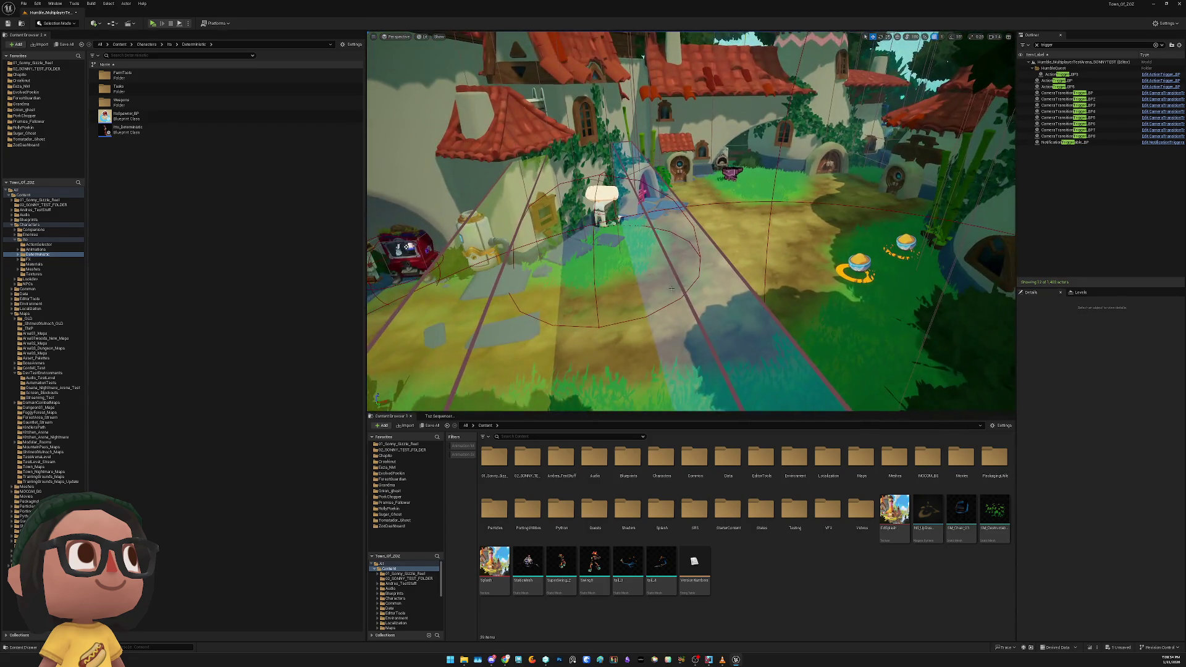
click(678, 283)
click(678, 283)
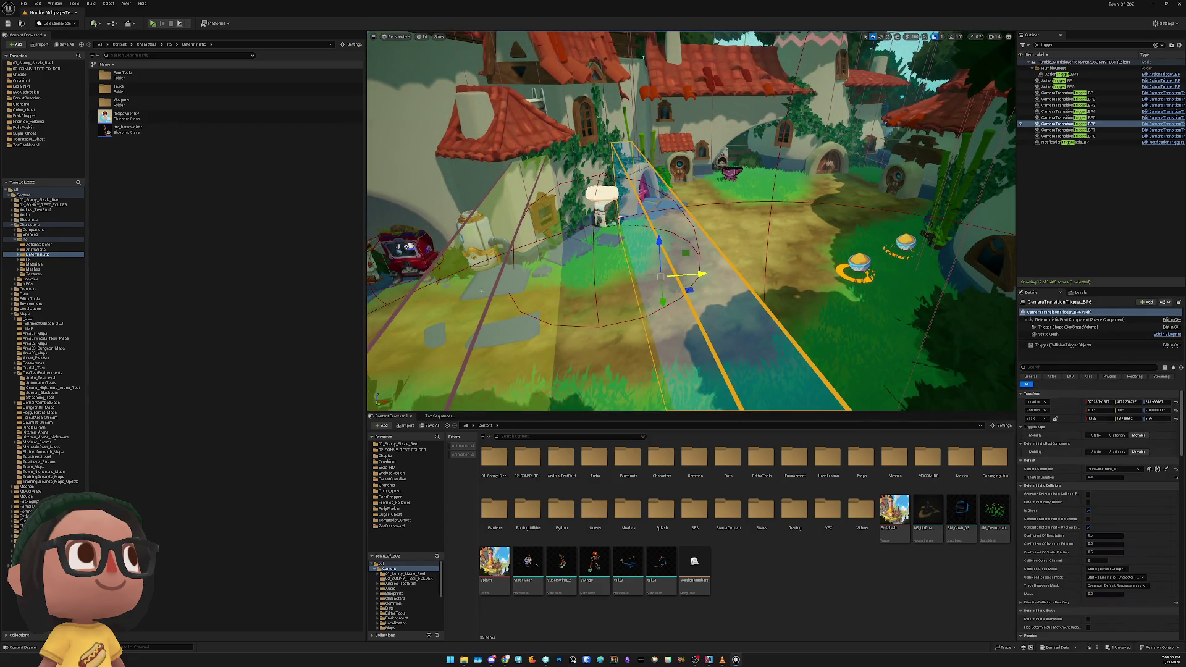
click(1059, 118)
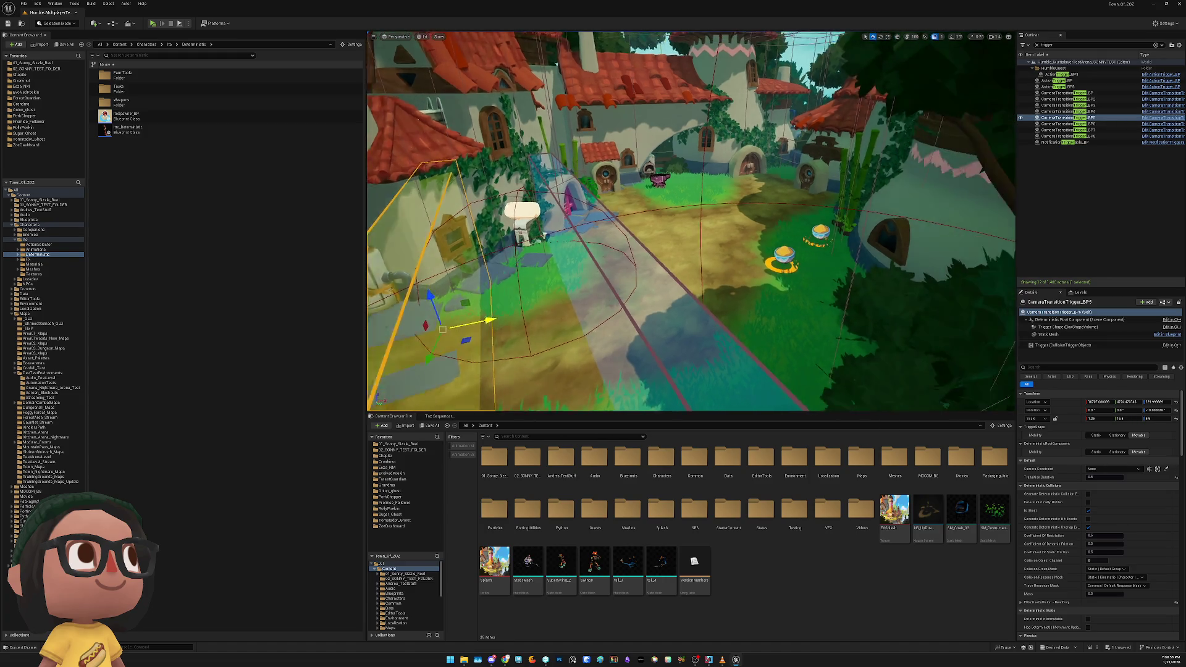
click(781, 277)
ctrl+click(819, 234)
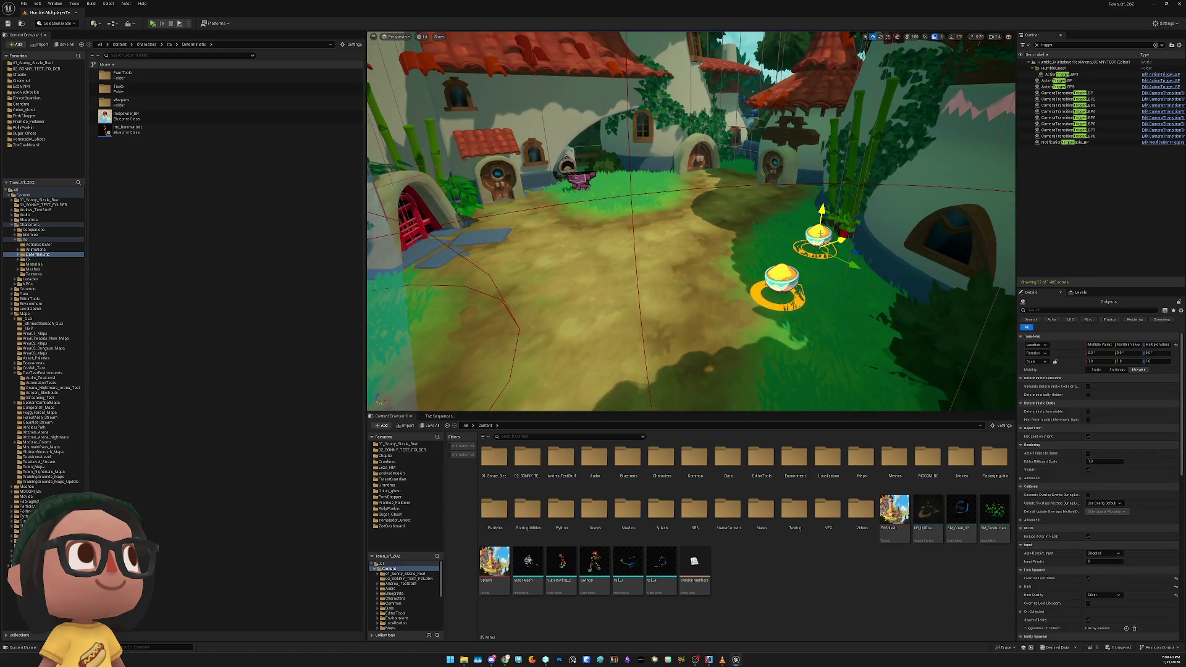
key(Delete)
Swing the view toward the tree and house on the Environment_Test island
mouse_move(820, 233)
mouse_down()
mouse_move(711, 252)
mouse_move(599, 210)
mouse_move(525, 222)
mouse_move(461, 205)
mouse_up()
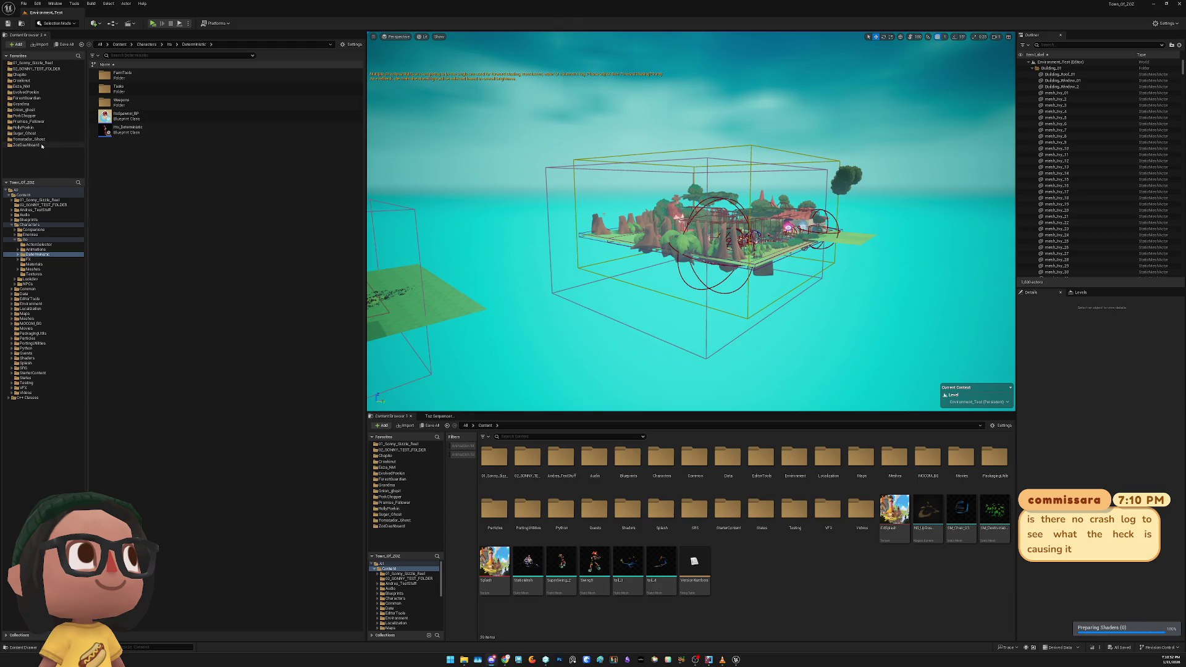
Browse 02_SONNY_TEST_FOLDER > Maps > DevTestEnvironments and load Humble_MultiplayerTestArena_SONNYTEST
click(37, 69)
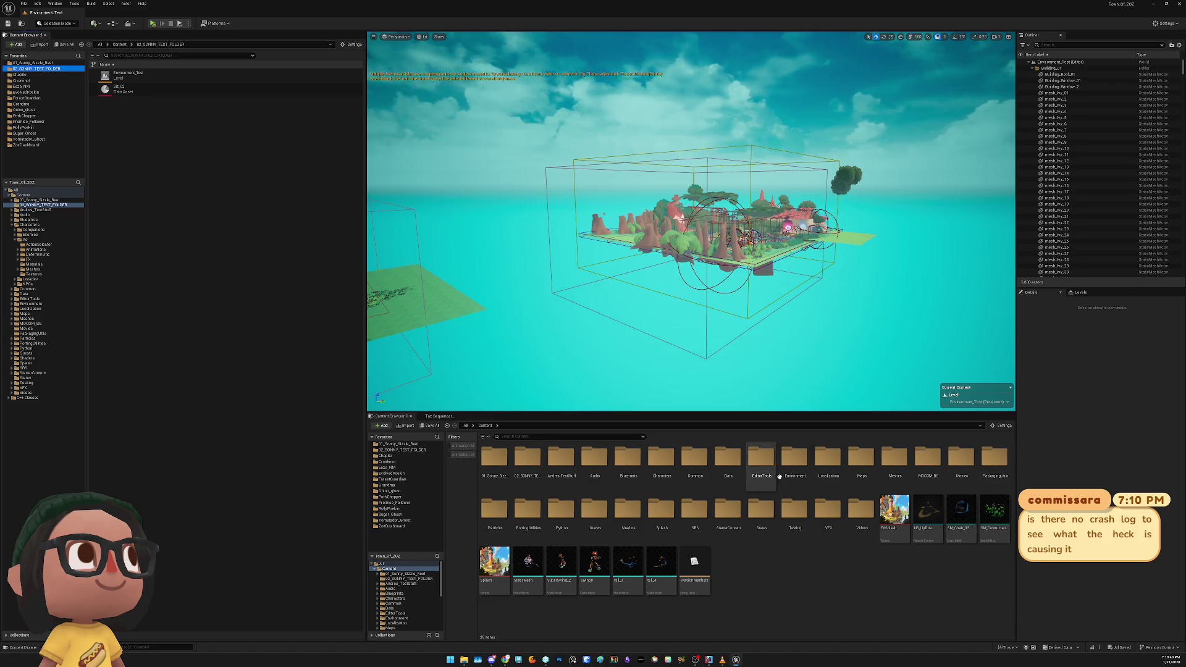
double_click(861, 459)
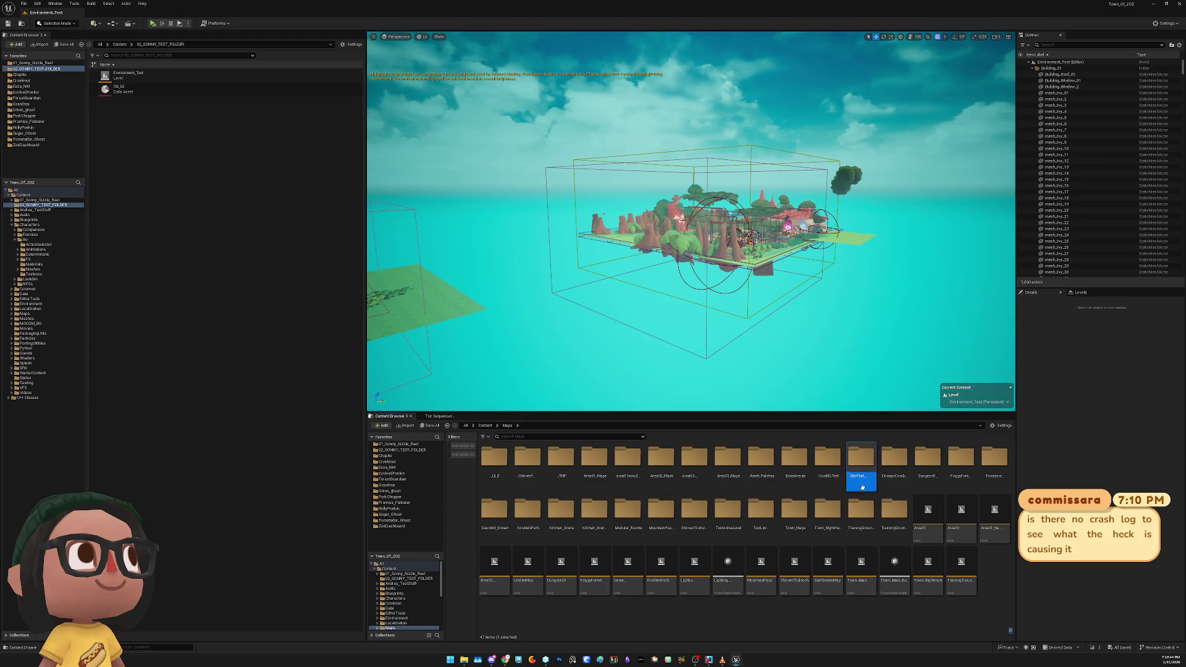
key(Return)
scroll(708, 529, down, 5)
scroll(692, 519, up, 2)
text(humb)
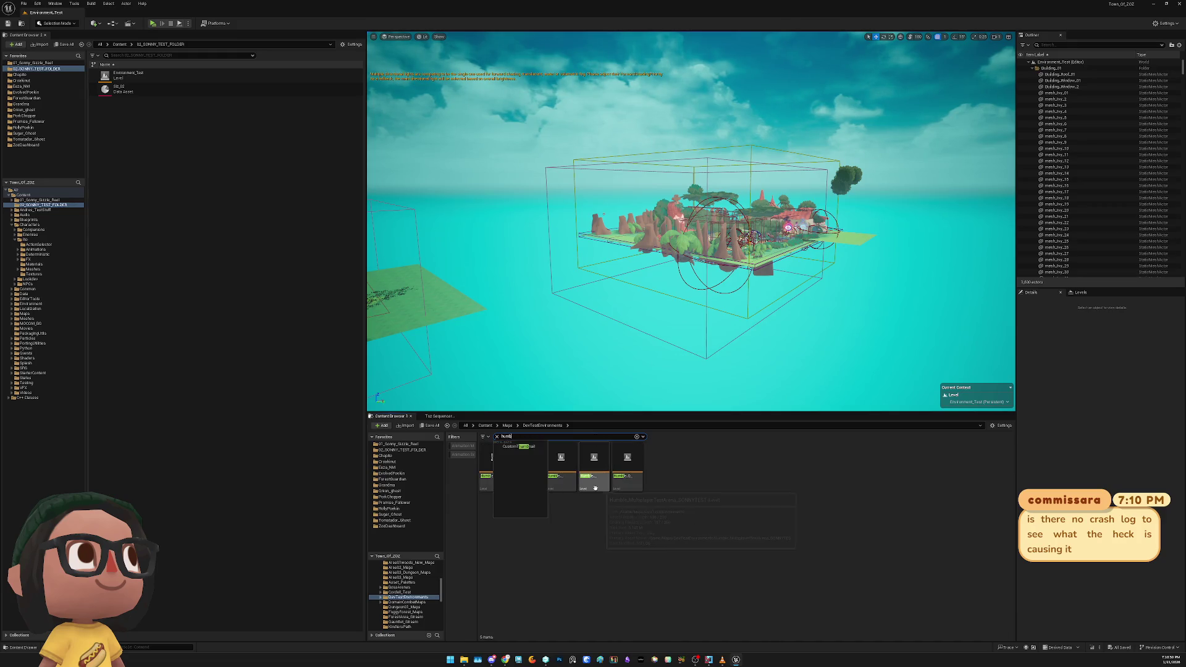
double_click(594, 485)
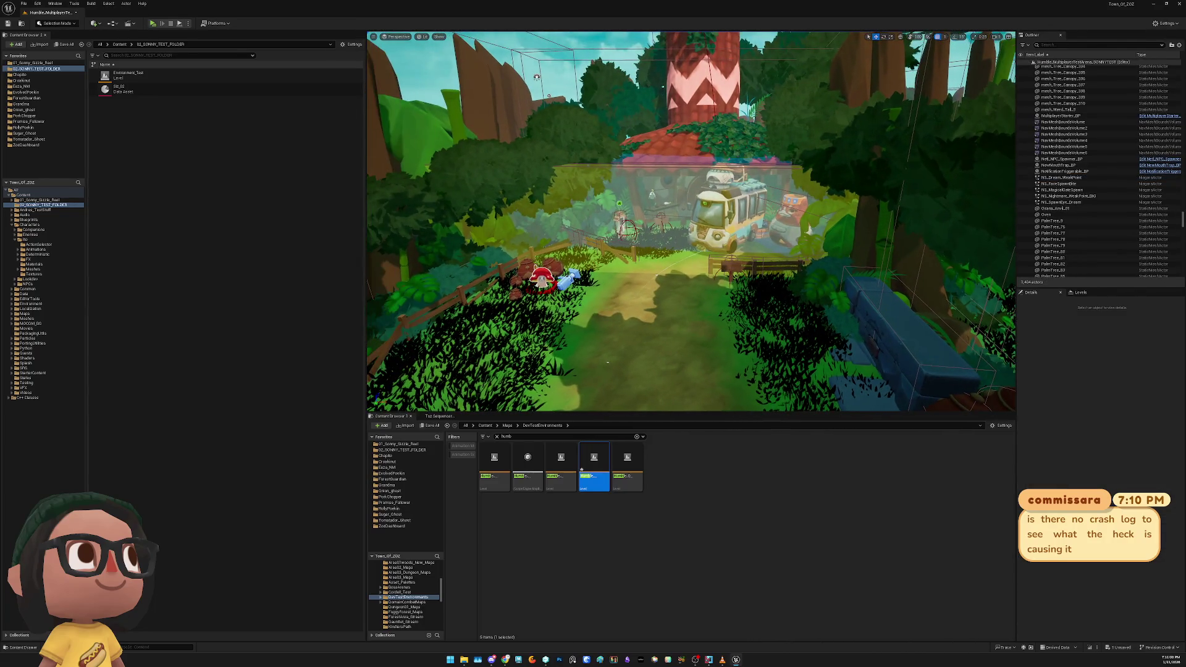
Walk the character up the stairs onto the wooden platform, then exit the play test
click(511, 276)
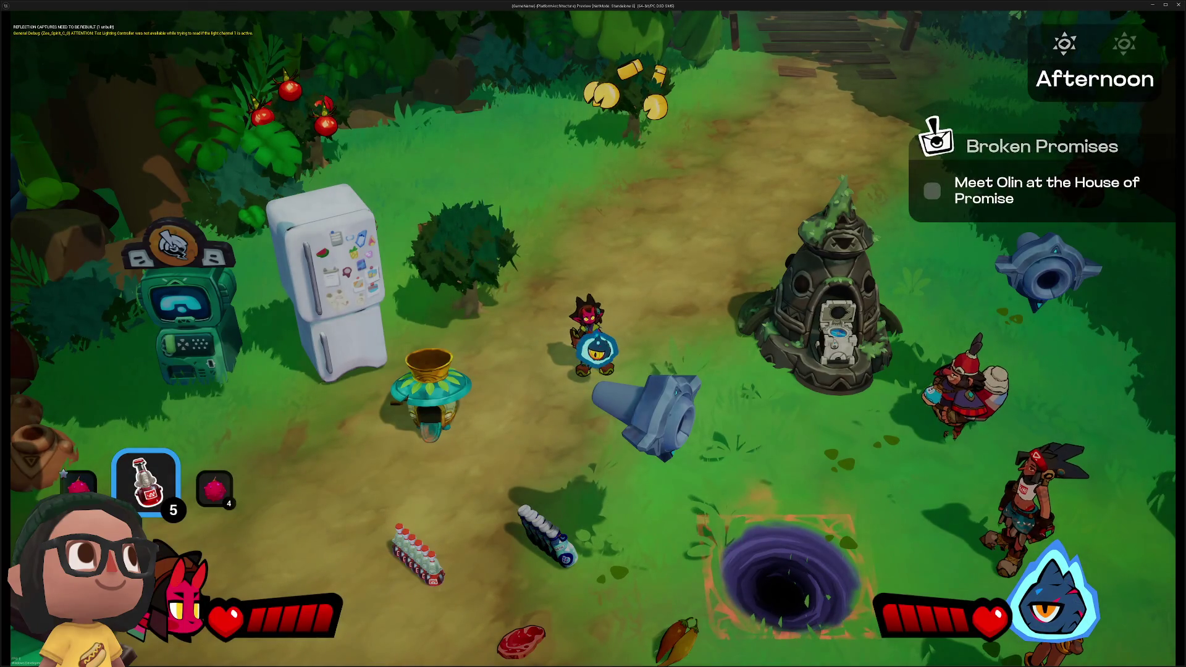
key(w)
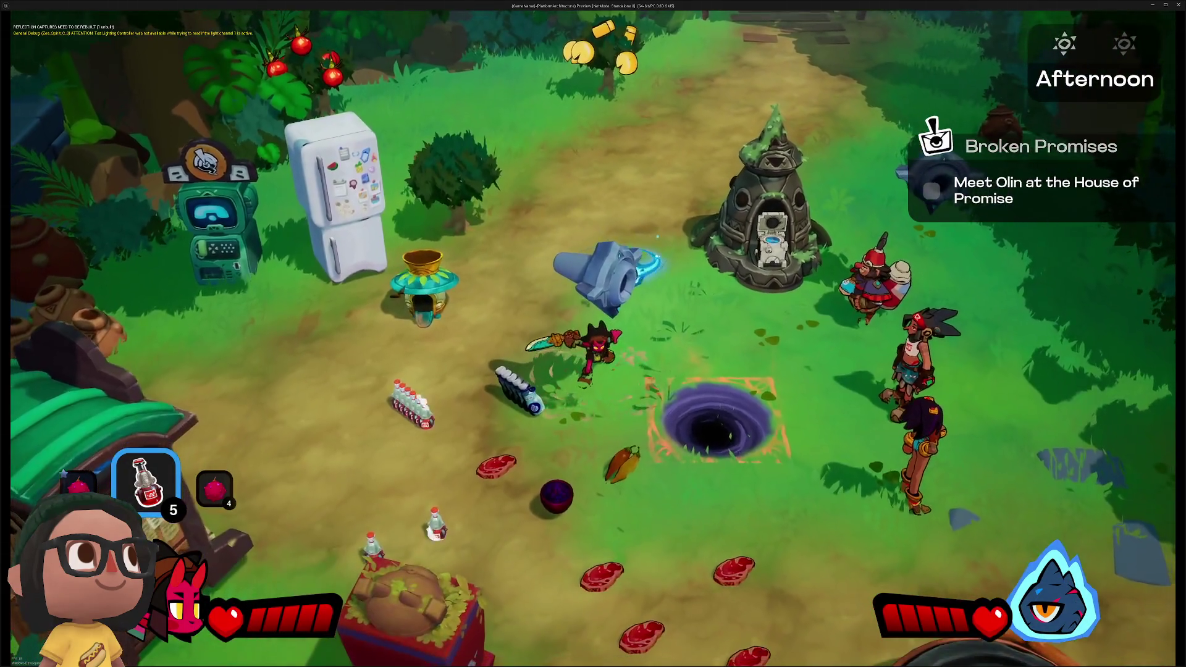
key(w)
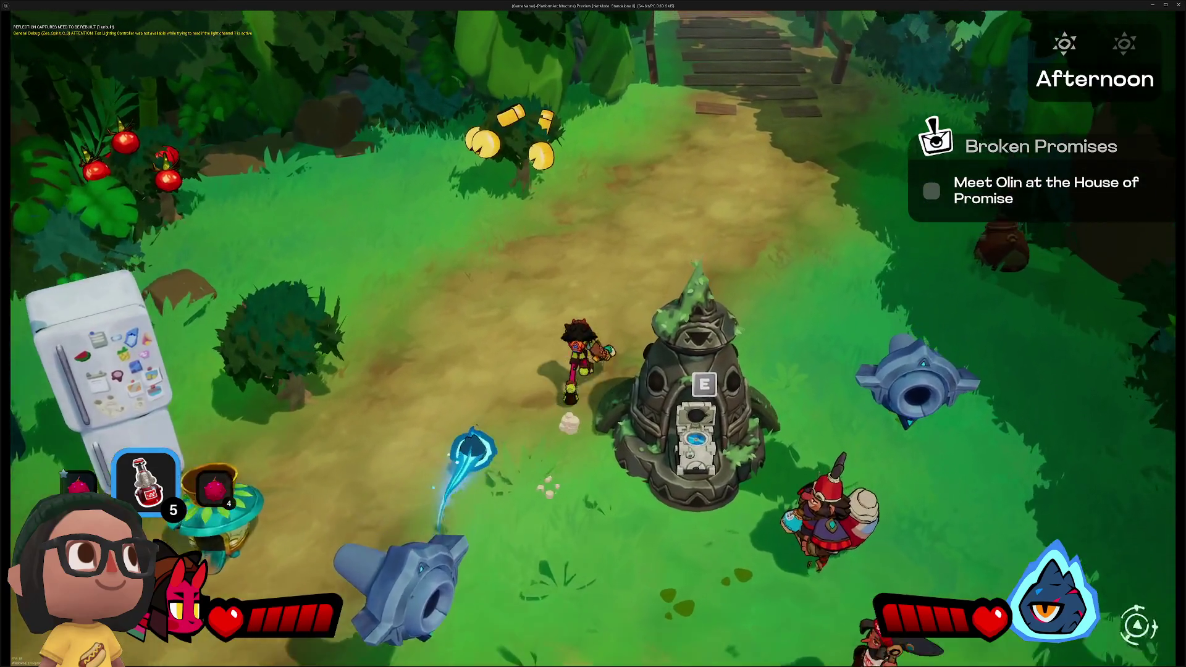
key(w)
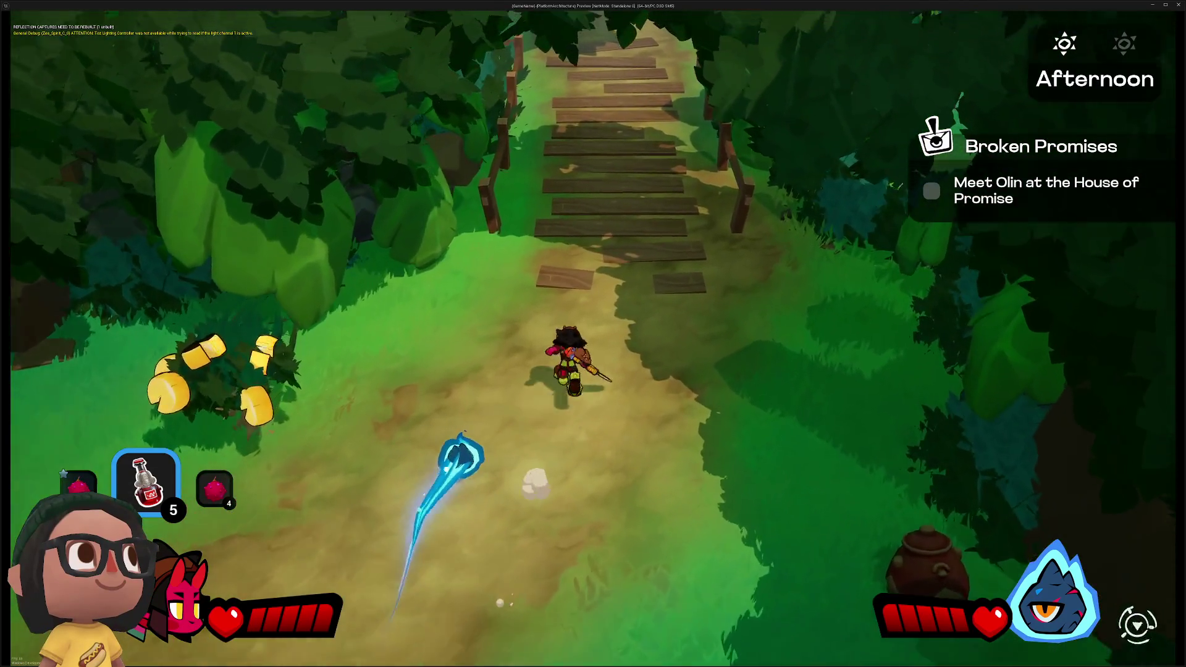
key(w)
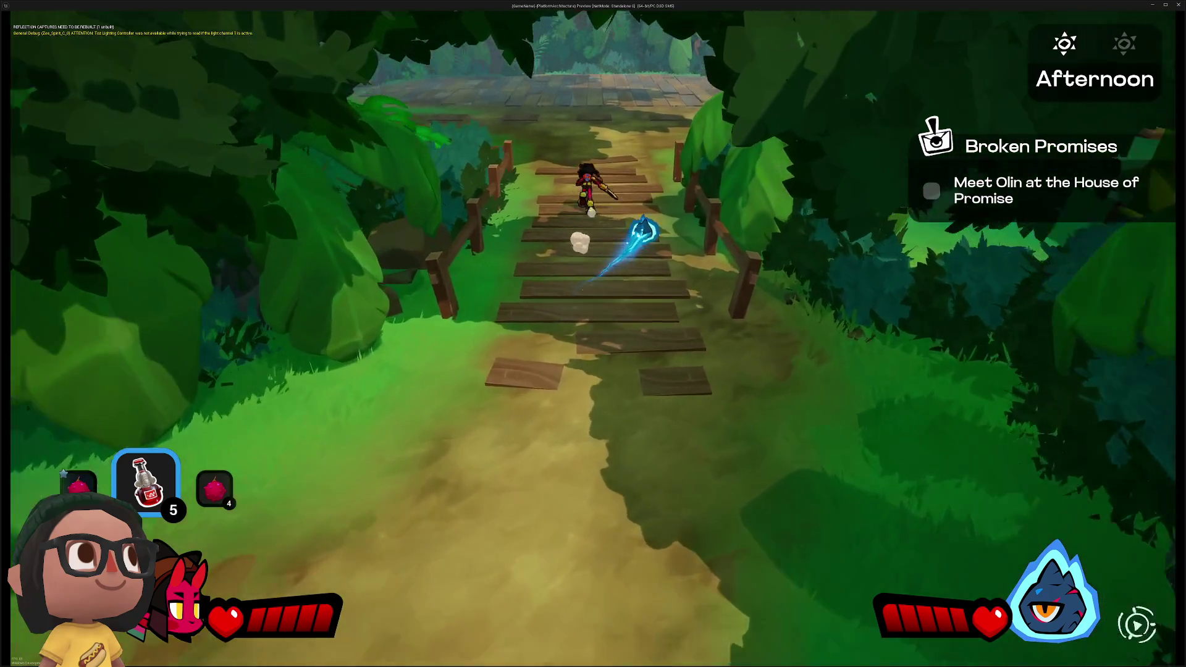
key(w)
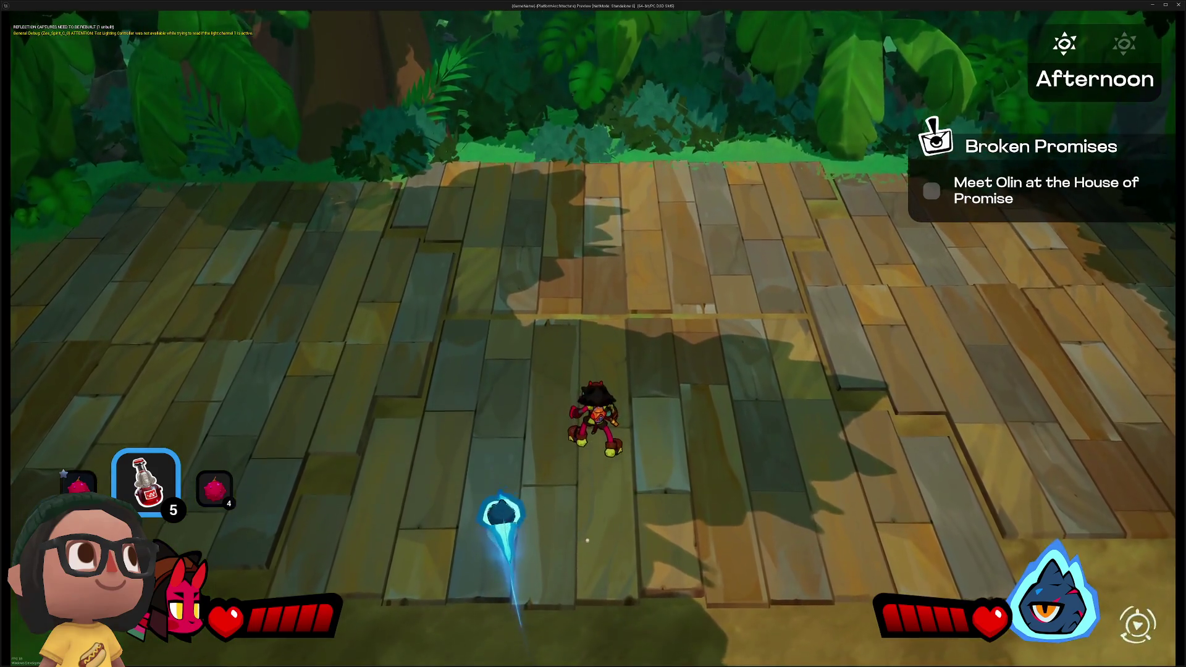
key(Escape)
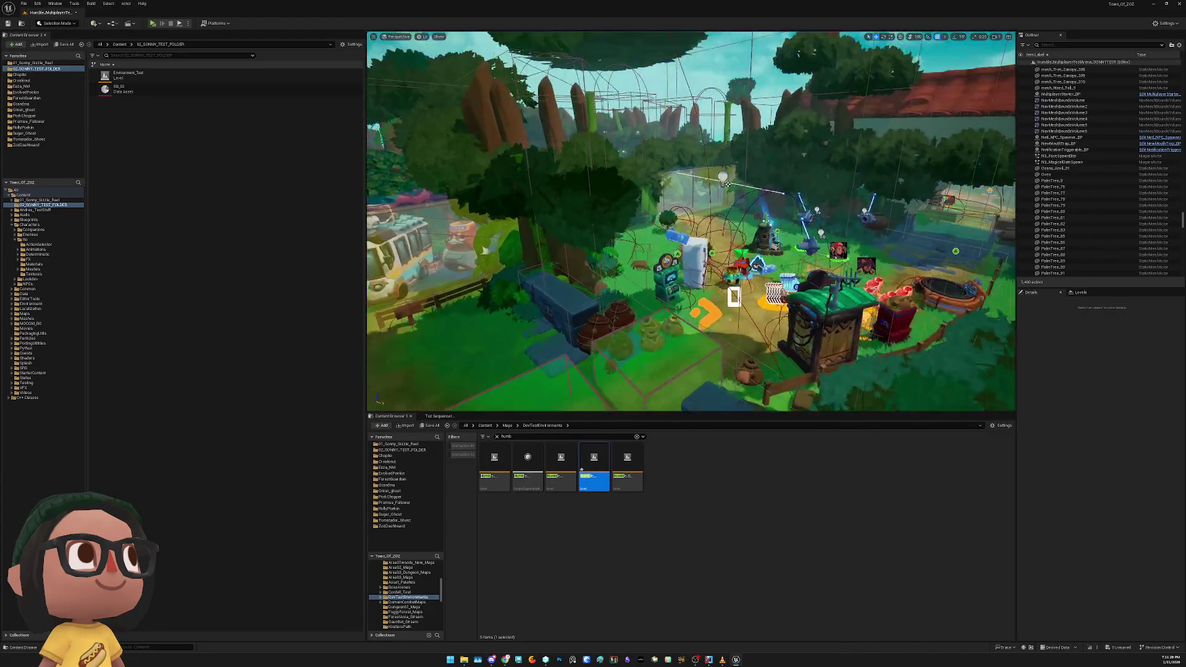
Fly the view through the gateway to the wooden deck and scroll the Outliner down
drag(944, 302, 945, 253)
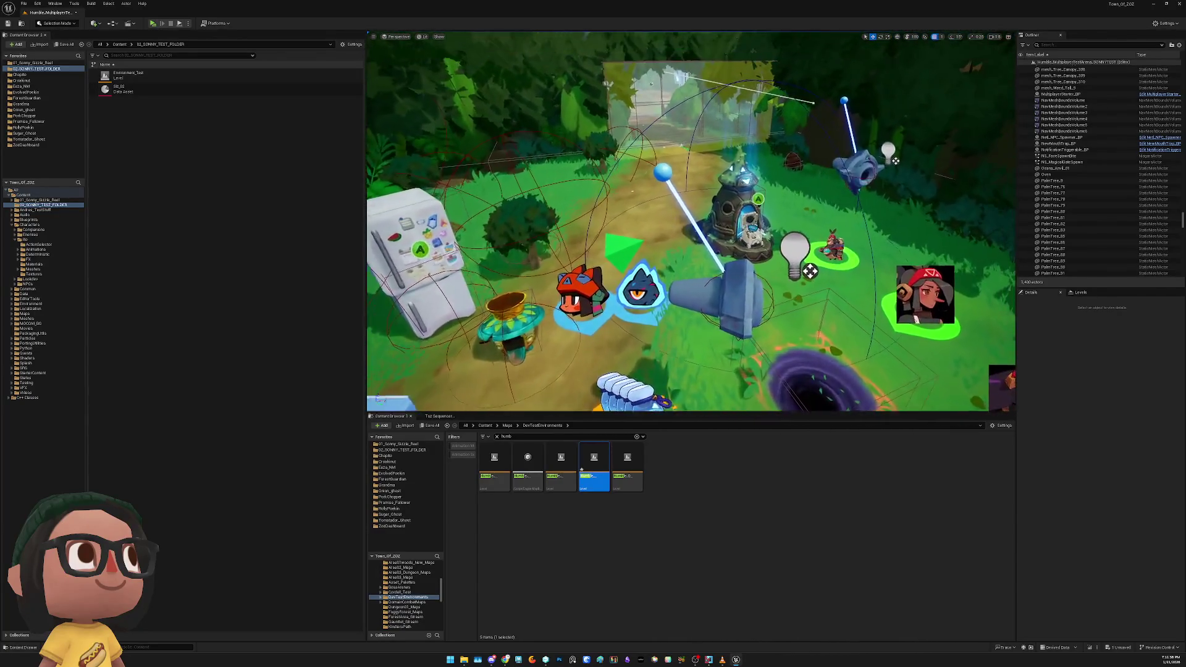
scroll(673, 262, up, 5)
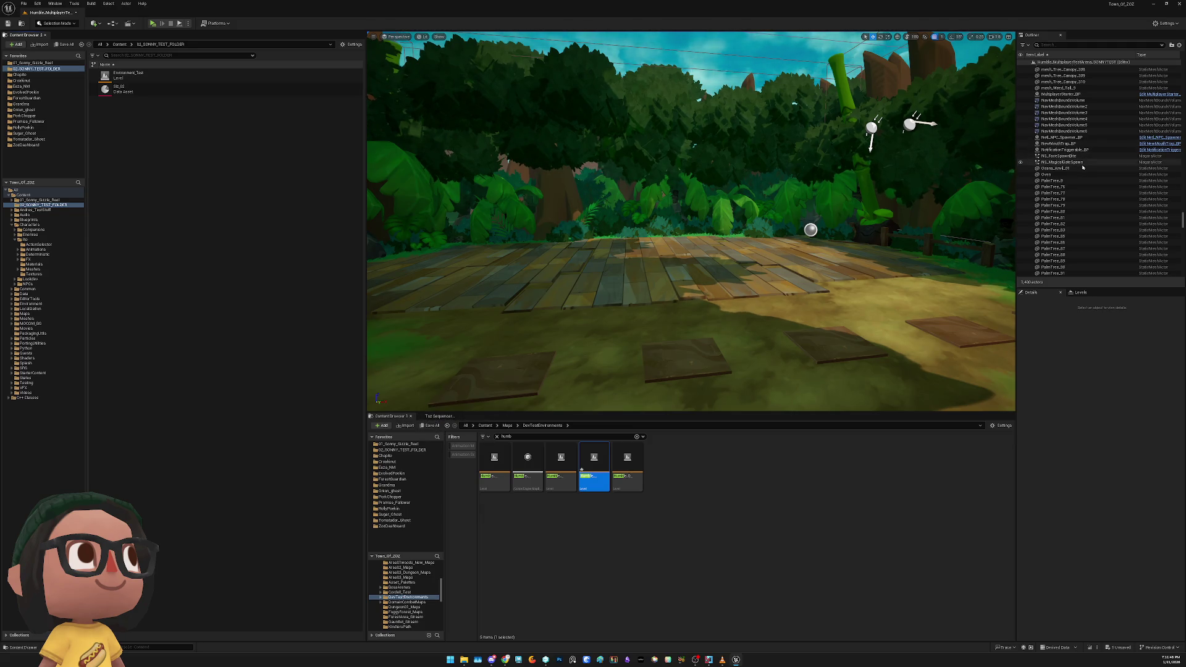
scroll(1079, 178, down, 8)
scroll(1078, 178, down, 7)
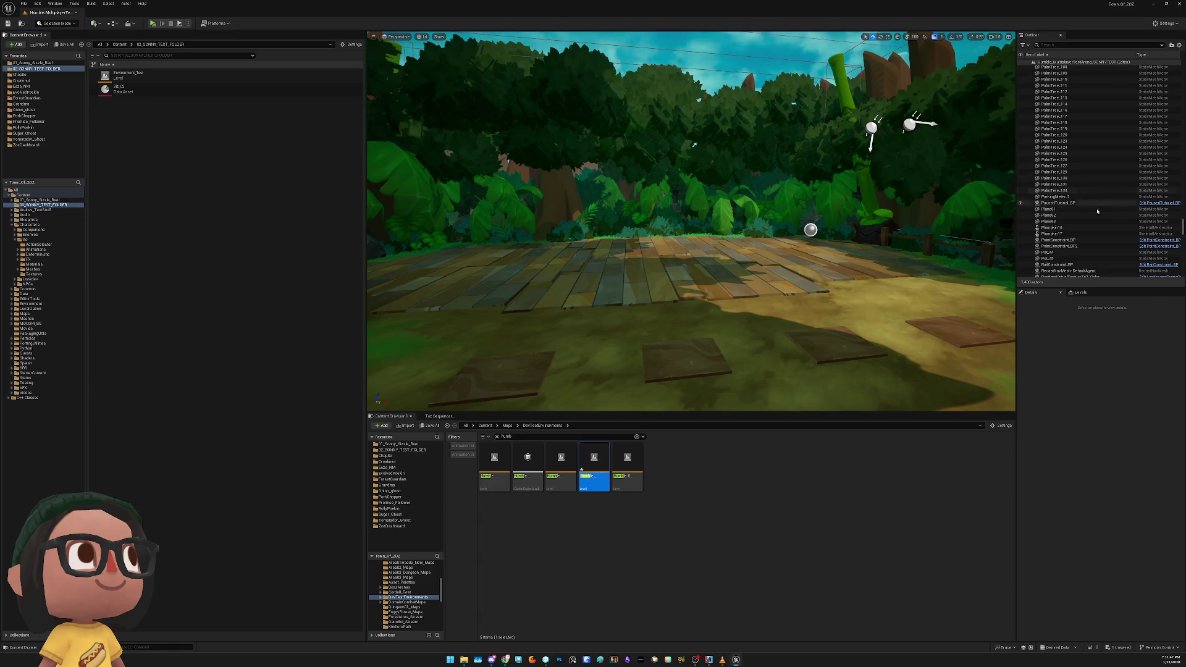
Inspect the point-constraint cameras in the Outliner, then try and clear a 'sew' actor search
click(1117, 242)
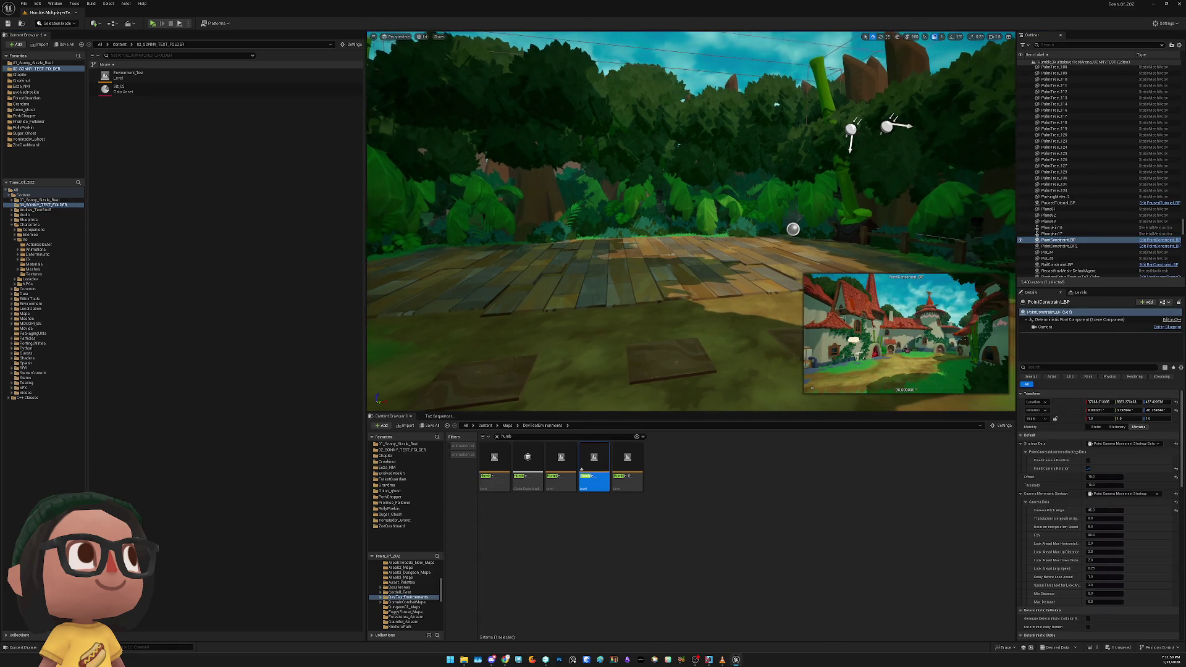
click(1089, 247)
scroll(1084, 237, down, 3)
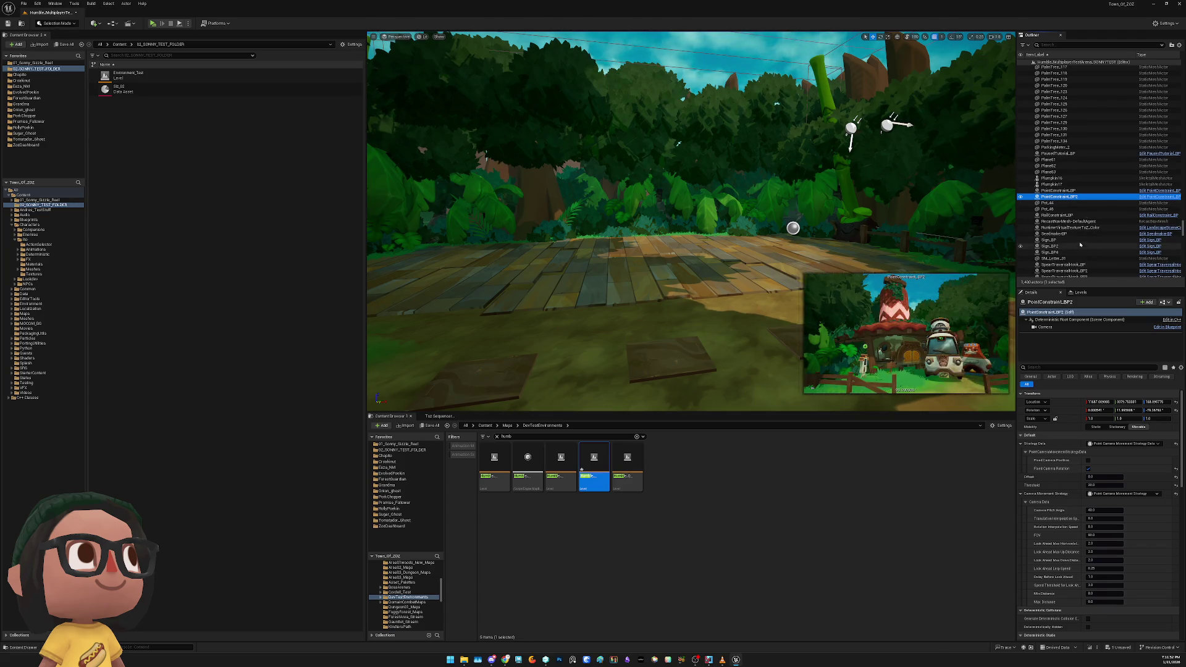
click(1056, 45)
text(sew)
key(BackSpace)
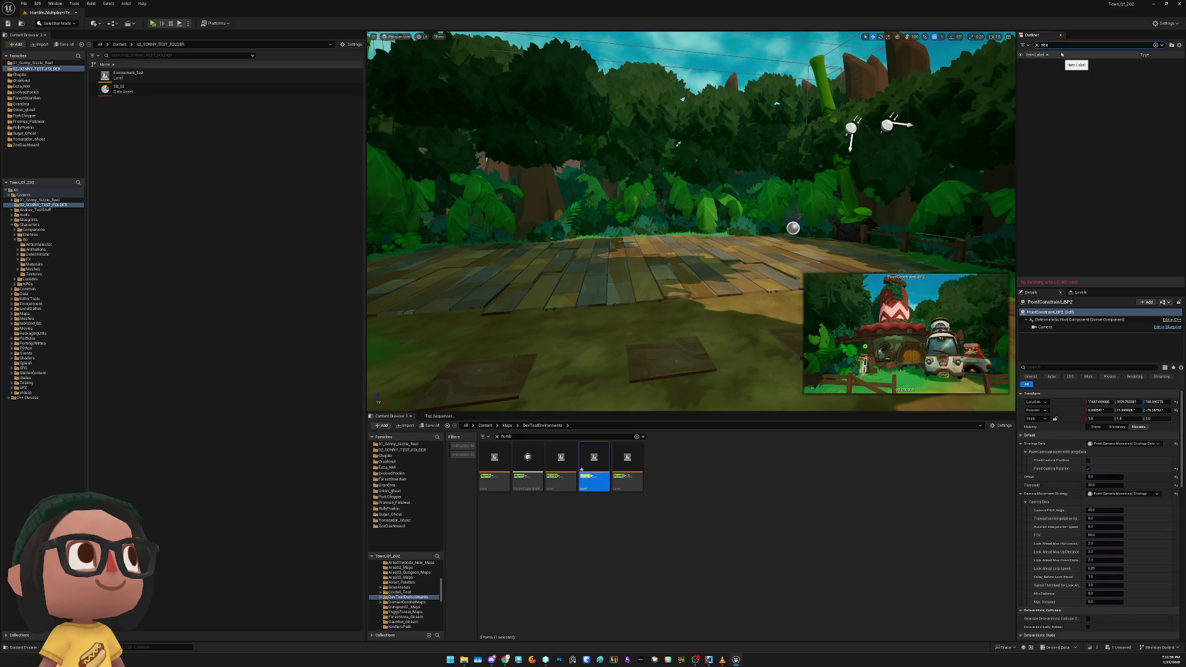
key(BackSpace)
key(BackSpace)
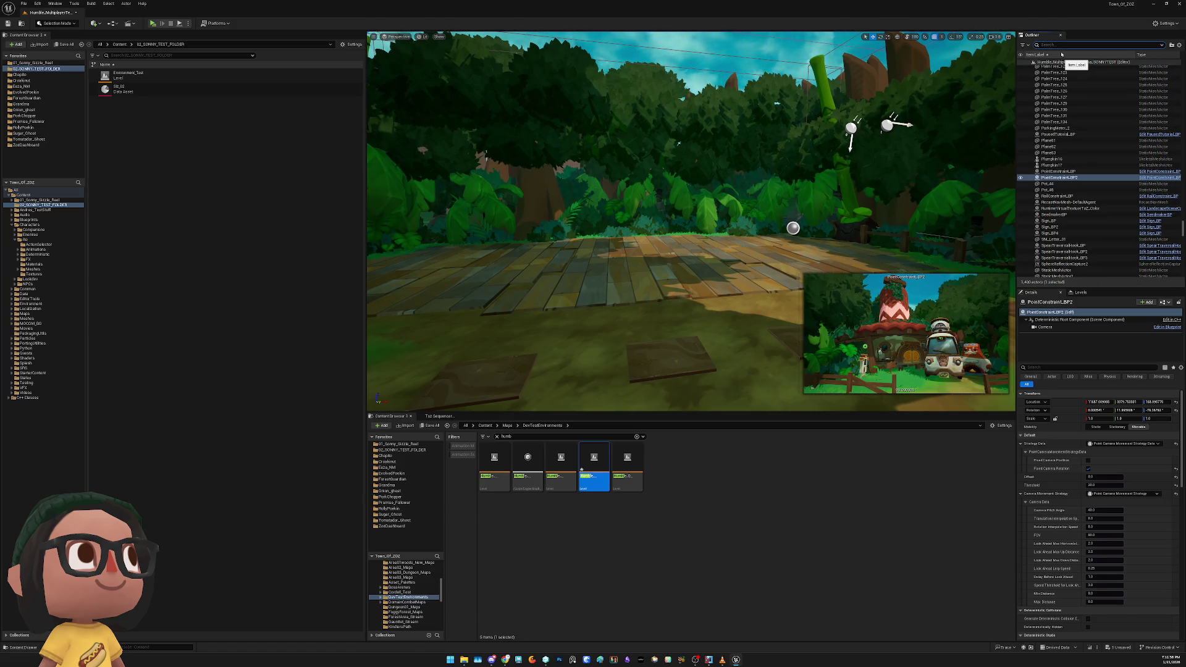
Scrub the VLC reference video back and forward, then return to the editor
drag(593, 219, 574, 197)
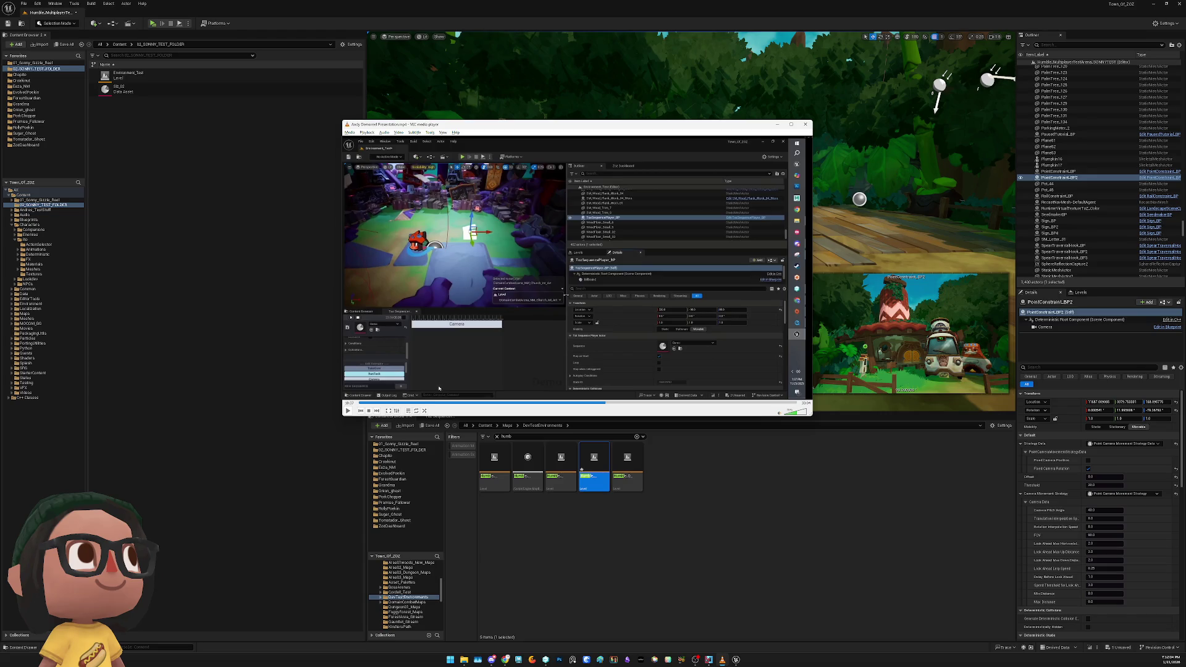
click(440, 403)
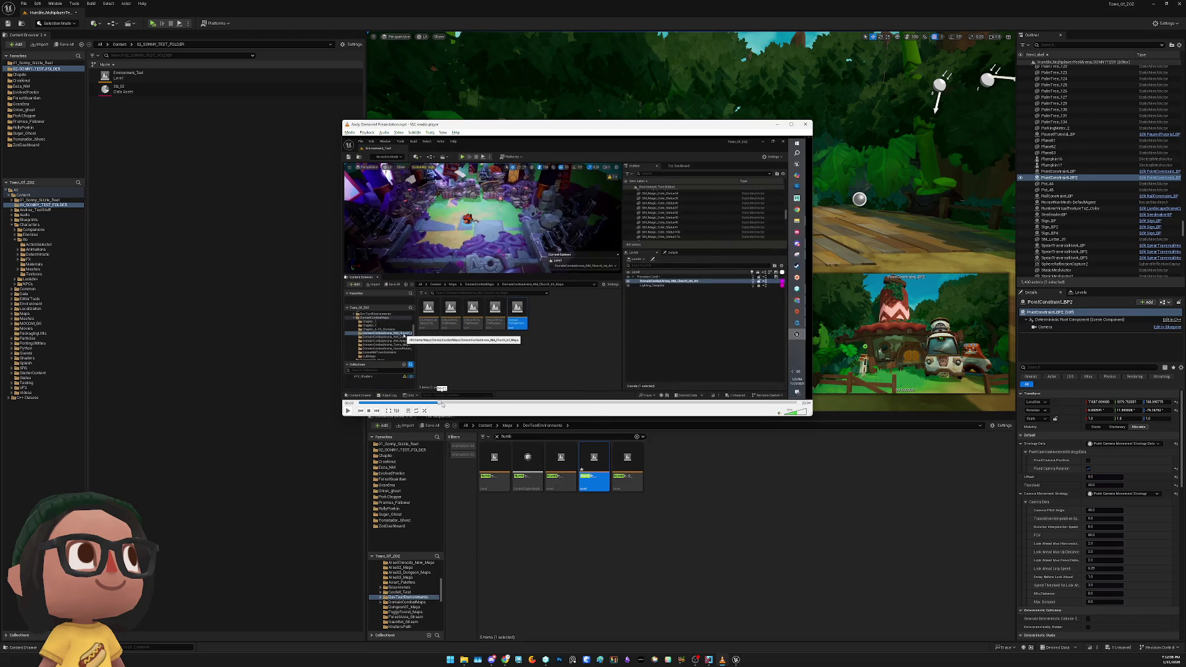
click(456, 402)
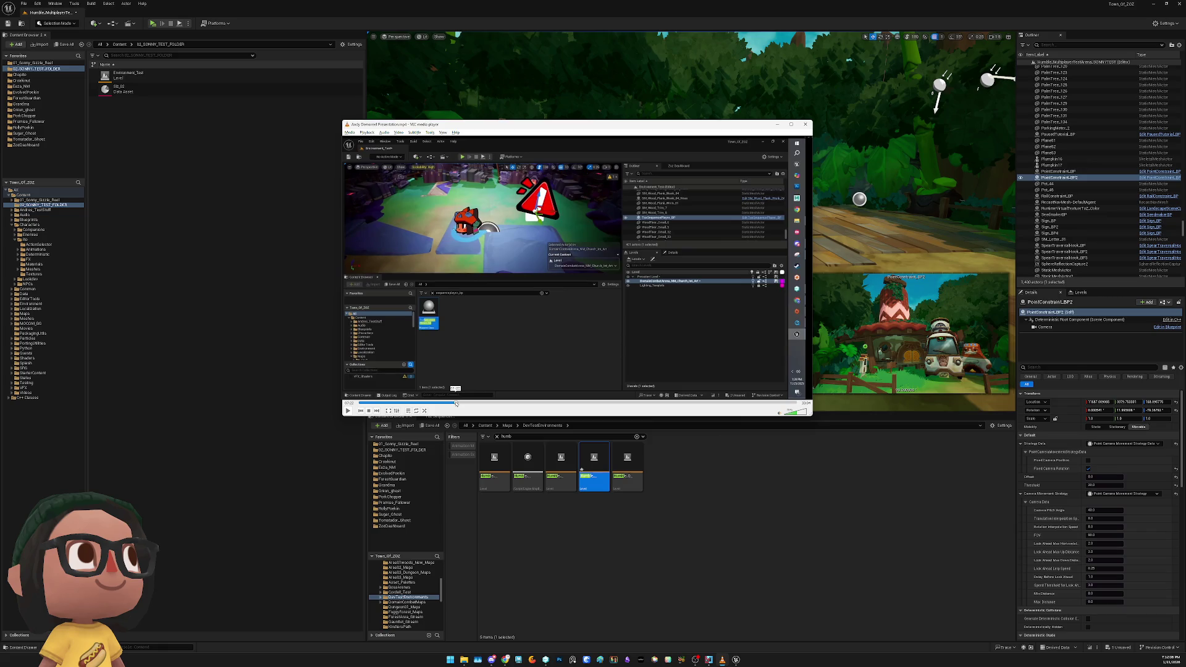
click(1068, 44)
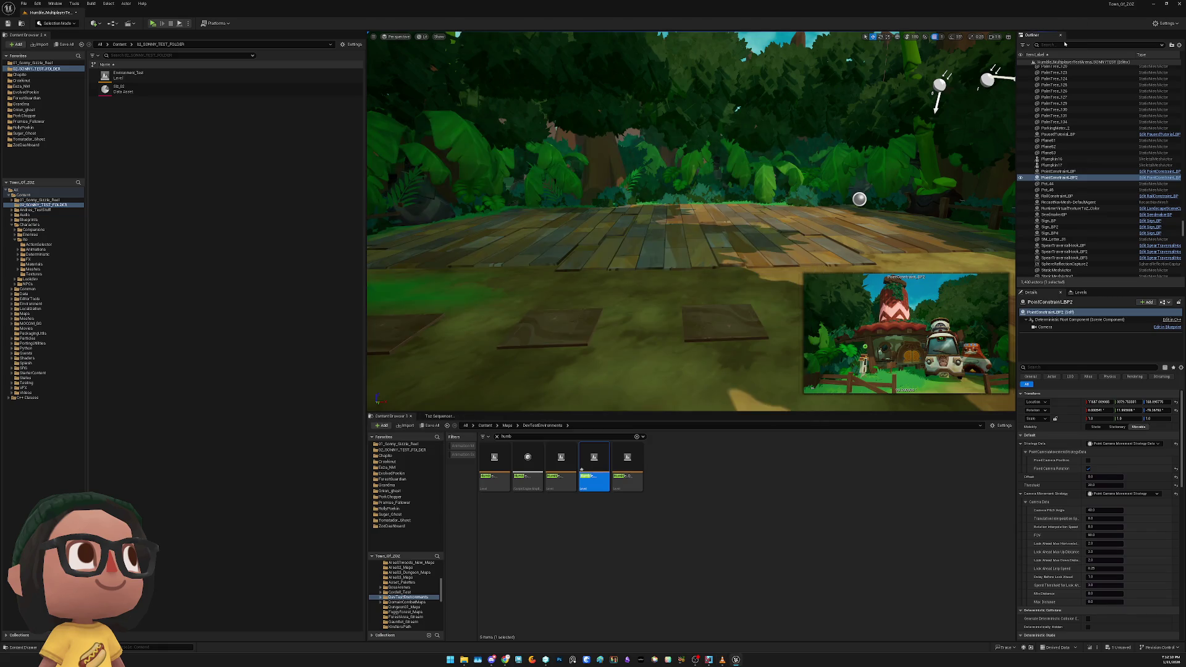
Search the entire Content folder for the Toz sequence player asset
text(toz)
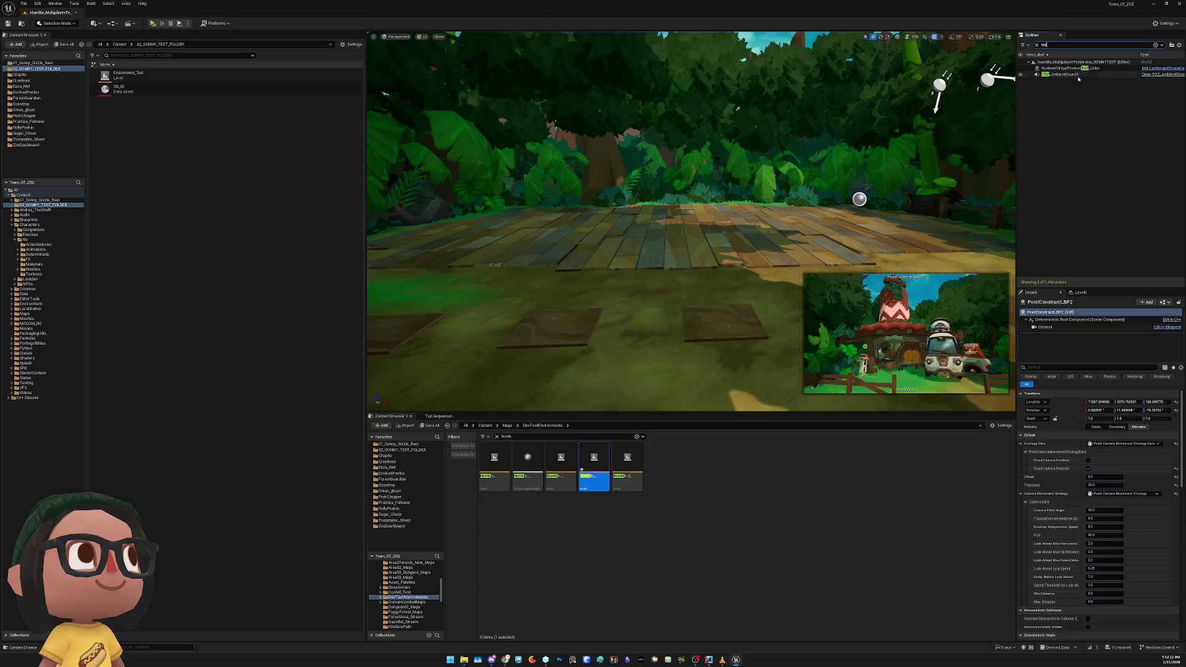
text(s)
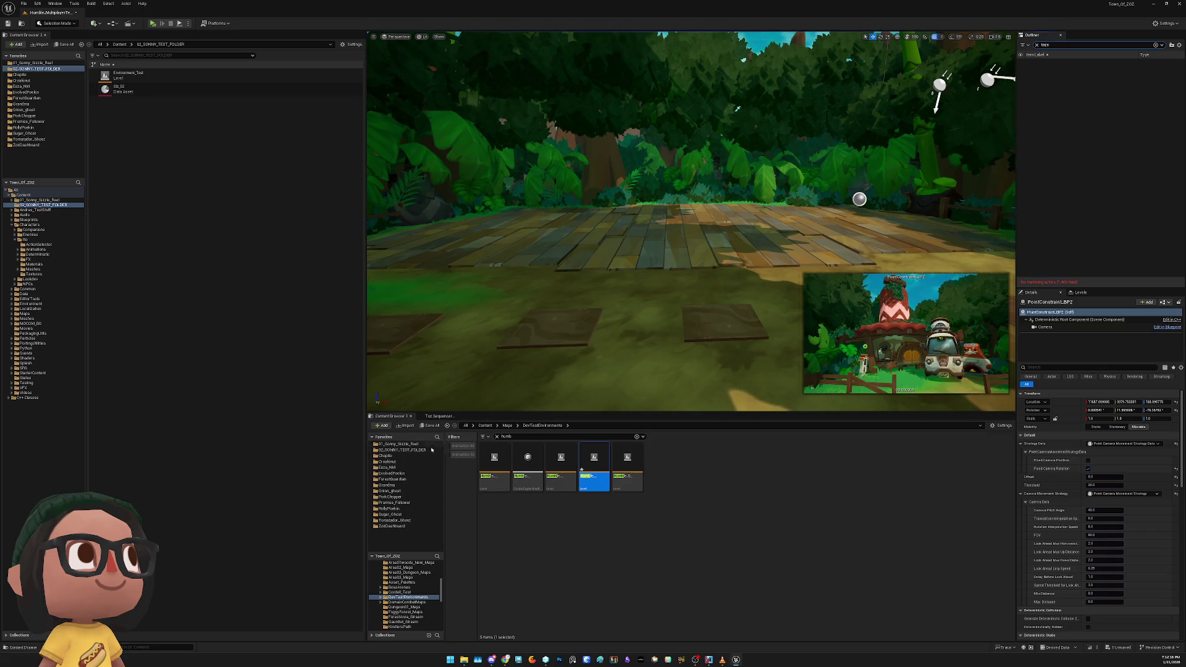
scroll(399, 564, up, 5)
click(389, 568)
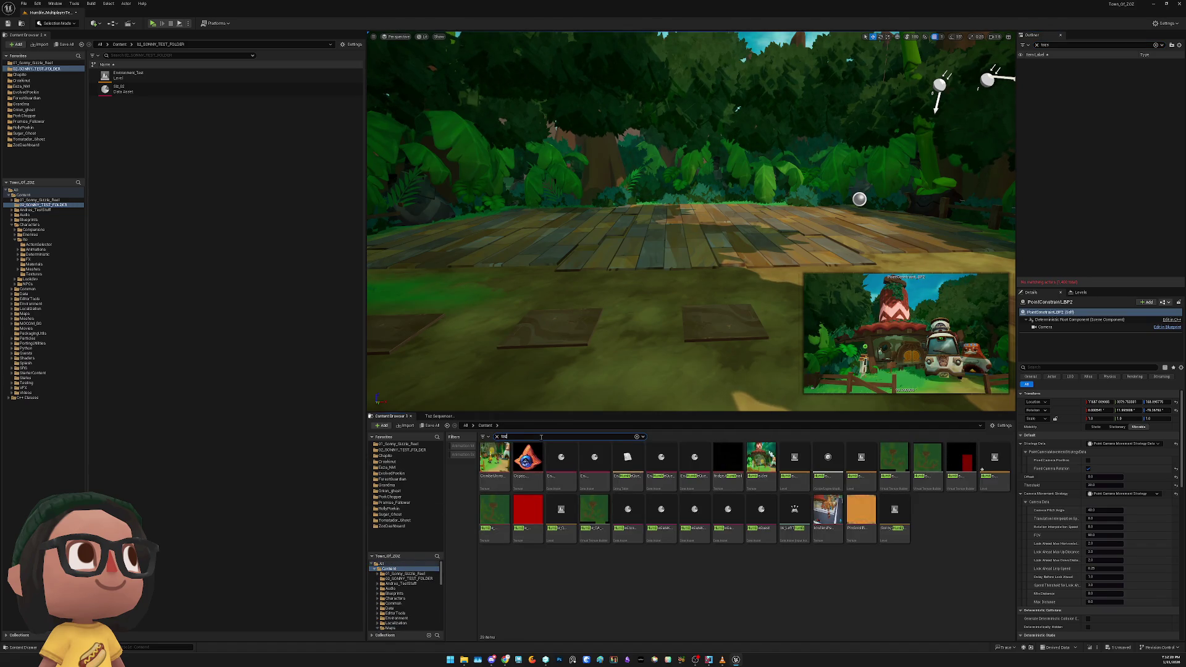
text(sequence)
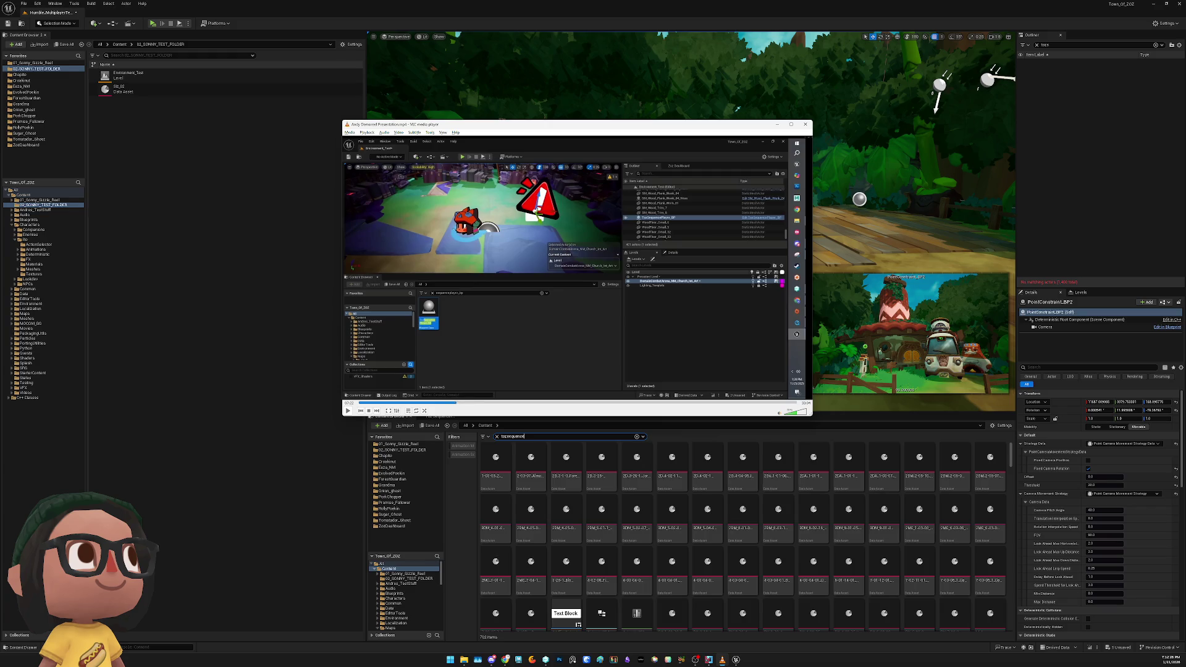
Place TozSequencePlayer_BP on the wooden deck and assign a sequence data asset to it
key(f)
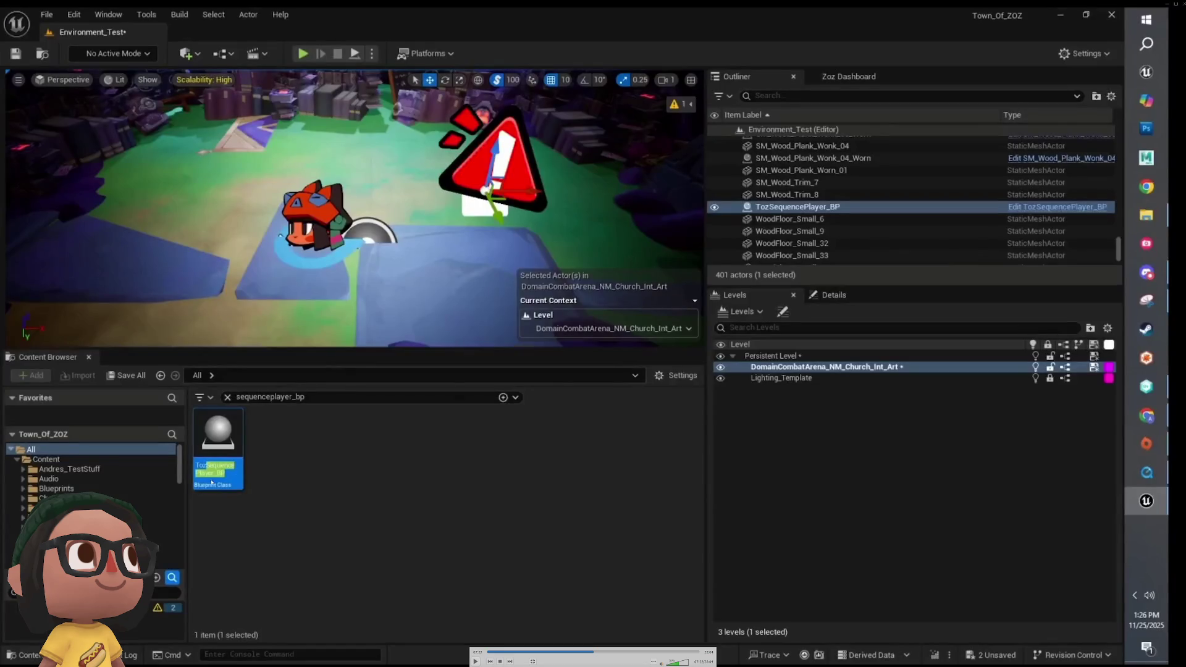
key(f)
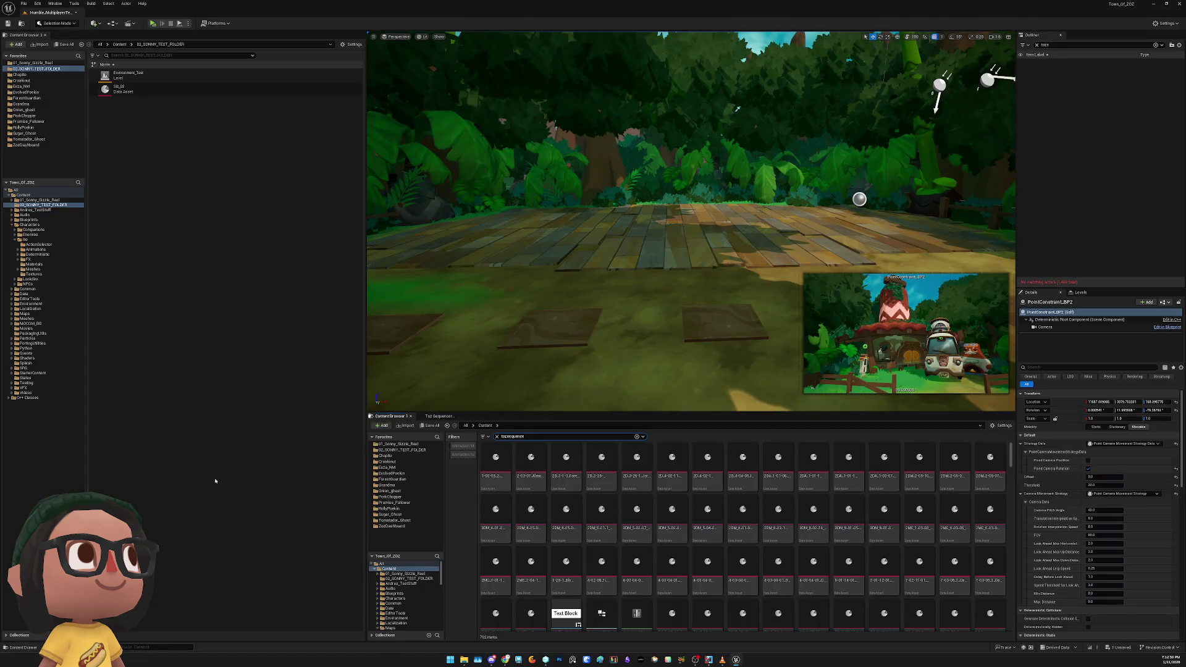
text(pl)
mouse_move(494, 466)
mouse_down()
mouse_move(617, 238)
mouse_move(677, 247)
mouse_up()
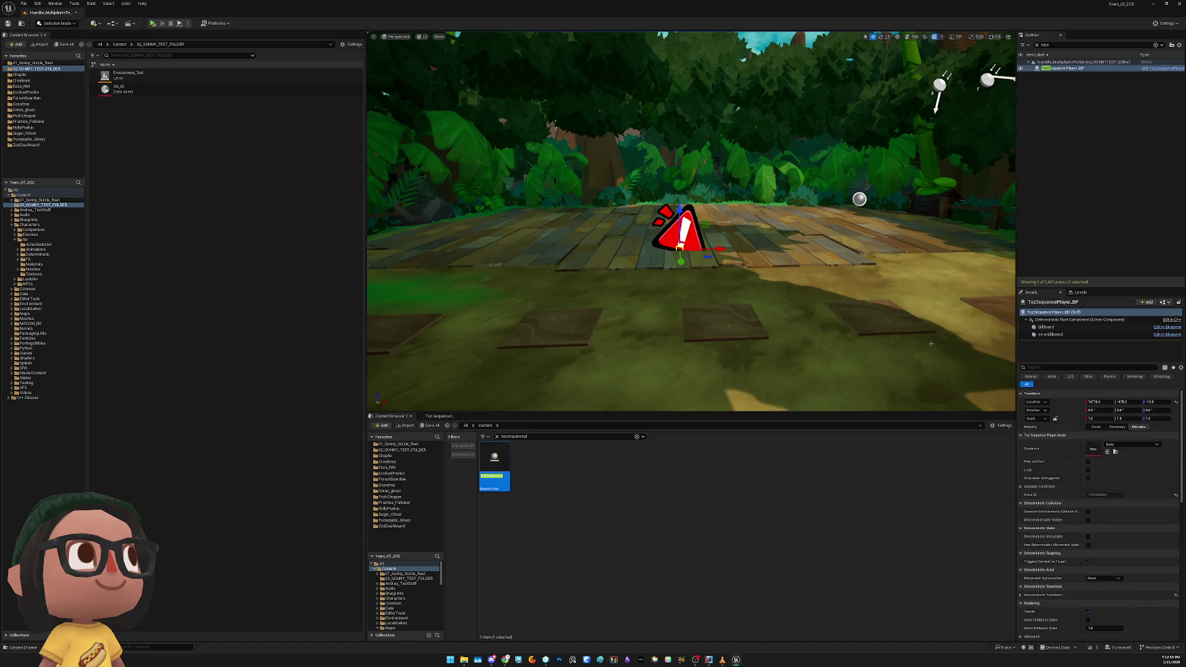
click(1116, 445)
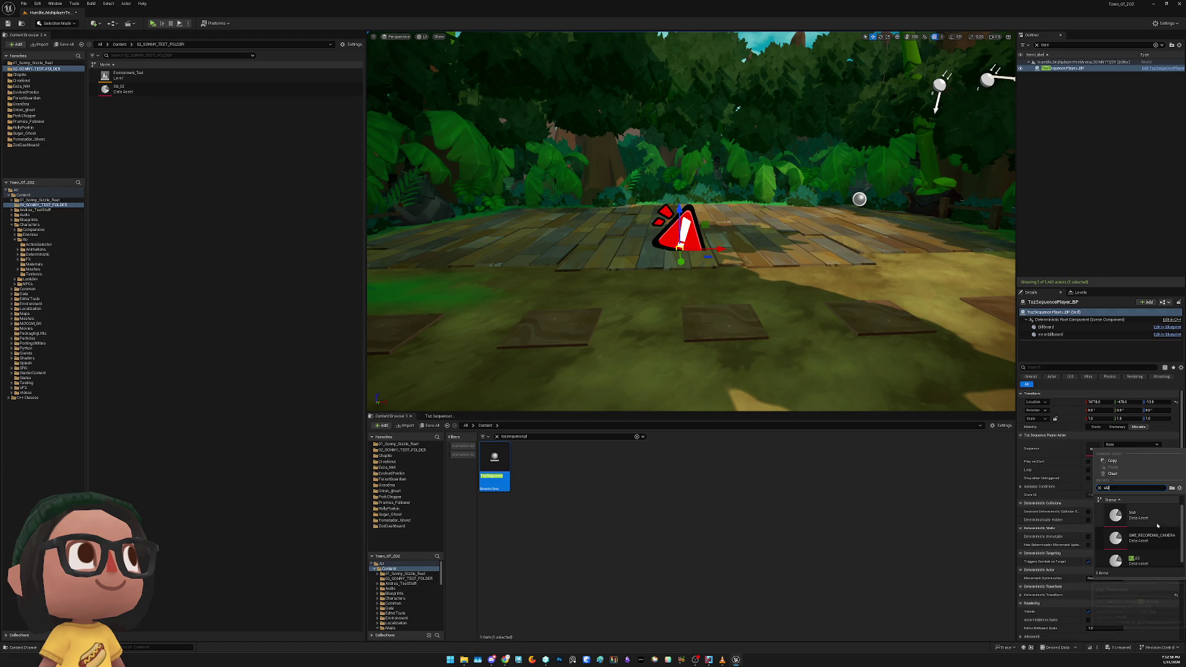
click(1140, 515)
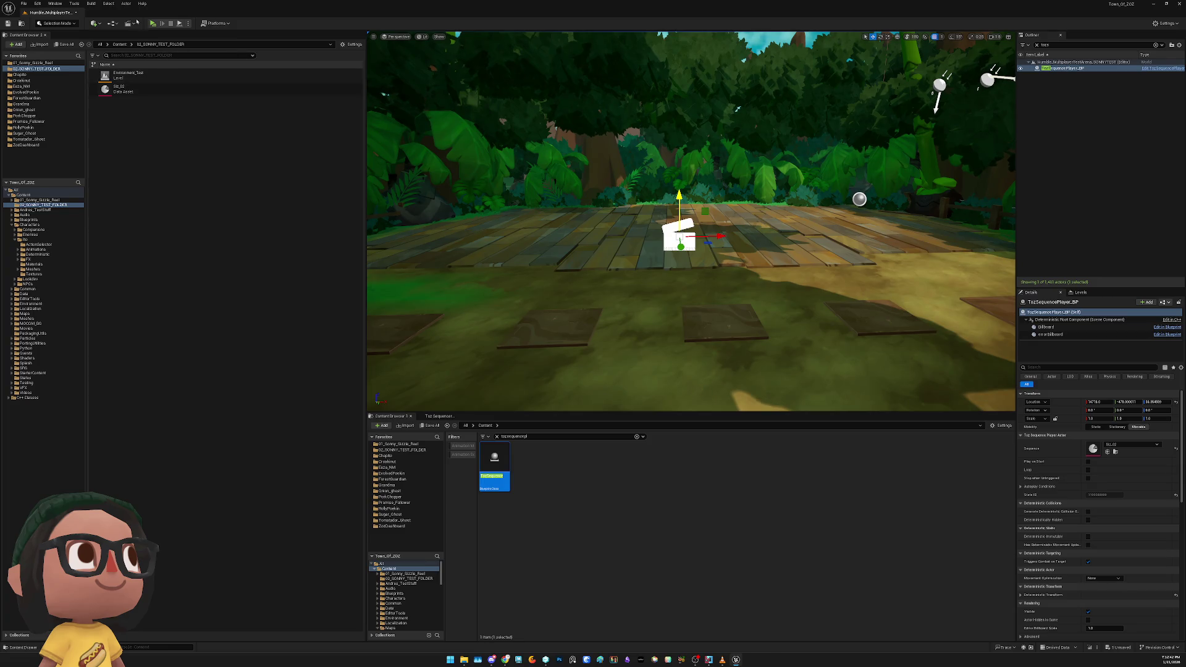
Add a PointConstraint_BP camera from Quick Add onto the deck beside the sequence player
click(158, 117)
right_click(156, 123)
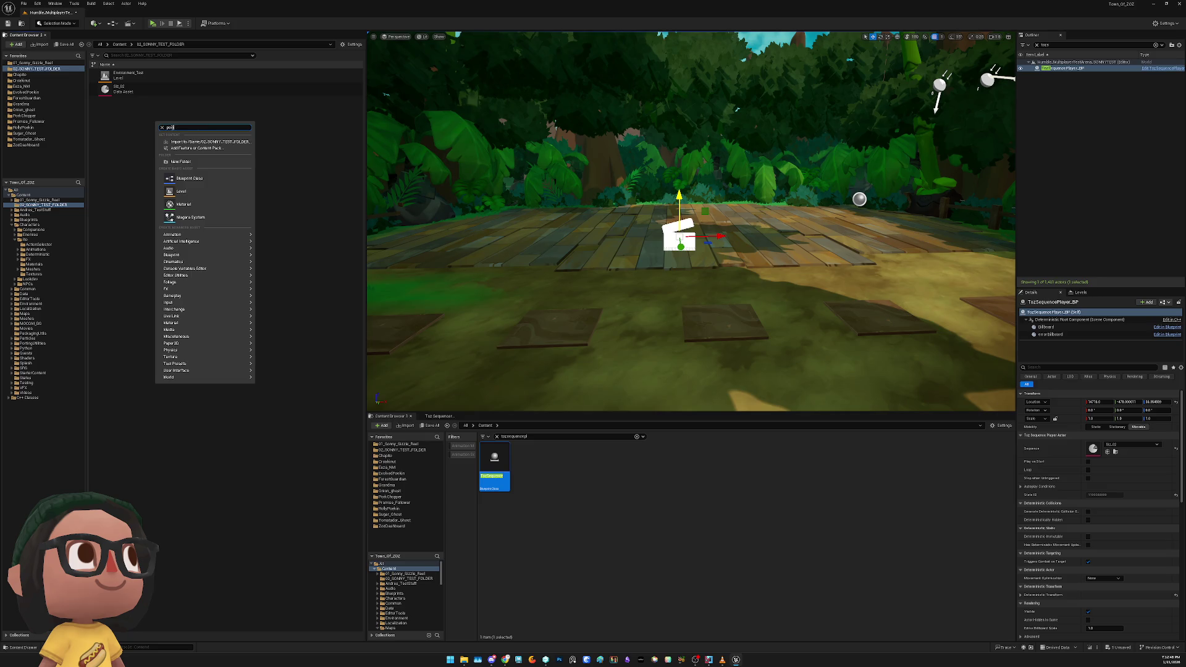
key(BackSpace)
key(BackSpace)
key(BackSpace)
click(93, 23)
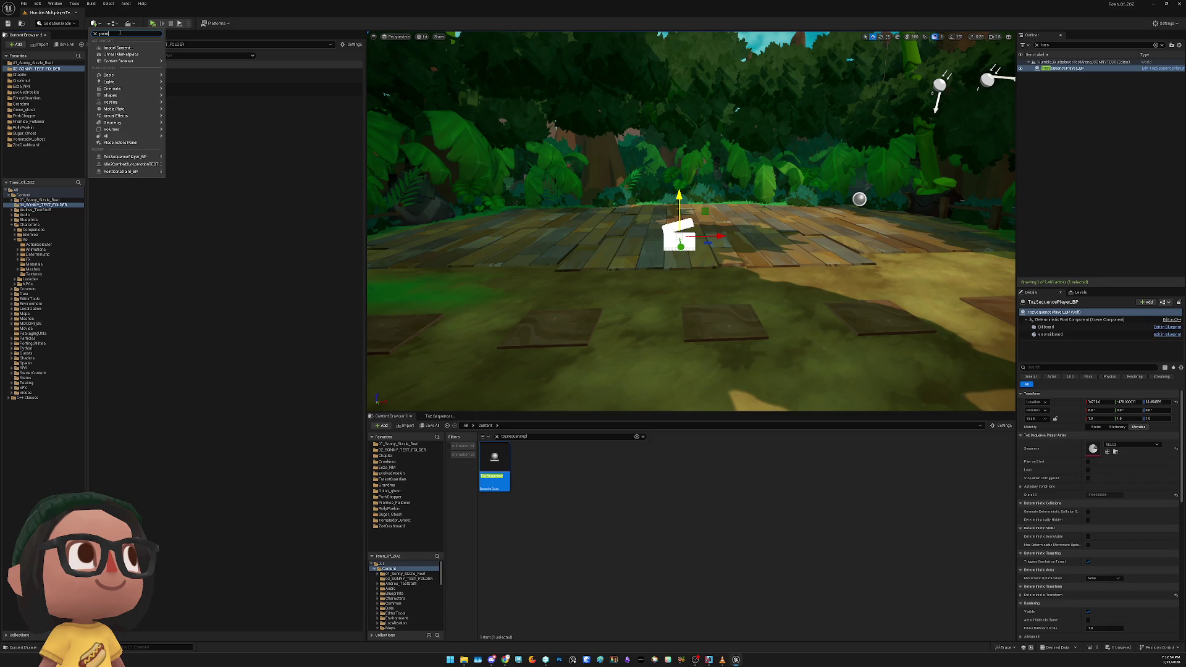
click(121, 40)
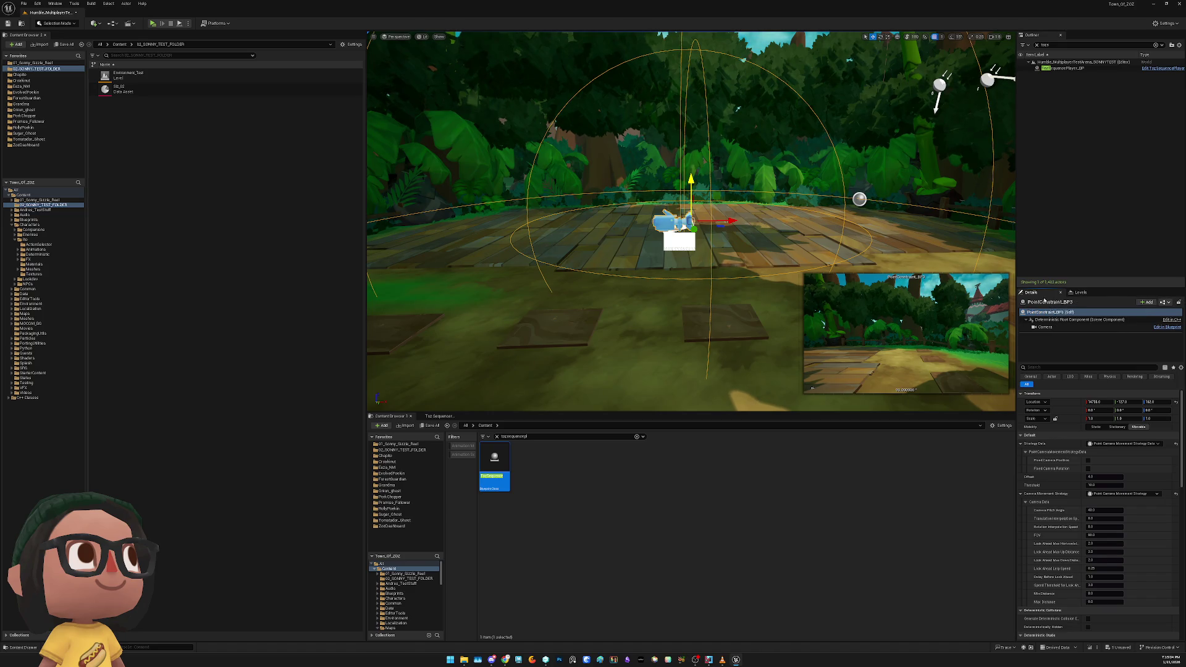
Rename the new camera actor to CINEMATIC_CAMERA_TEST
click(1035, 45)
double_click(1067, 177)
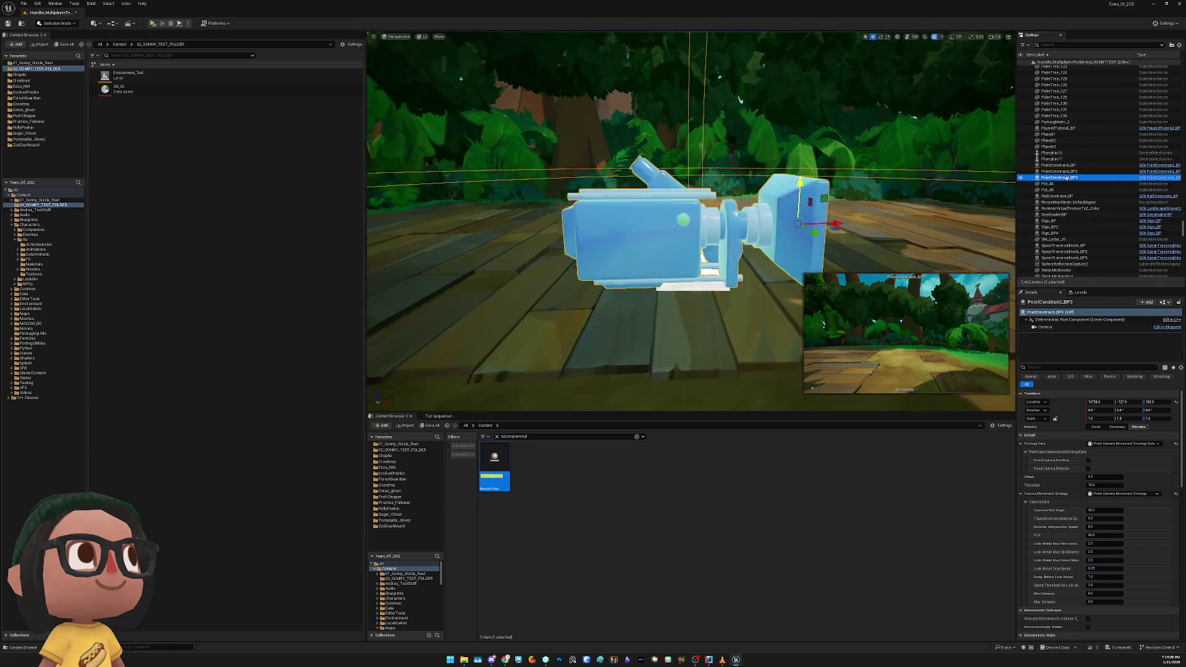
right_click(1067, 178)
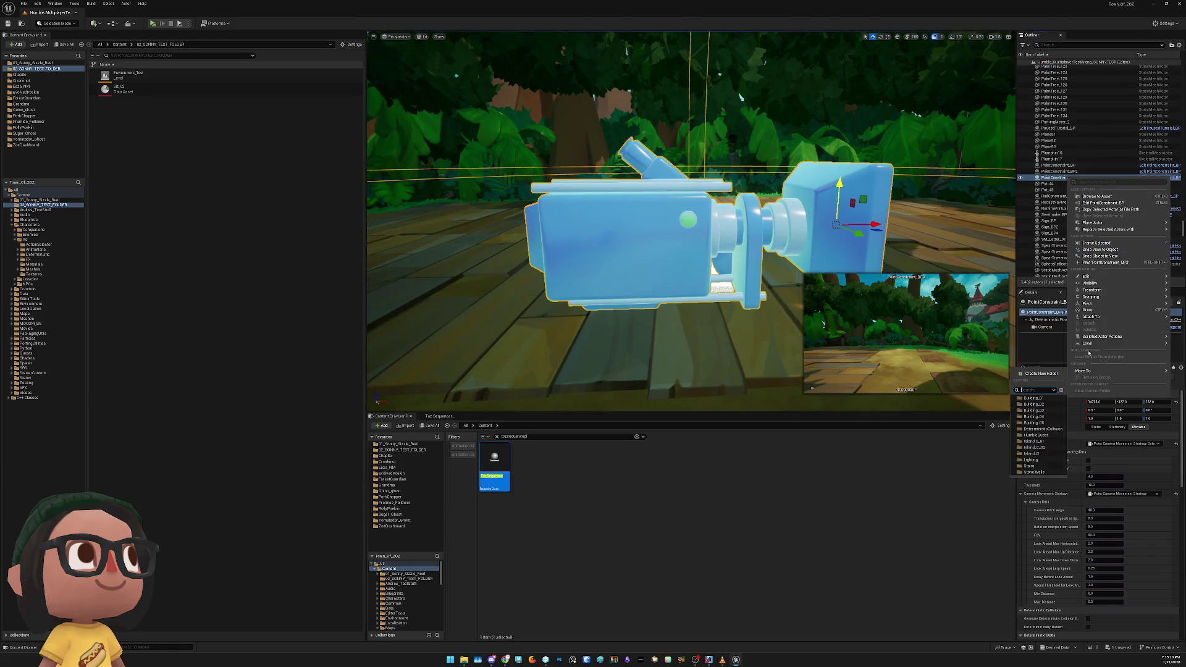
mouse_move(1092, 279)
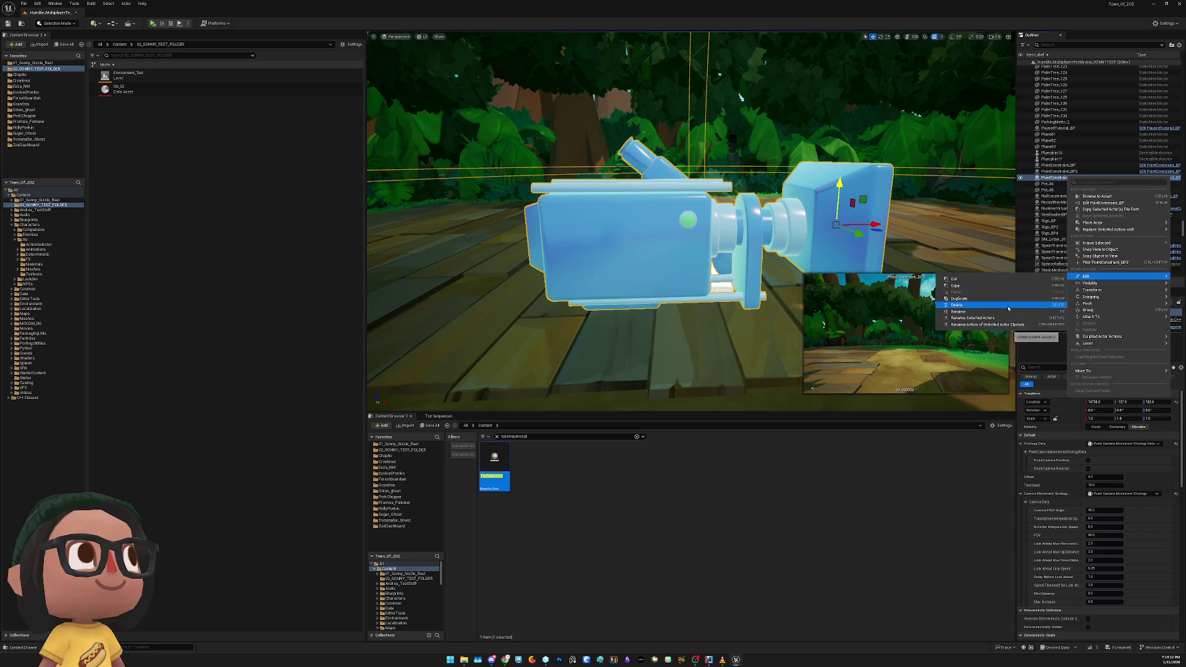
click(958, 312)
text(CINEMATIC_CAMER)
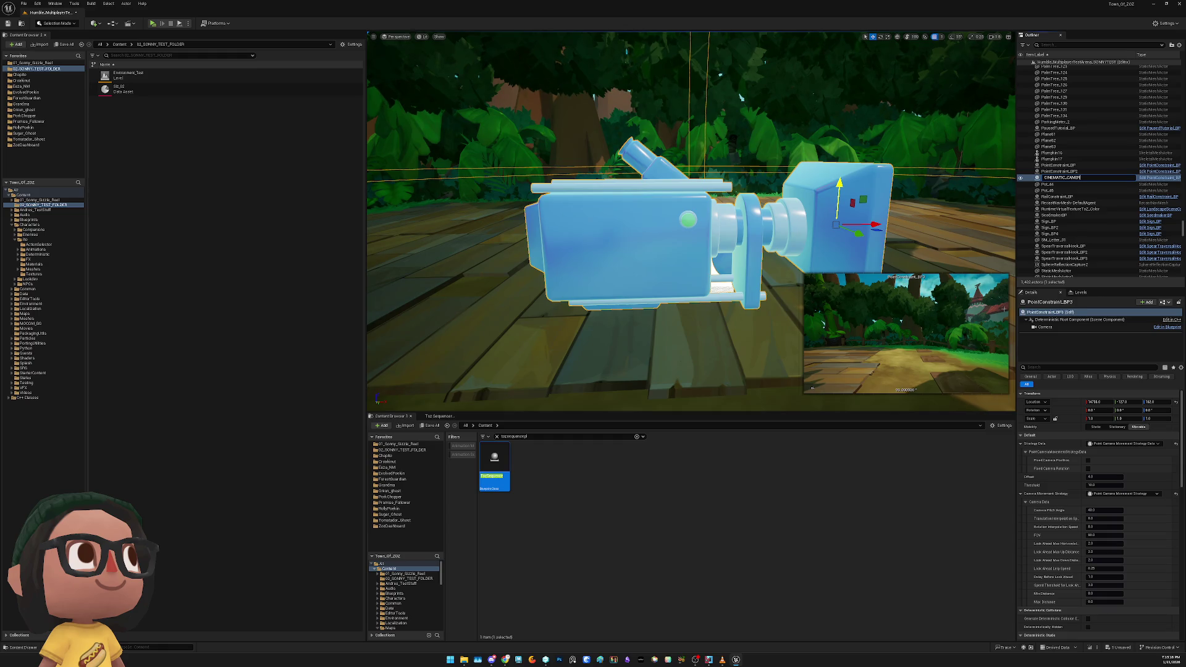
text(EST)
key(Return)
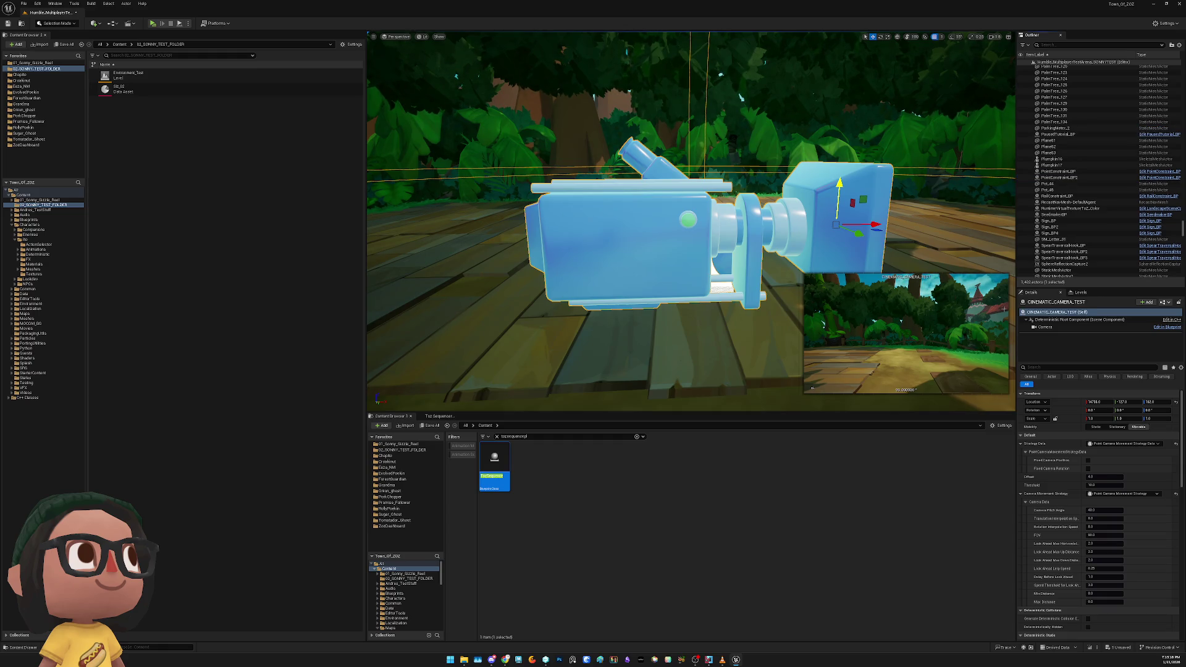
Rotate CINEMATIC_CAMERA_TEST's yaw to about -87° and bring up the Toz Sequencer panel
key(e)
drag(1004, 309, 727, 100)
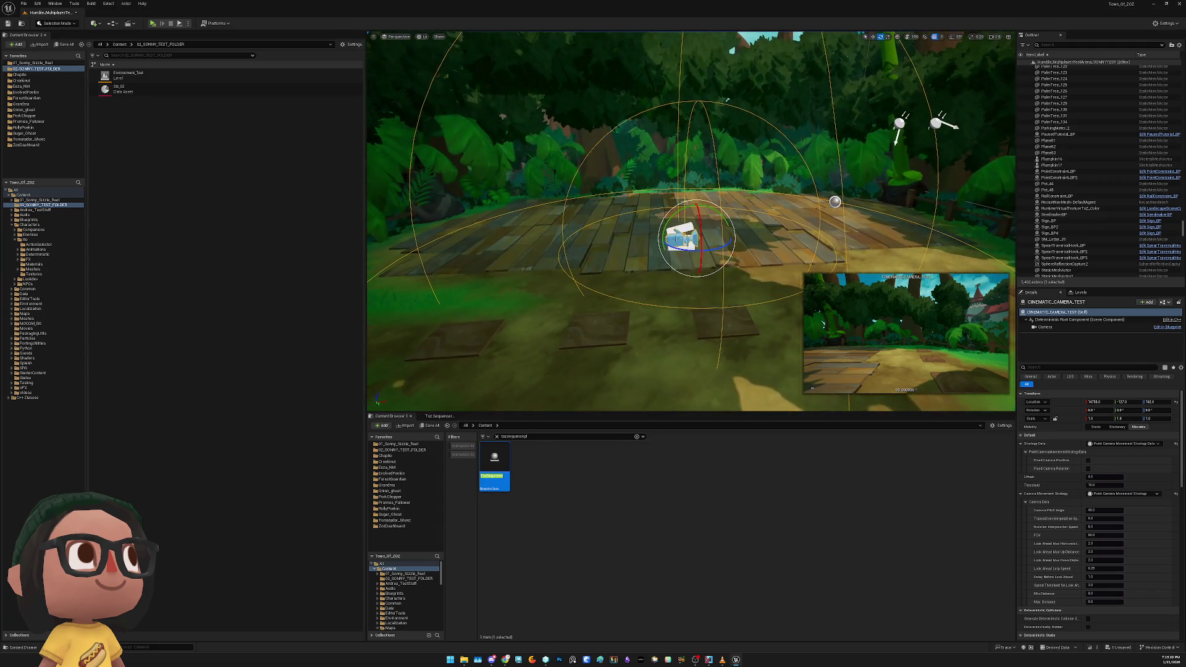
drag(729, 247, 754, 258)
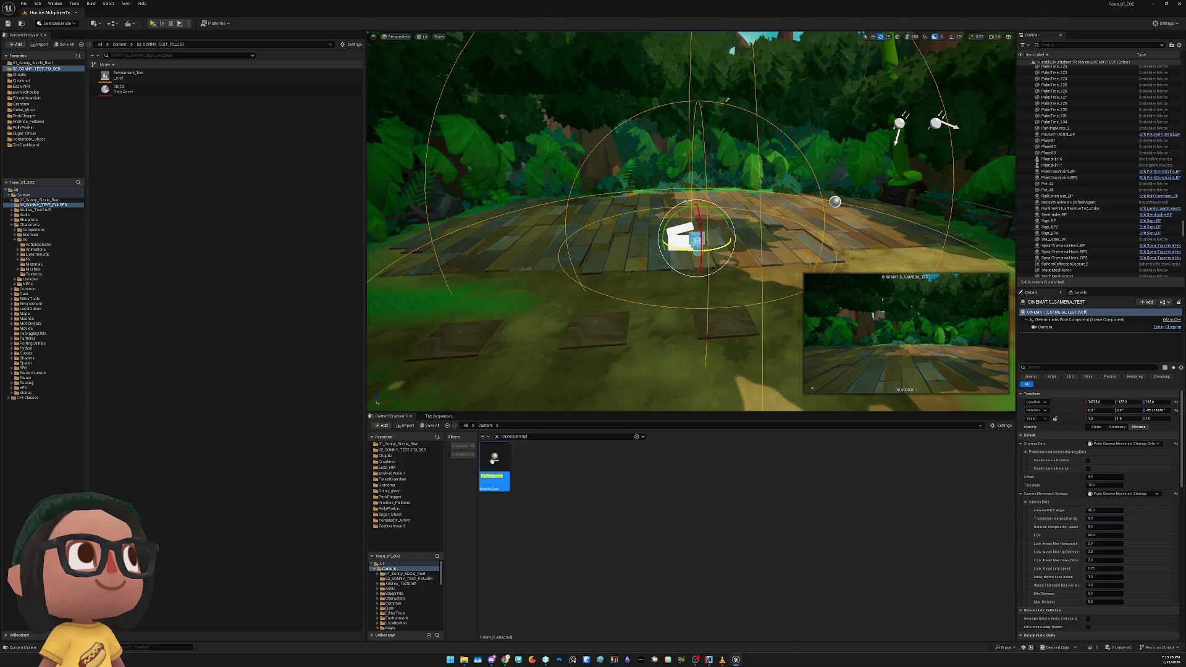
click(437, 416)
Load Siz_02 in the Toz sequence and point its Camera track at CINEMATIC_CAMERA_TEST
click(418, 433)
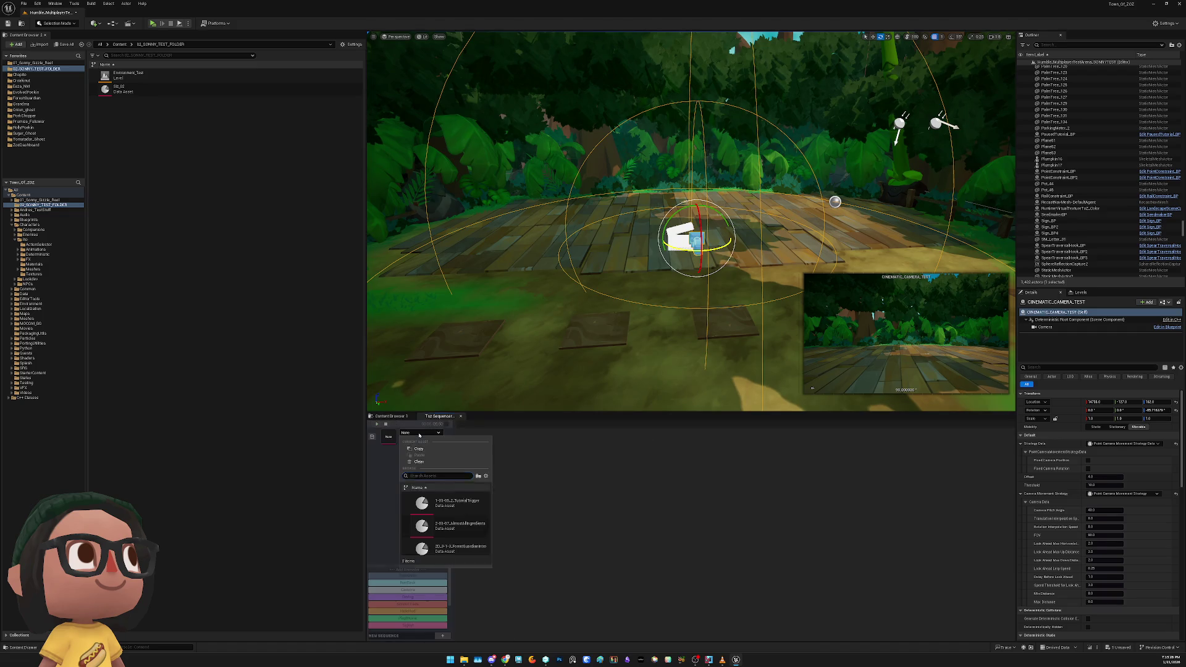
click(444, 503)
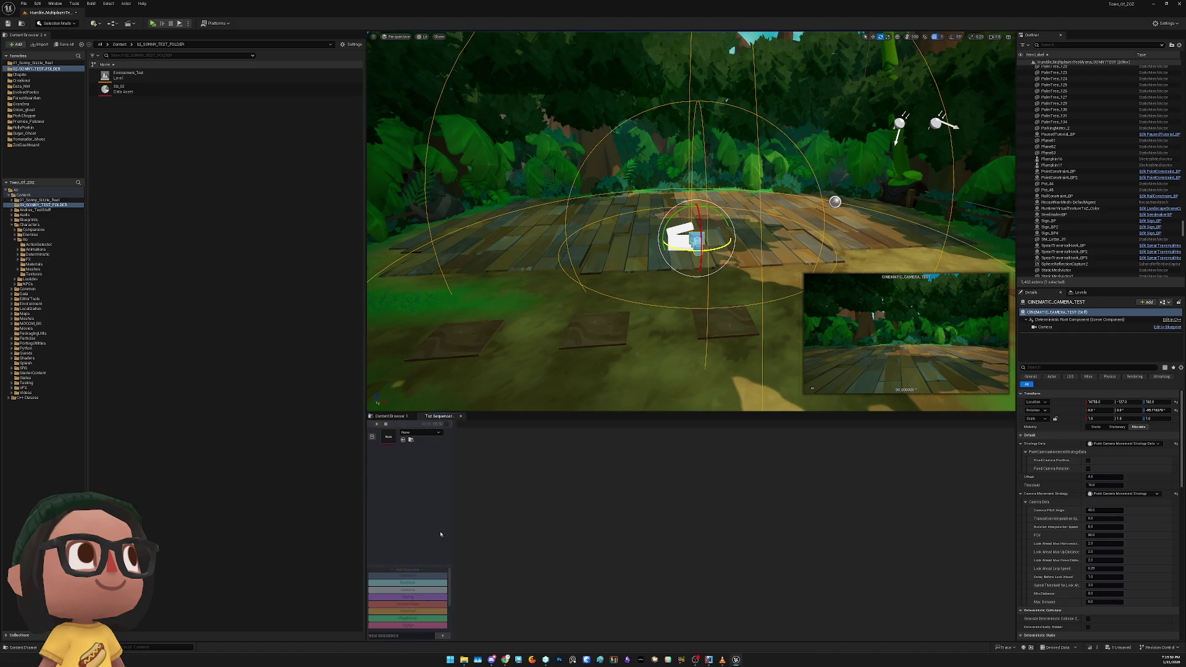
click(490, 443)
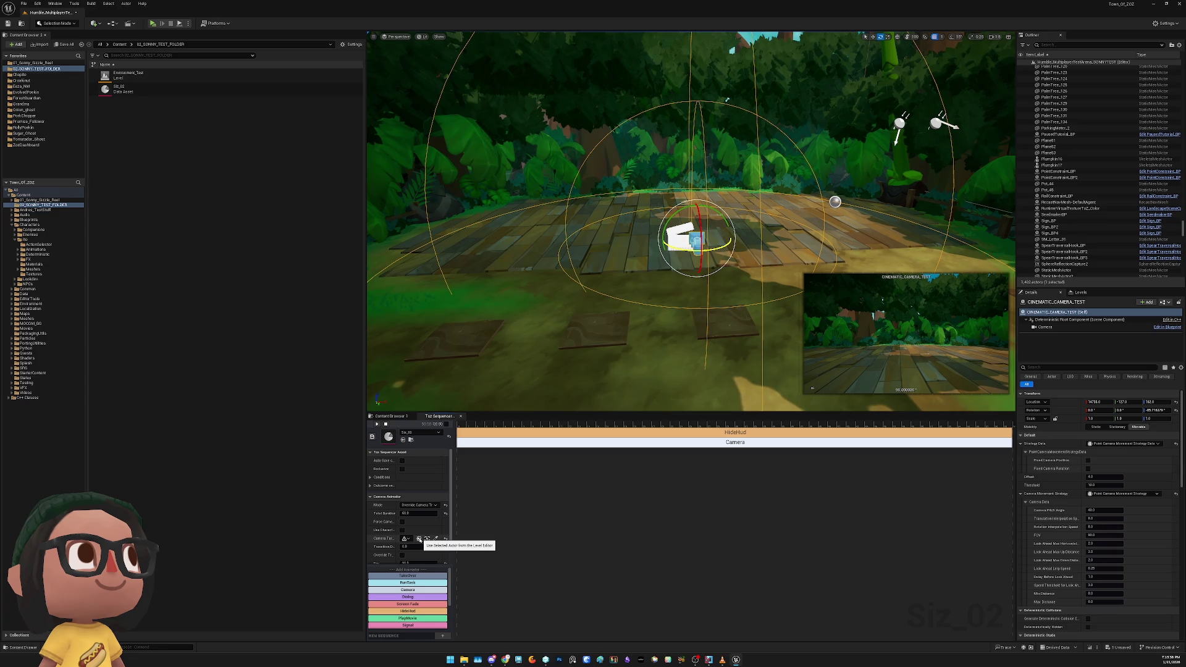
click(419, 539)
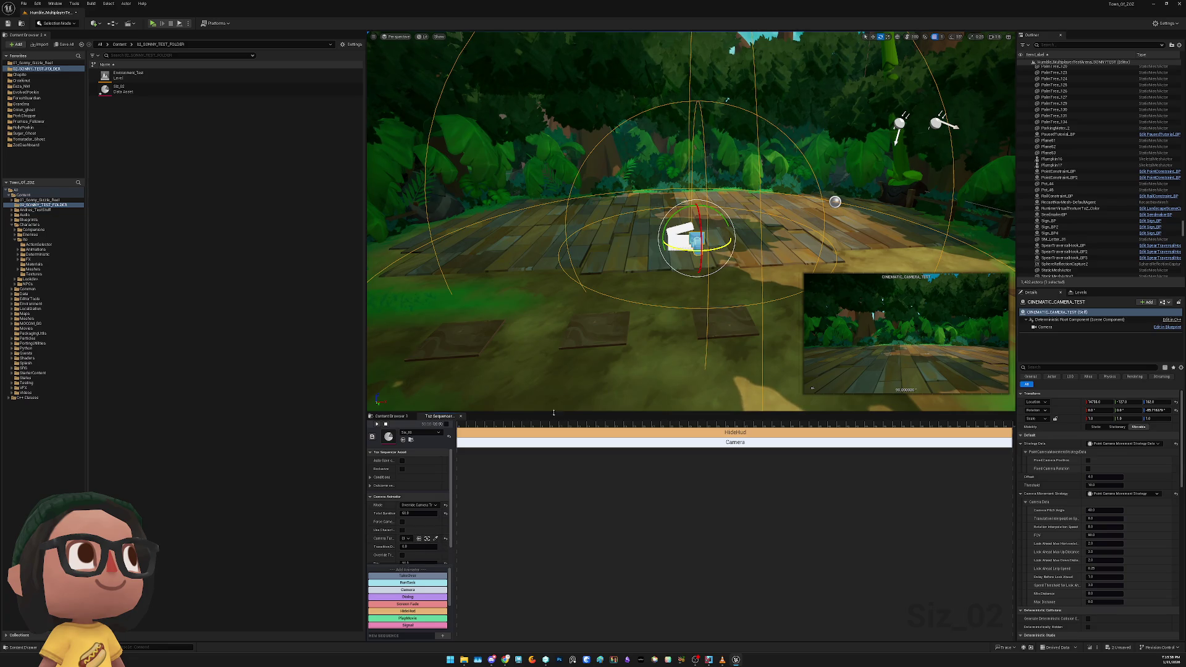
drag(452, 523, 512, 524)
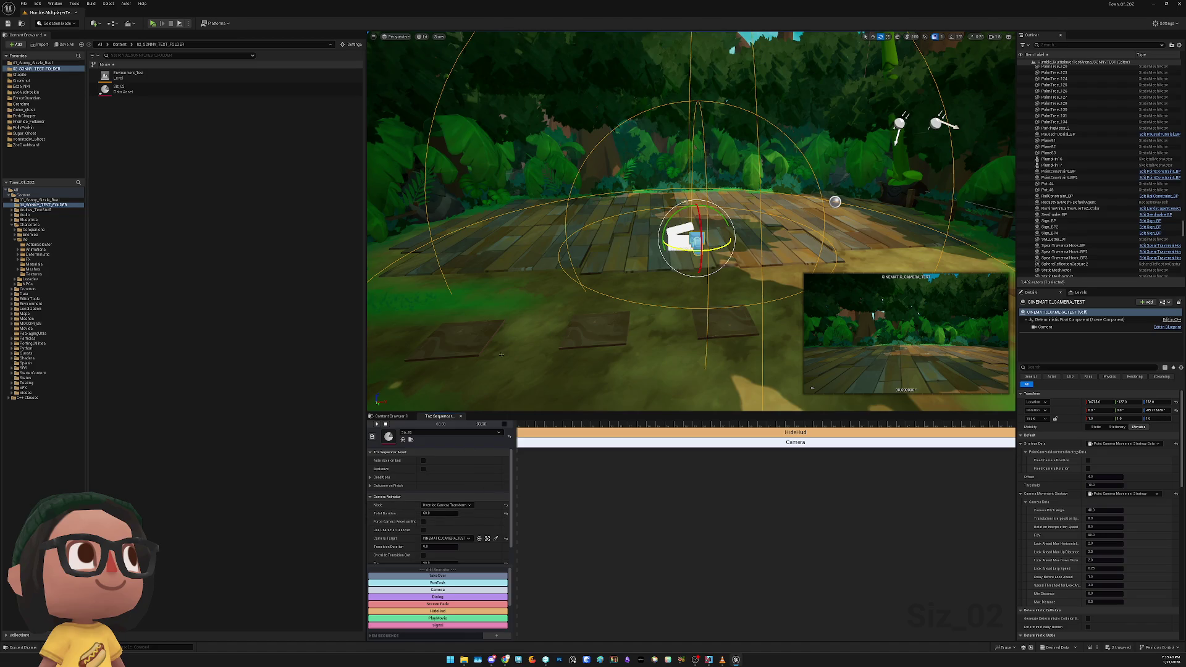
key(q)
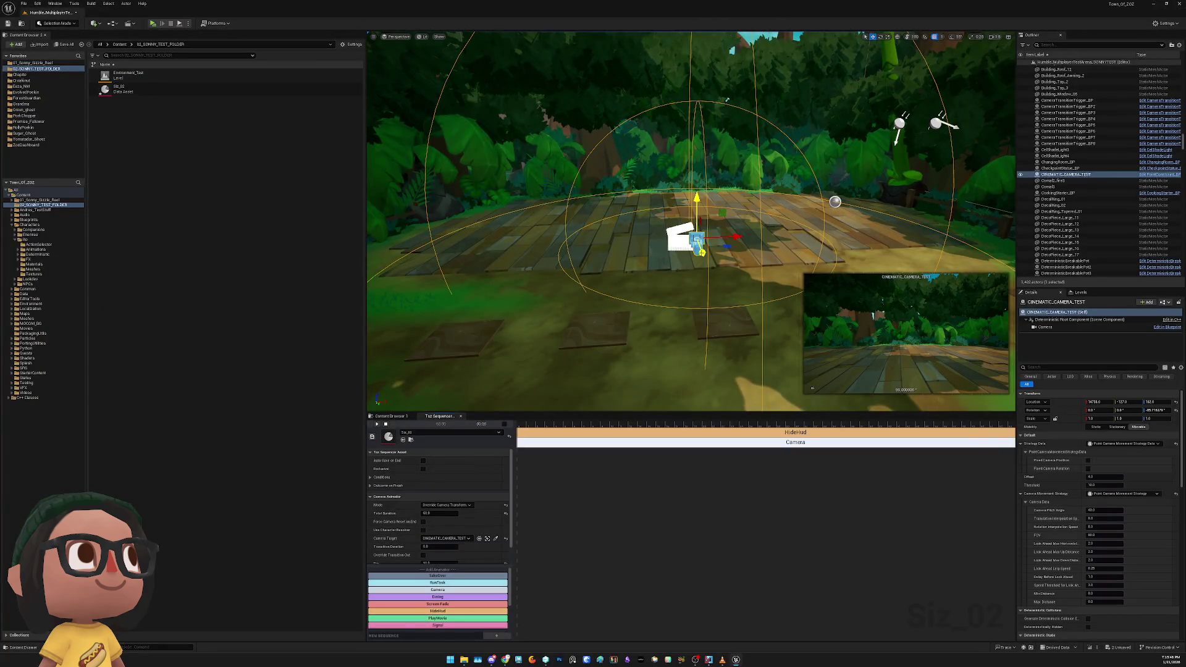
Enable Play on Start on TozSequencePlayer_BP, test-play the level, then save all changes
click(680, 241)
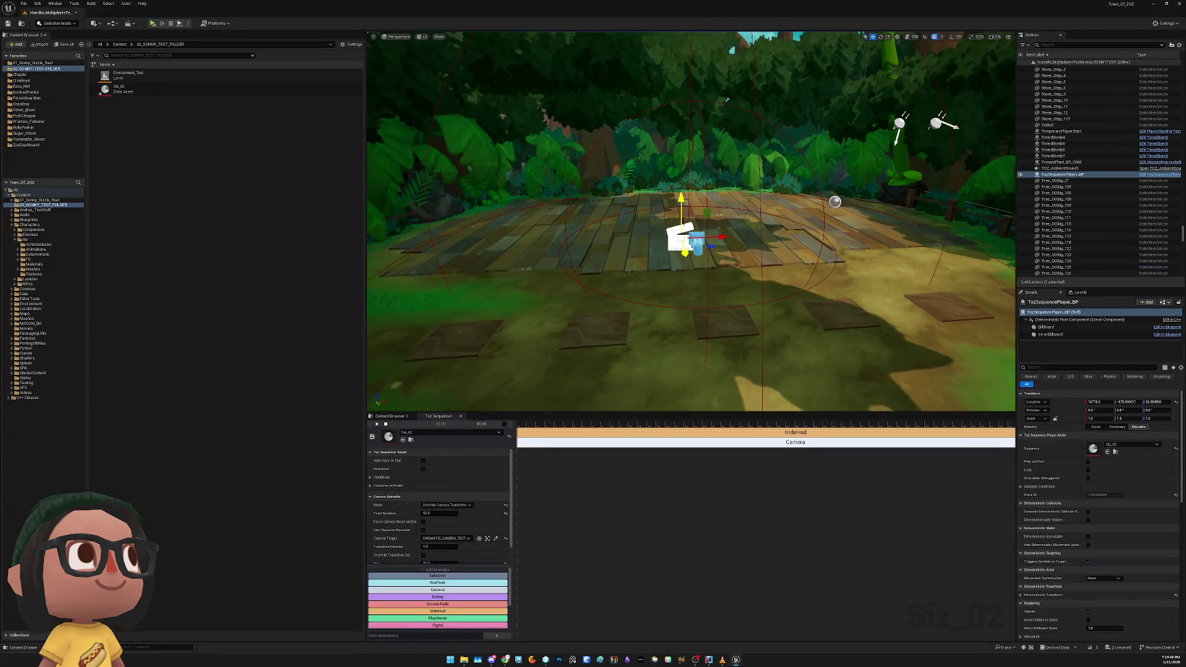
click(1088, 462)
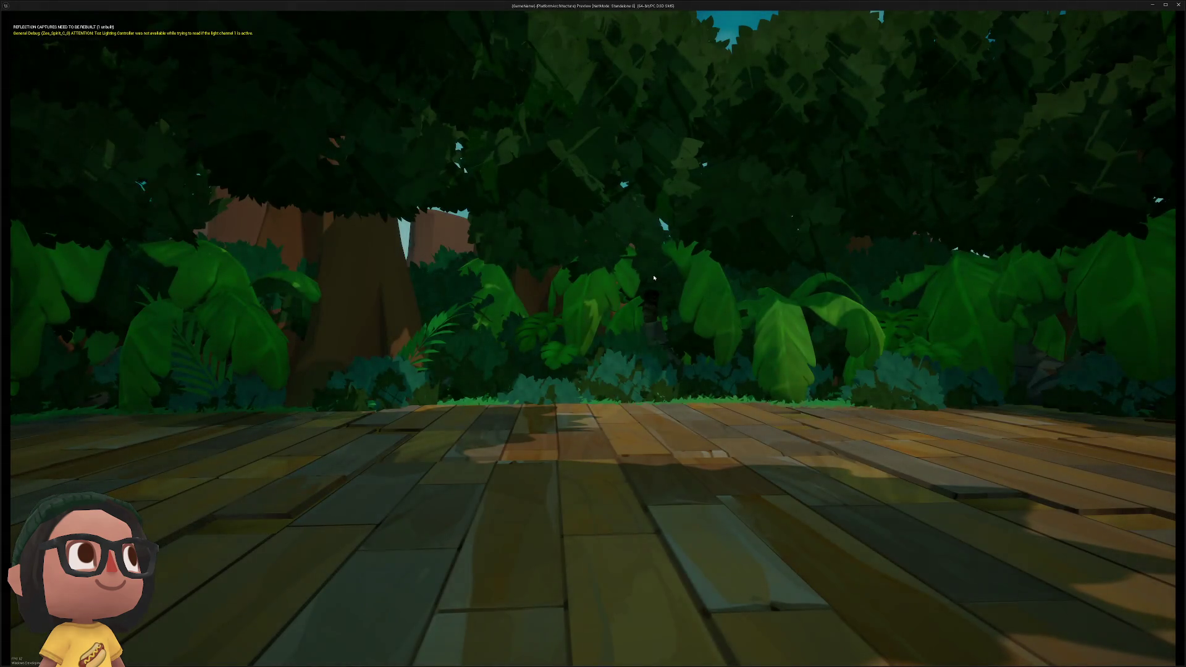
key(Escape)
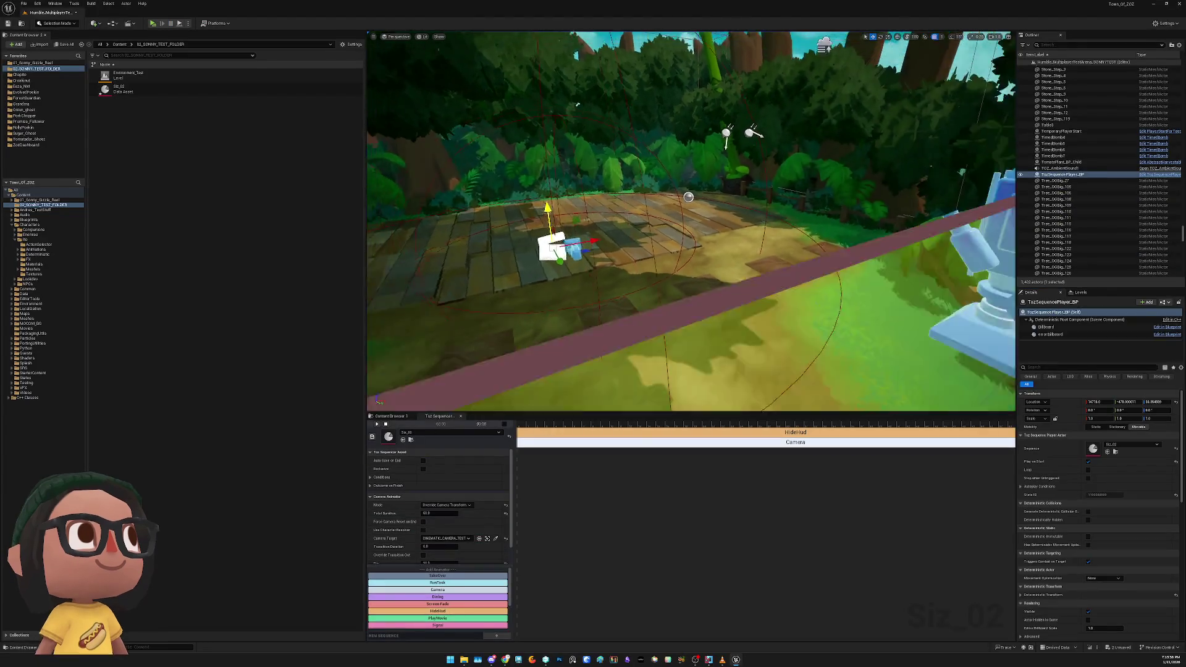
key(f)
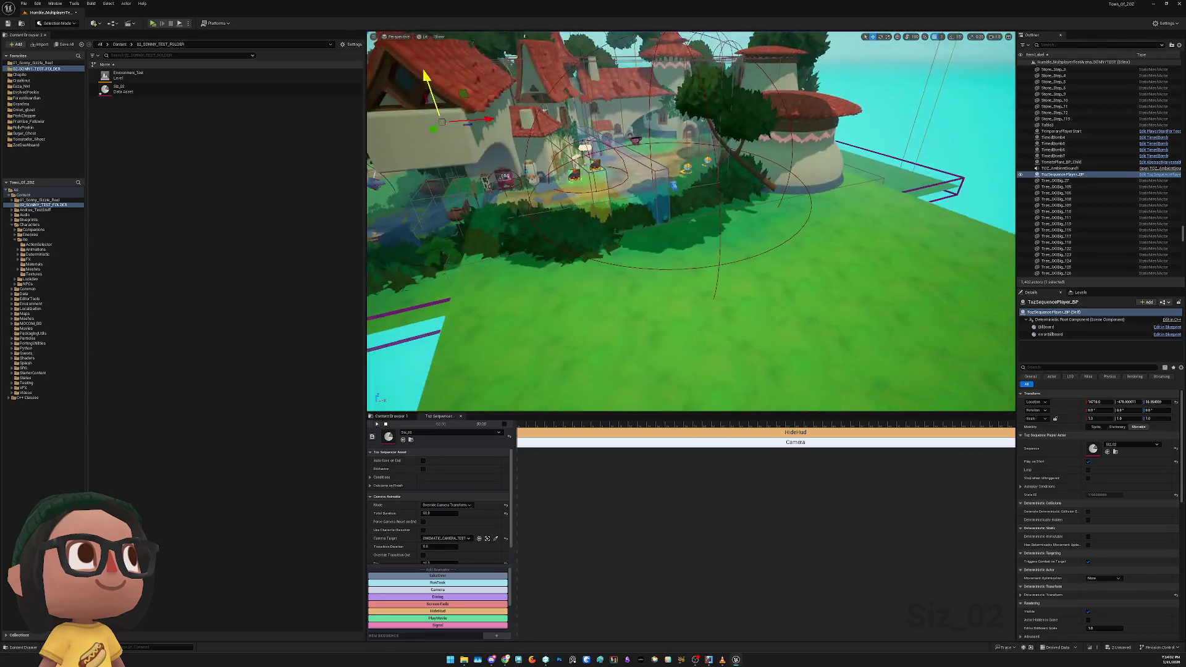
key(ctrl+s)
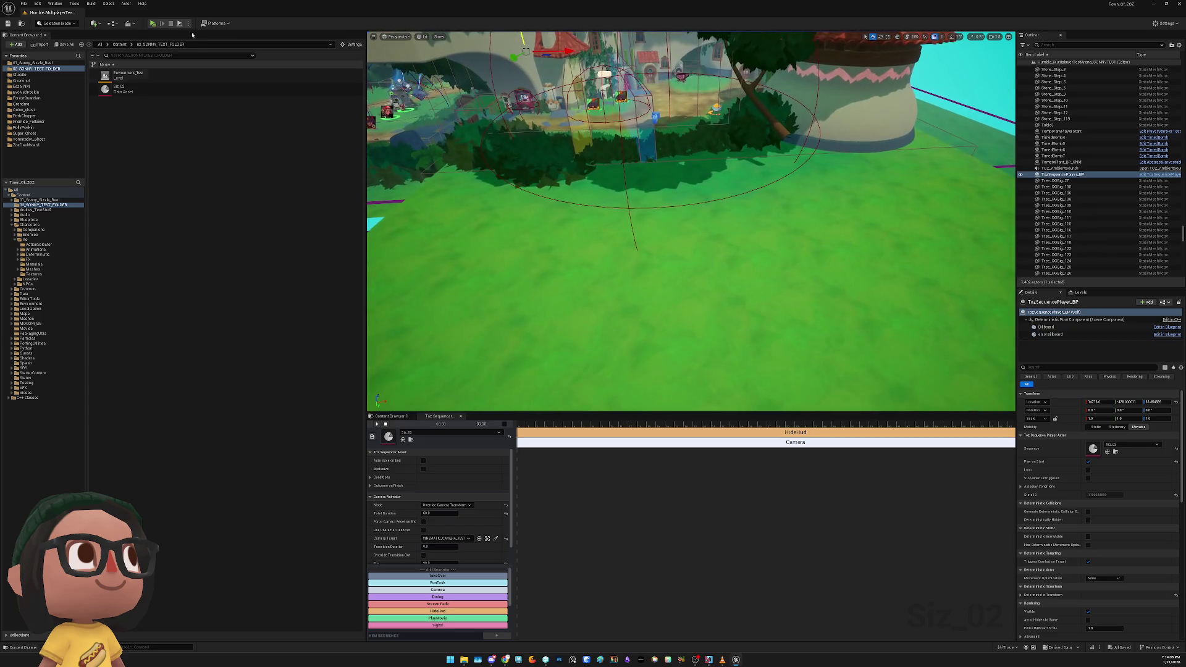
Add a PointConstraint_BP camera, turn it toward the town and lower it to about Z 418
click(101, 25)
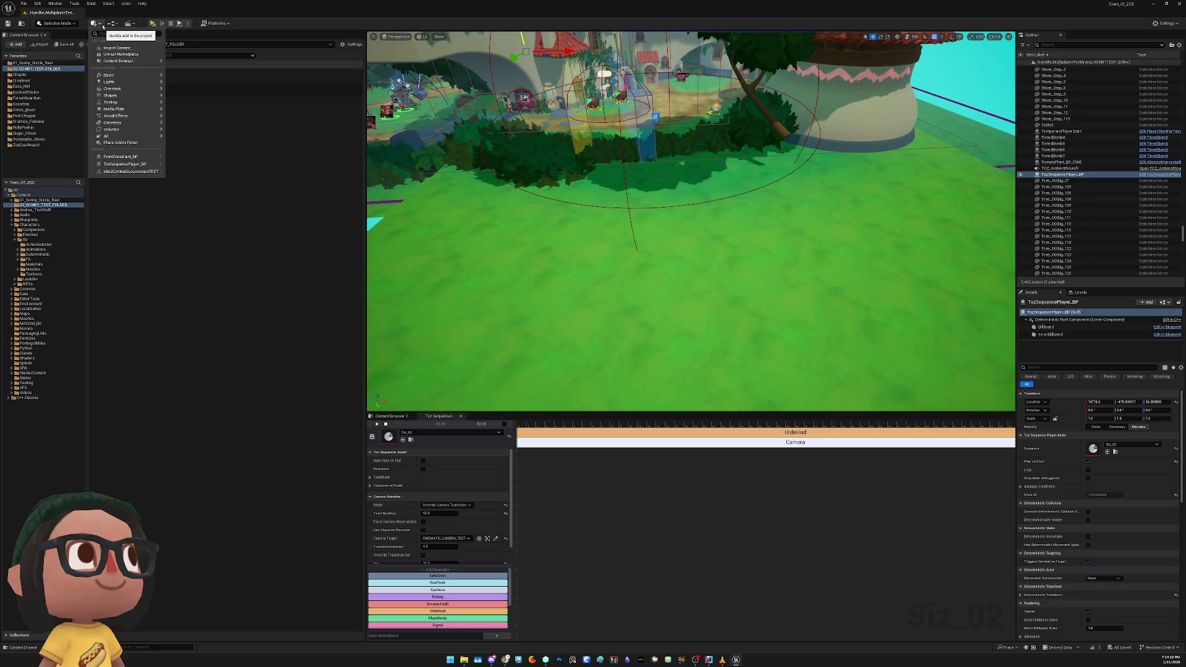
text(int)
click(120, 106)
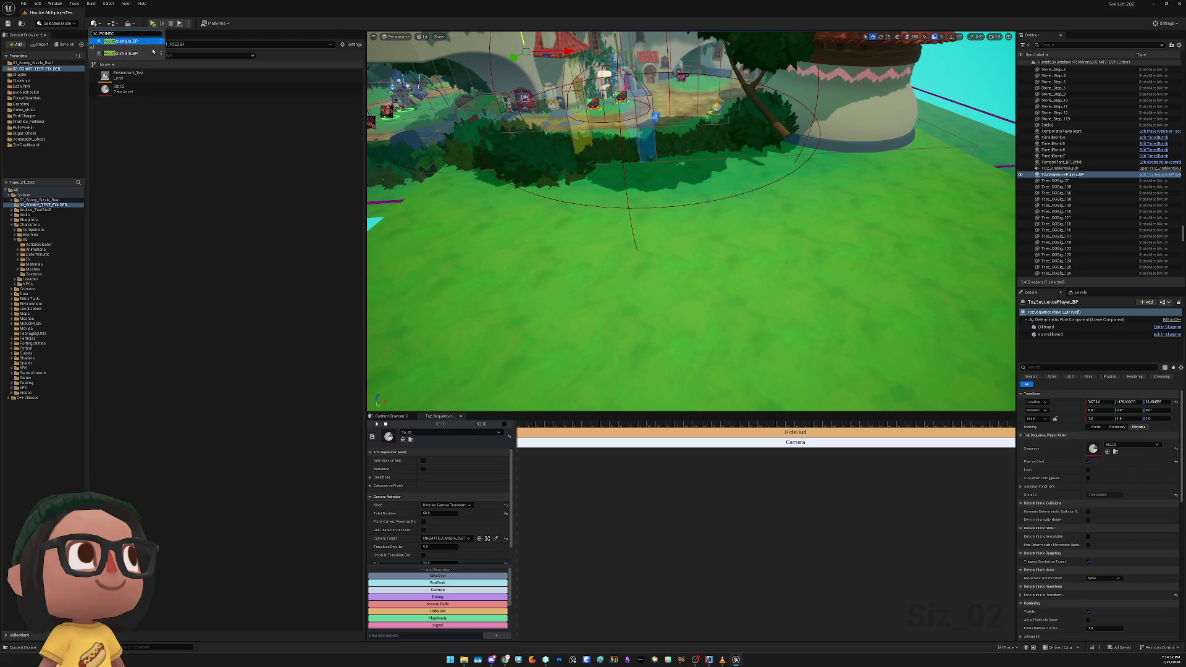
key(e)
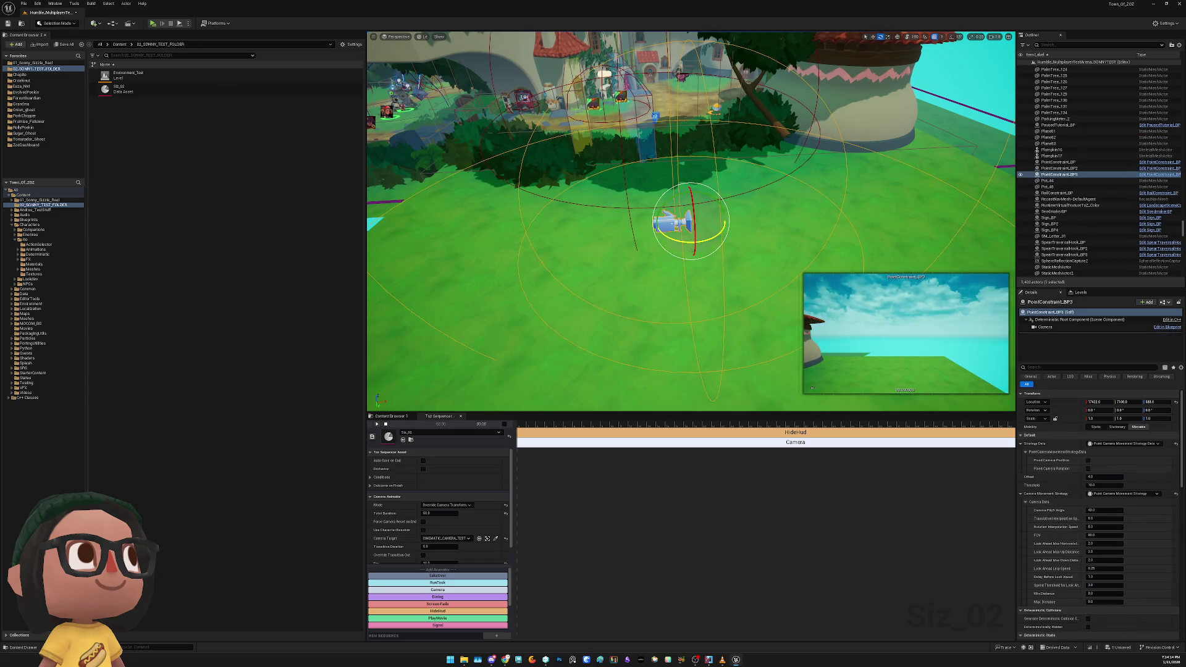
mouse_move(719, 235)
mouse_down()
mouse_move(691, 242)
mouse_move(718, 227)
mouse_move(670, 291)
mouse_move(658, 371)
mouse_up()
key(w)
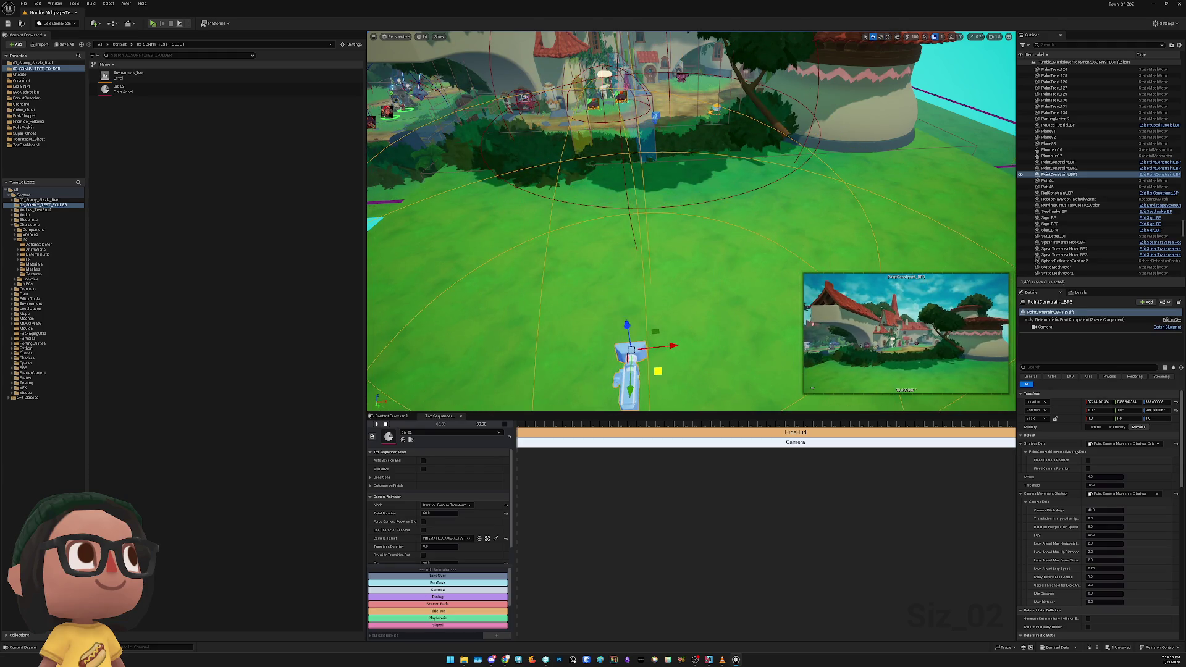
drag(626, 326, 629, 390)
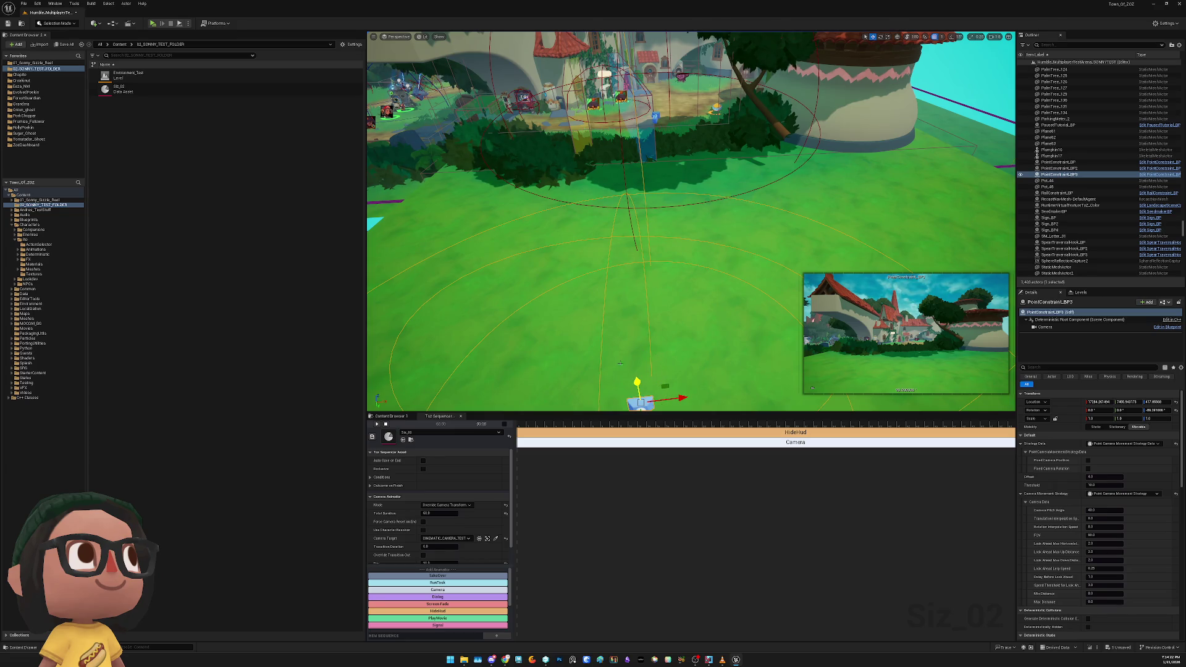
Make the new camera the Camera Target and rename it CINEMATIC_COW_CAM
click(478, 537)
key(f)
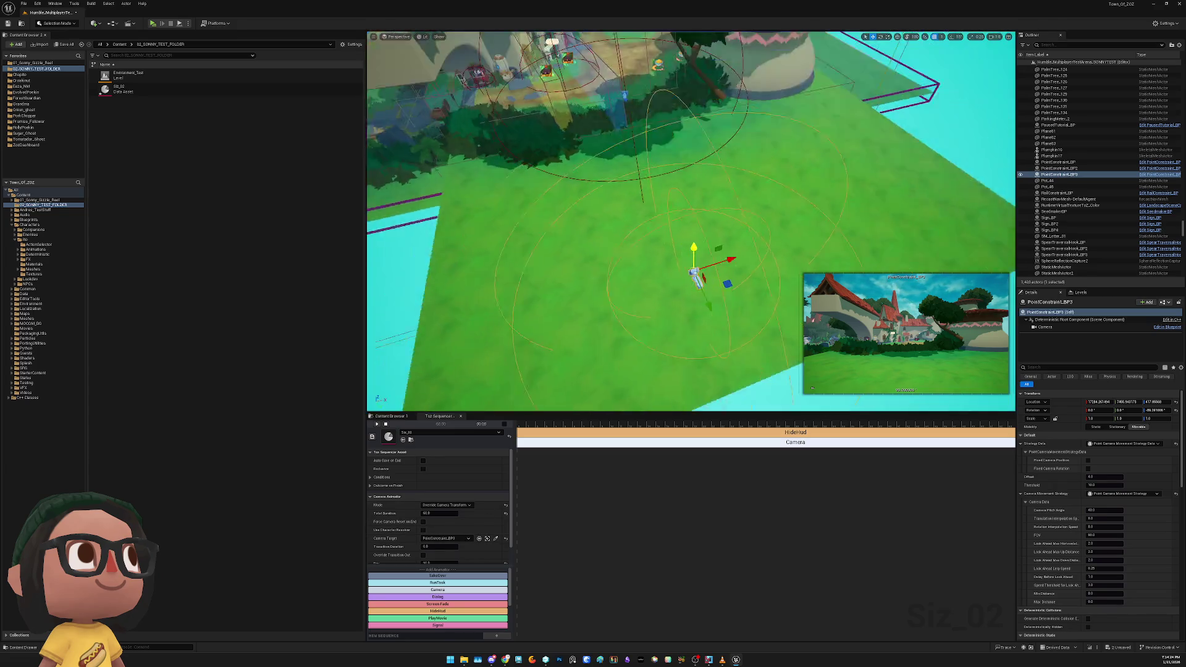
double_click(1073, 176)
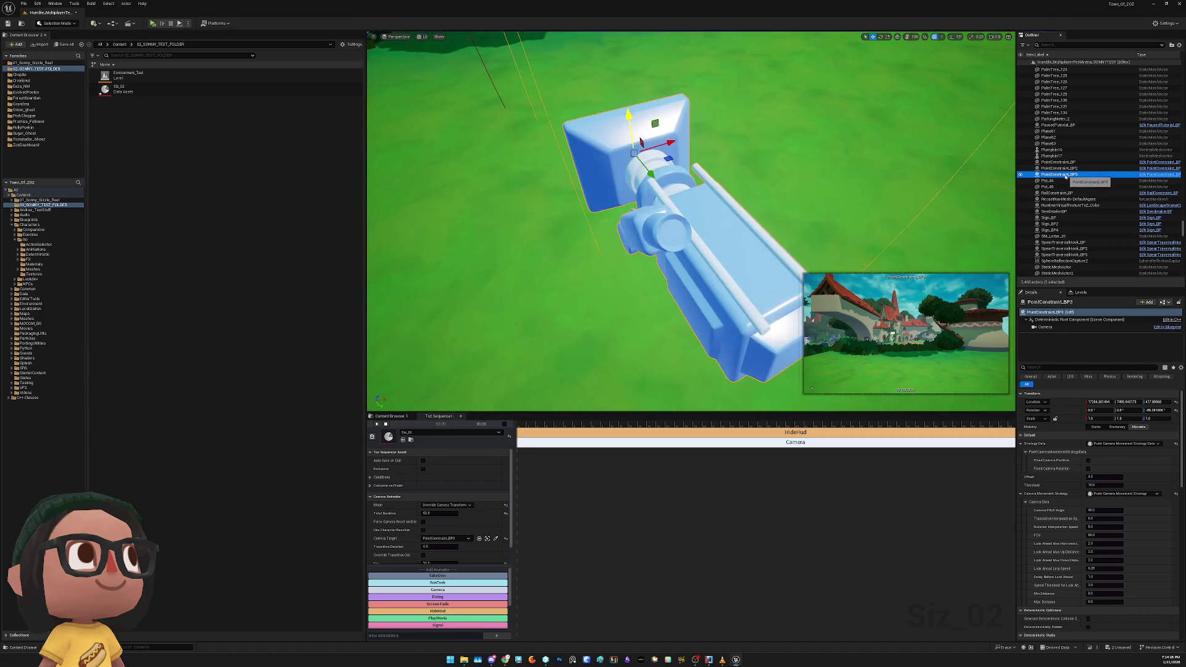
right_click(1073, 175)
mouse_move(1087, 219)
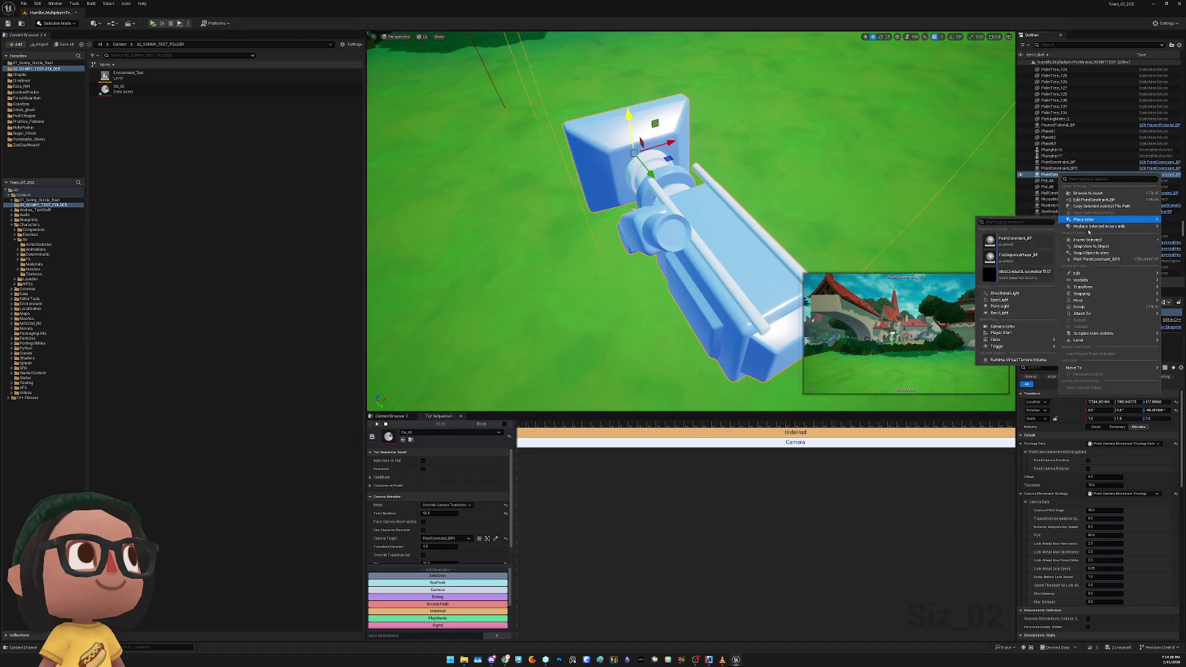
mouse_move(1077, 273)
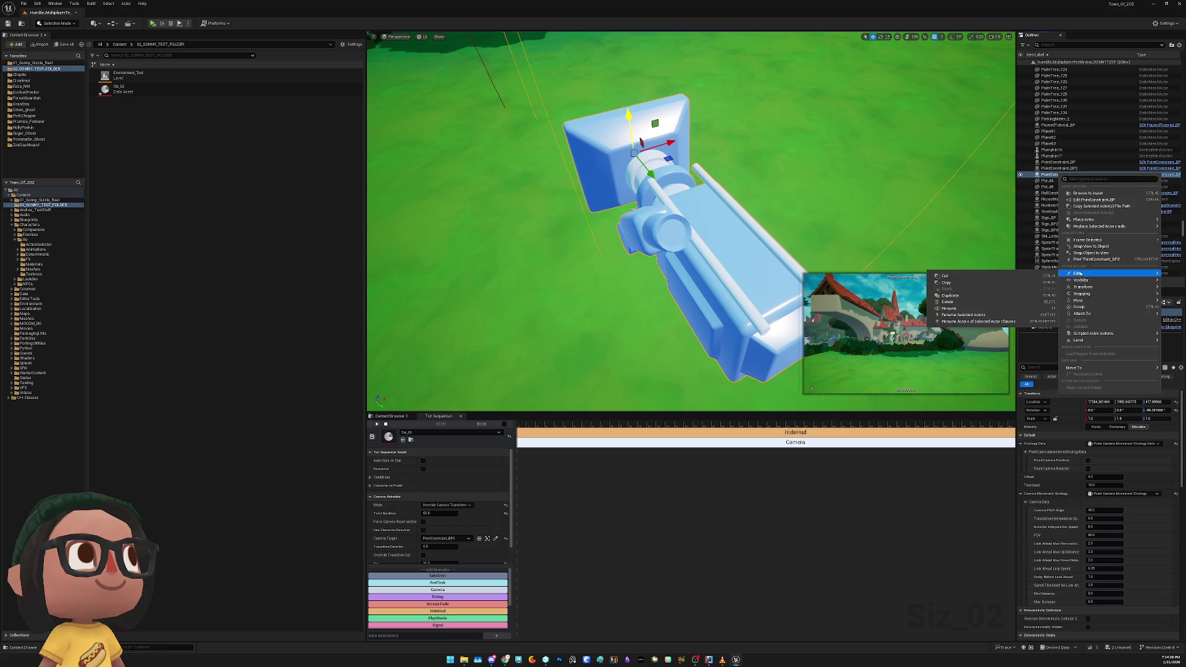
click(990, 308)
text(CINEMATIC_COW_CAM)
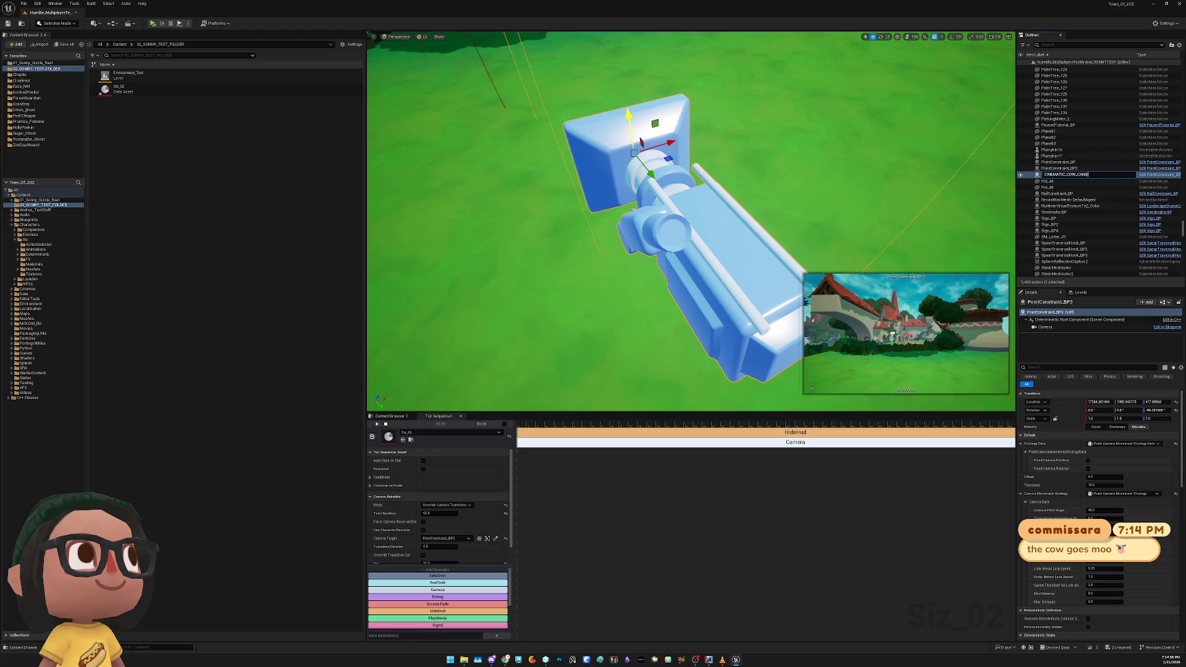
key(Return)
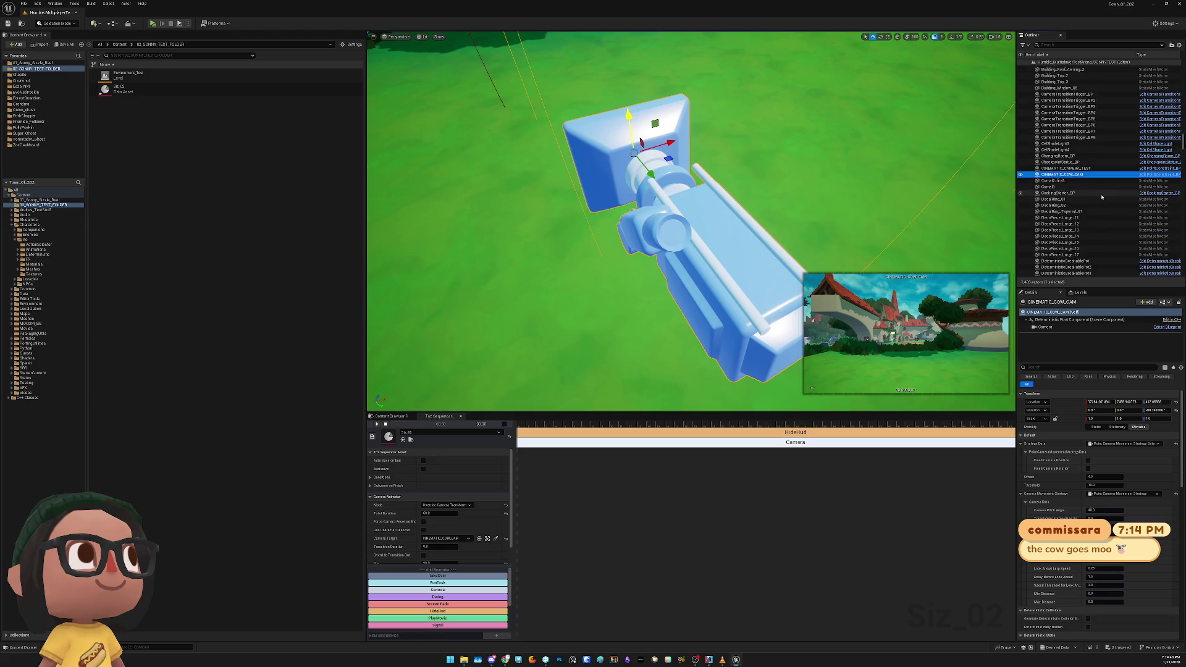
scroll(1100, 202, up, 3)
scroll(1099, 202, down, 1)
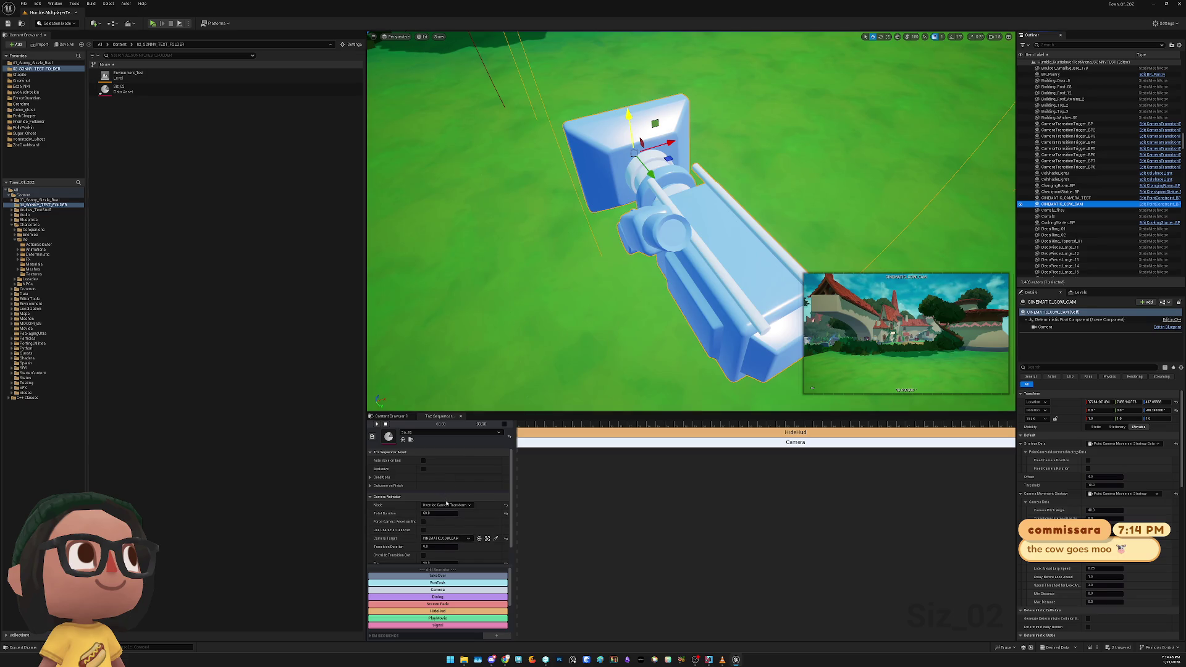
click(446, 504)
click(447, 517)
click(446, 505)
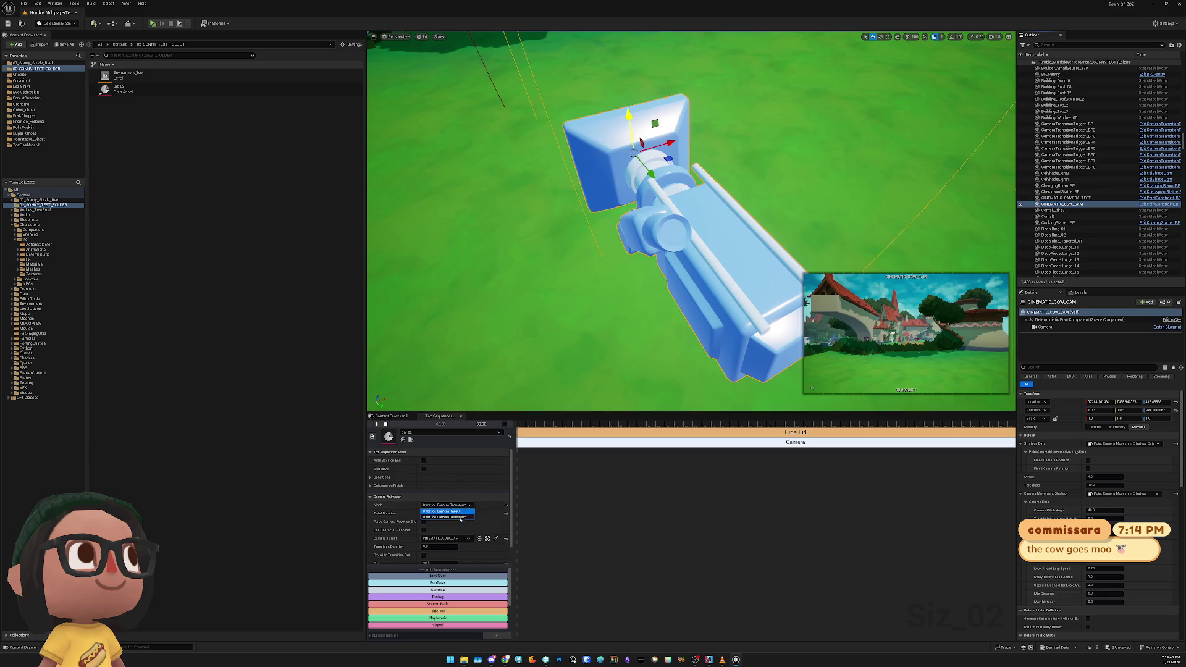
click(459, 517)
scroll(445, 526, down, 1)
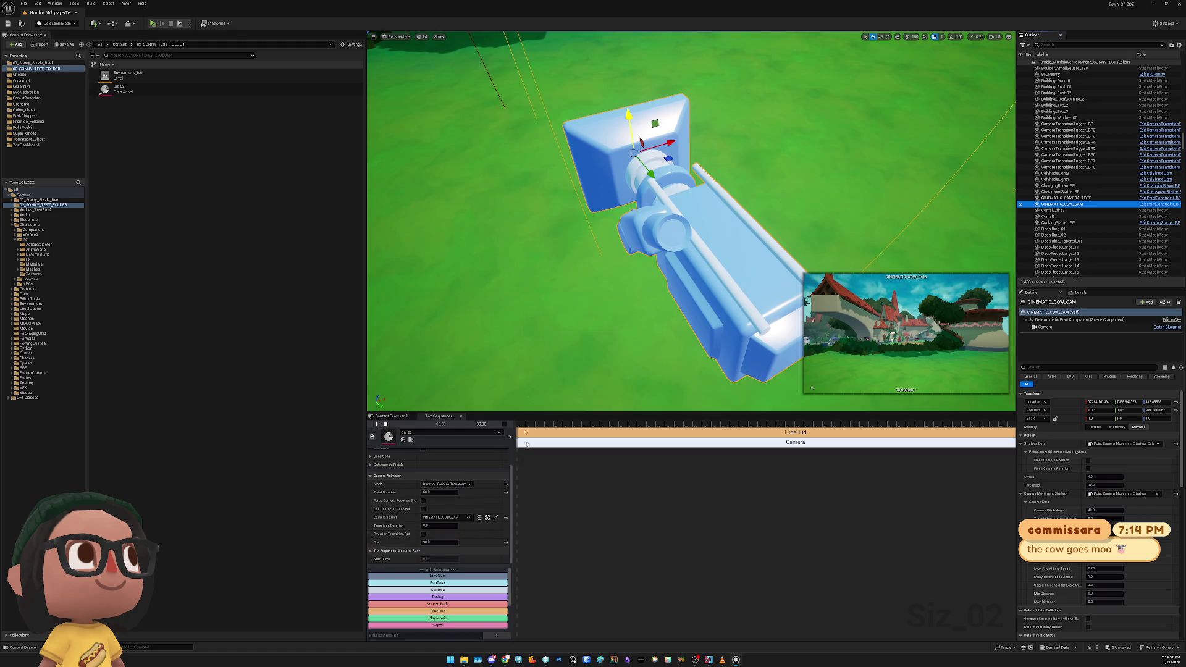
click(152, 23)
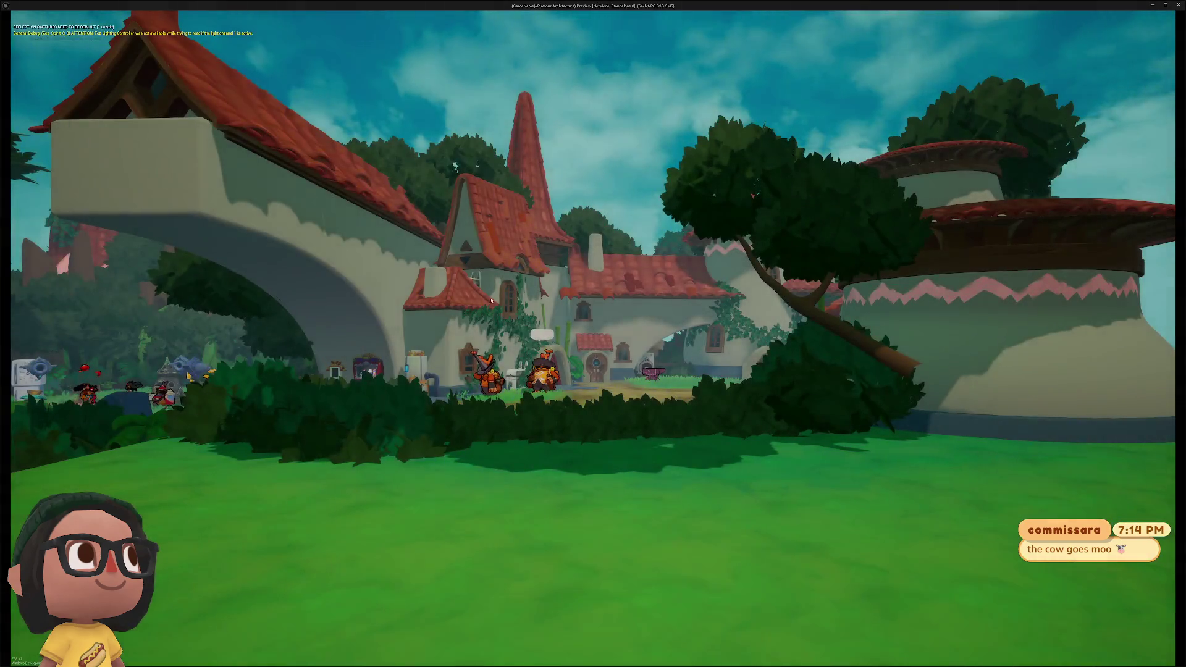
key(Escape)
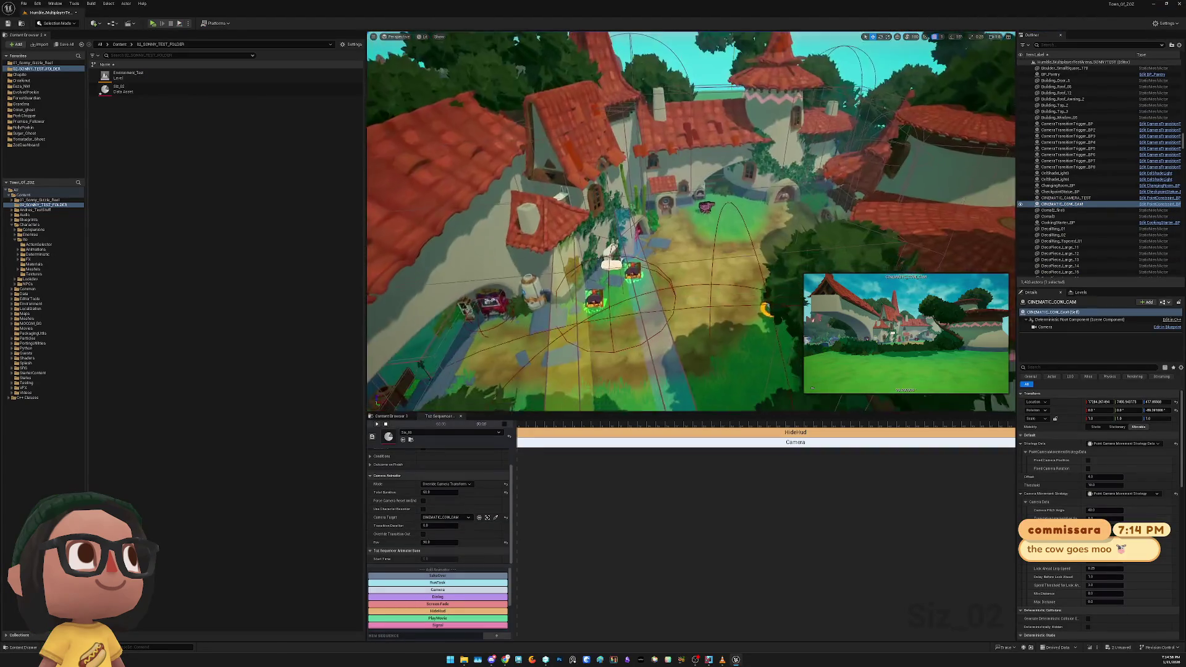
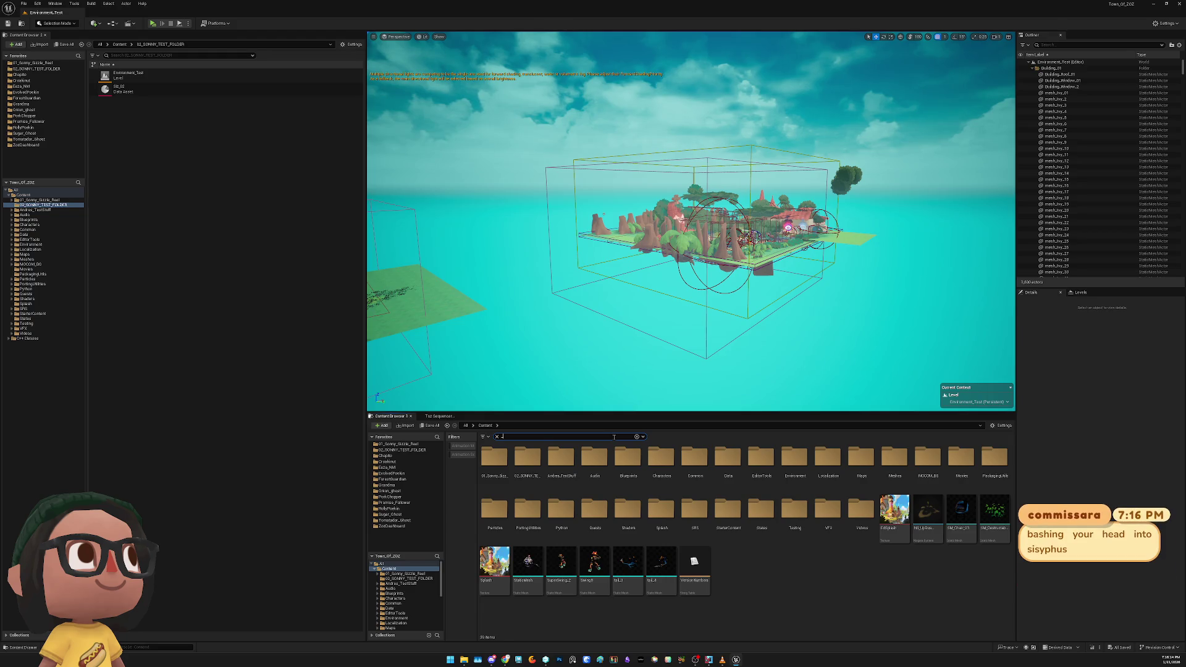
Search the Content Browser for SONNY, browse the results, then change the search to HUMBLE
text(SONNY)
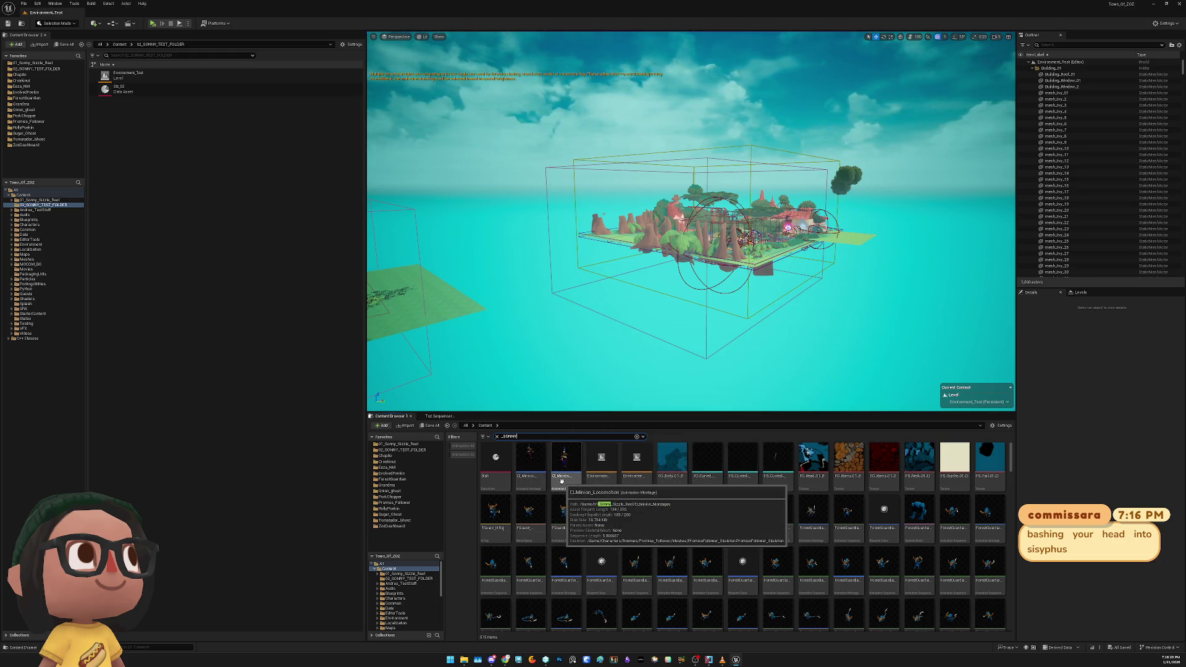
scroll(828, 509, down, 3)
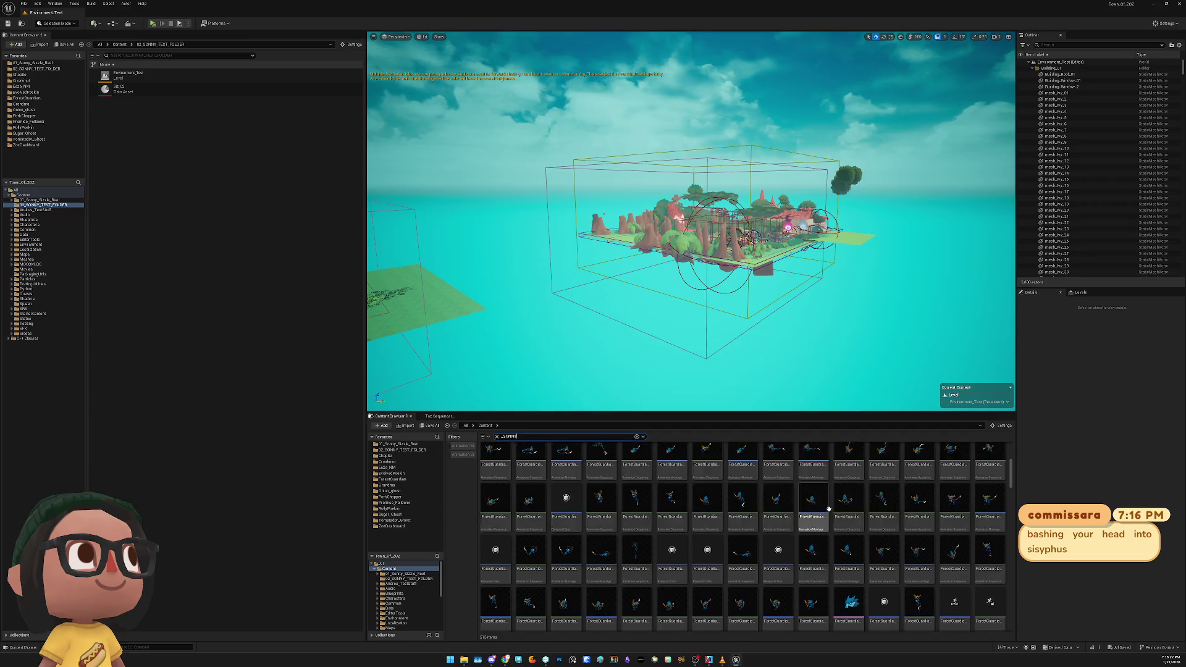
scroll(828, 509, down, 5)
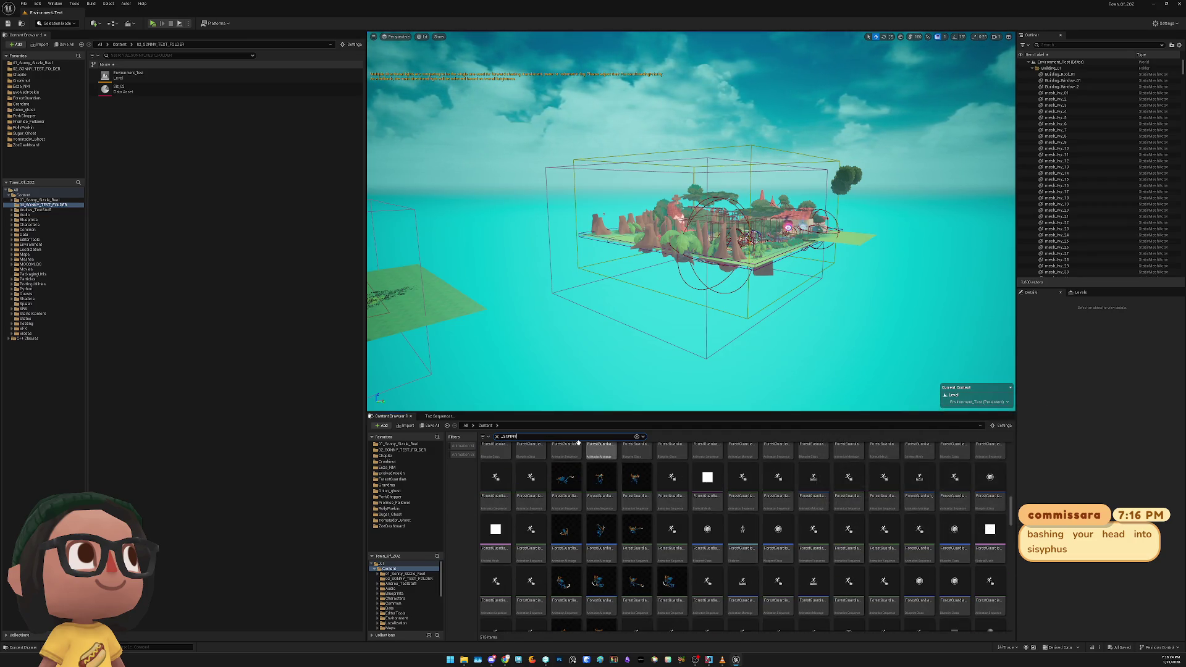
triple_click(558, 436)
text(HuMBLE)
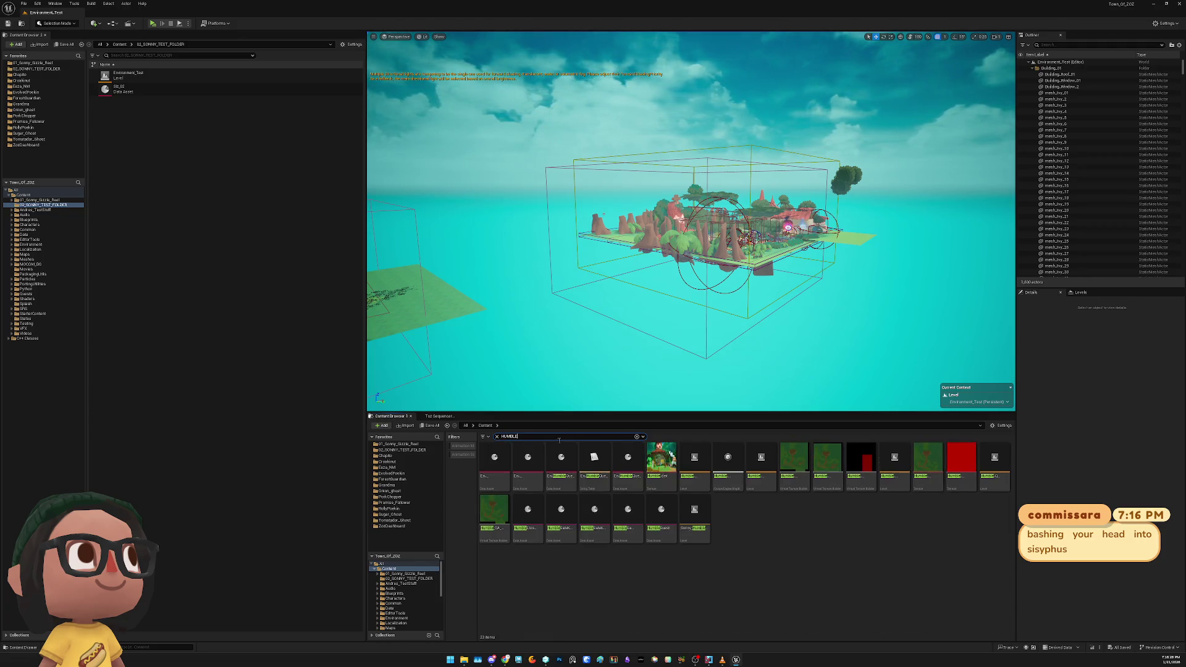
Show the results as a list and drag the SONNYTEST level onto the test folder, cancelling the move
click(998, 426)
click(1004, 206)
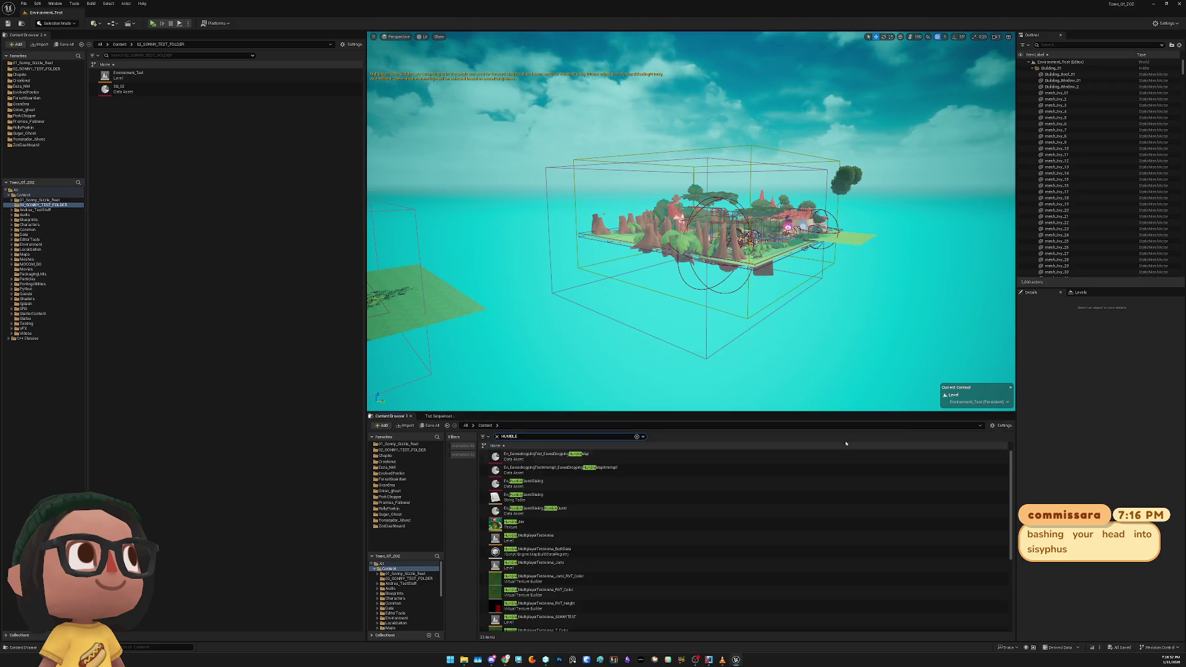
scroll(589, 565, down, 3)
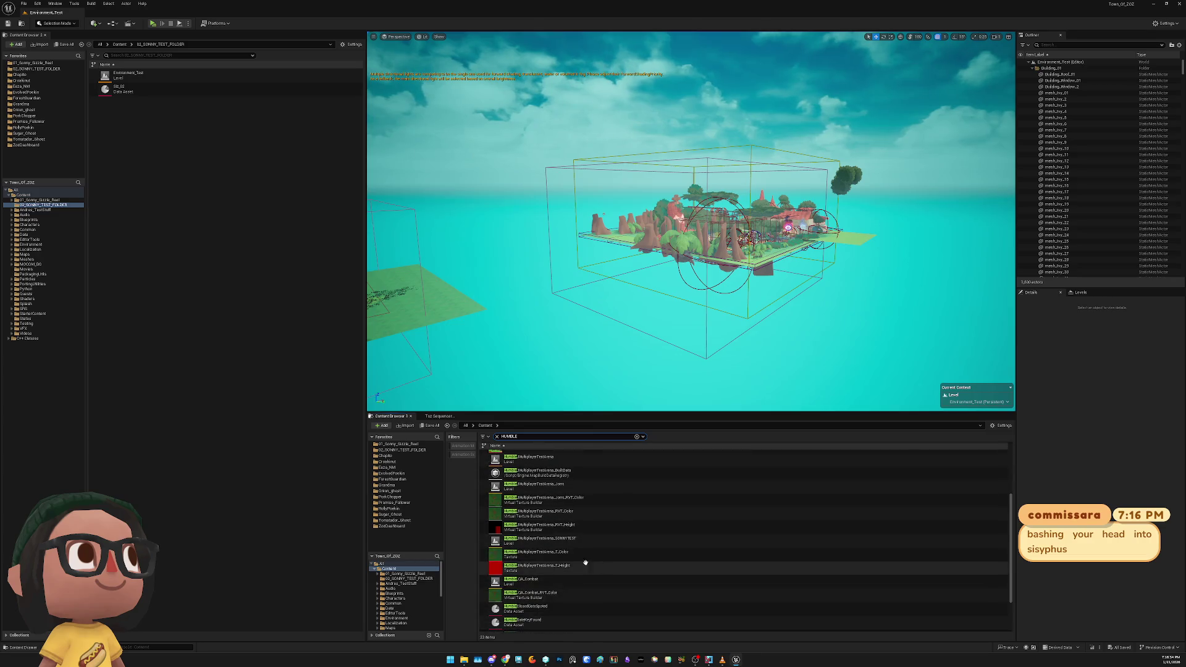
click(510, 543)
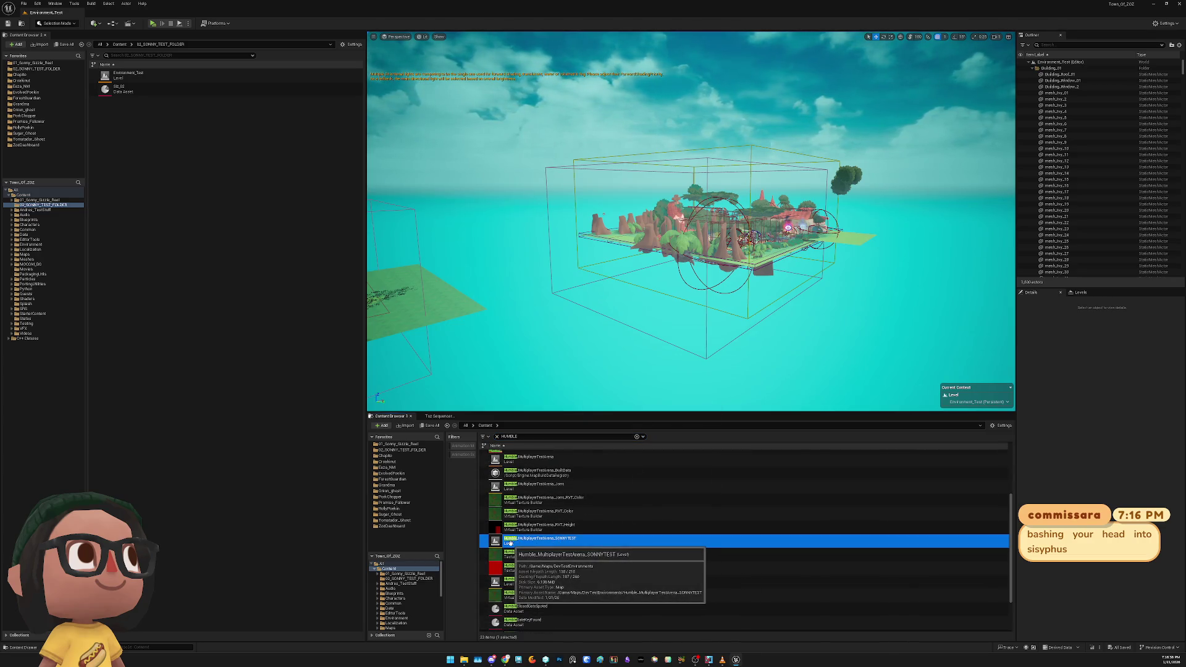
mouse_move(510, 542)
mouse_down()
mouse_move(233, 257)
mouse_move(218, 135)
mouse_up()
click(238, 149)
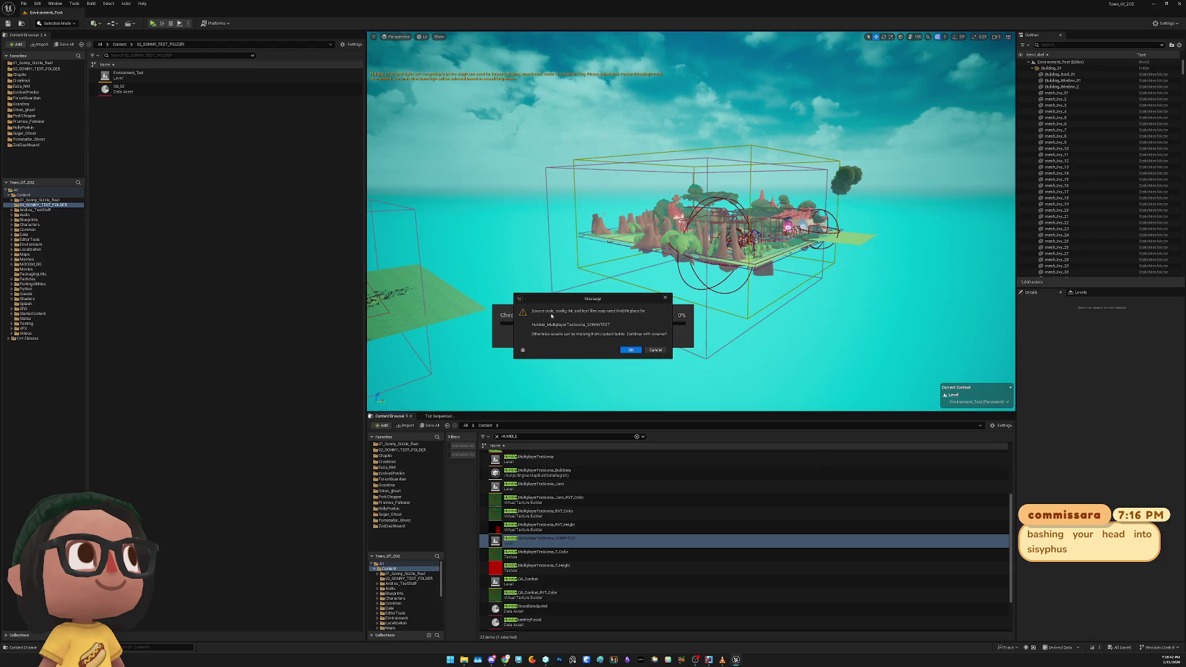
click(654, 351)
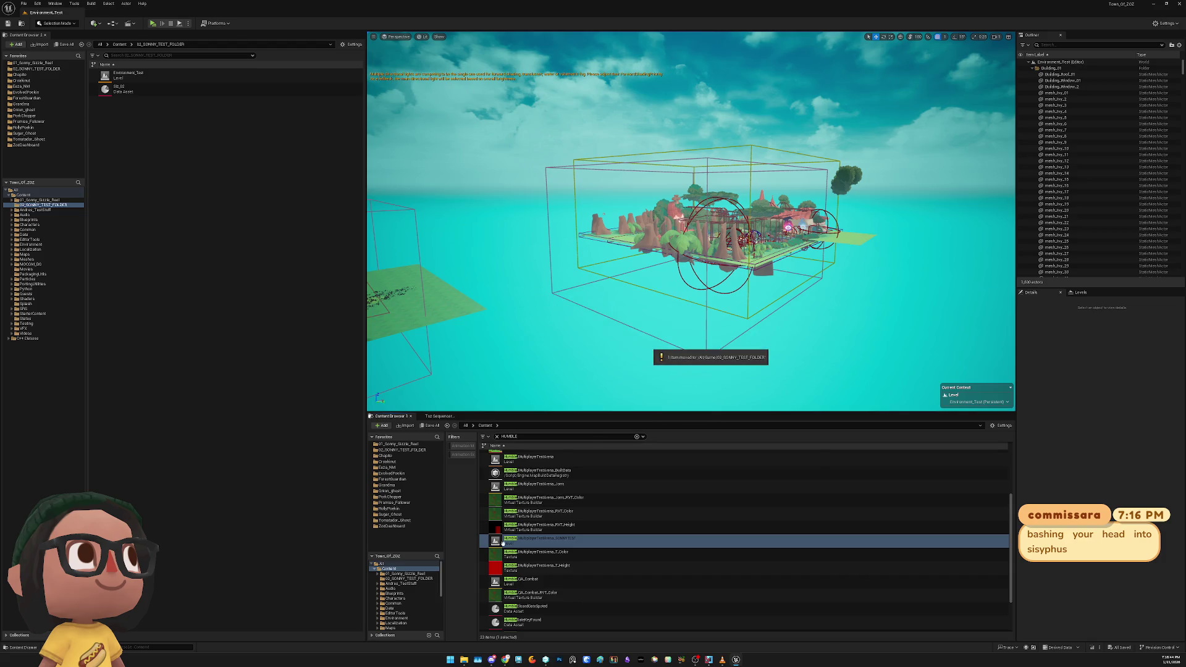
Copy Humble_MultiplayerTestArena_SONNYTEST into the SONNY test folder and open the copy
drag(510, 541, 210, 228)
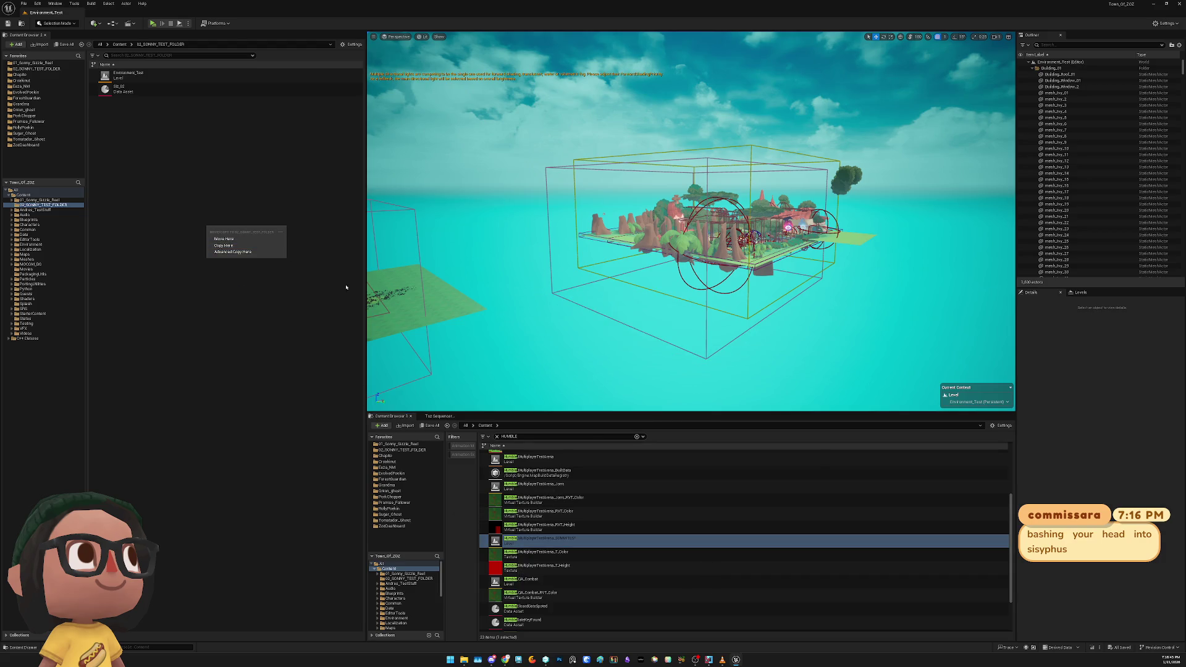
click(262, 252)
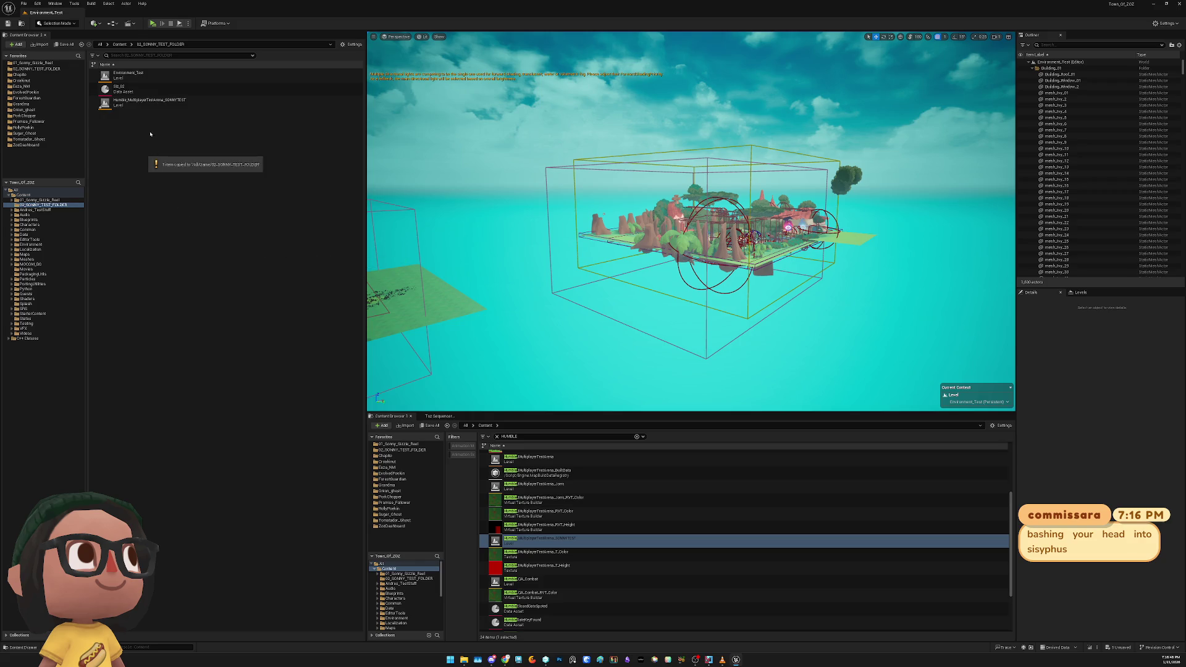
click(156, 103)
double_click(157, 103)
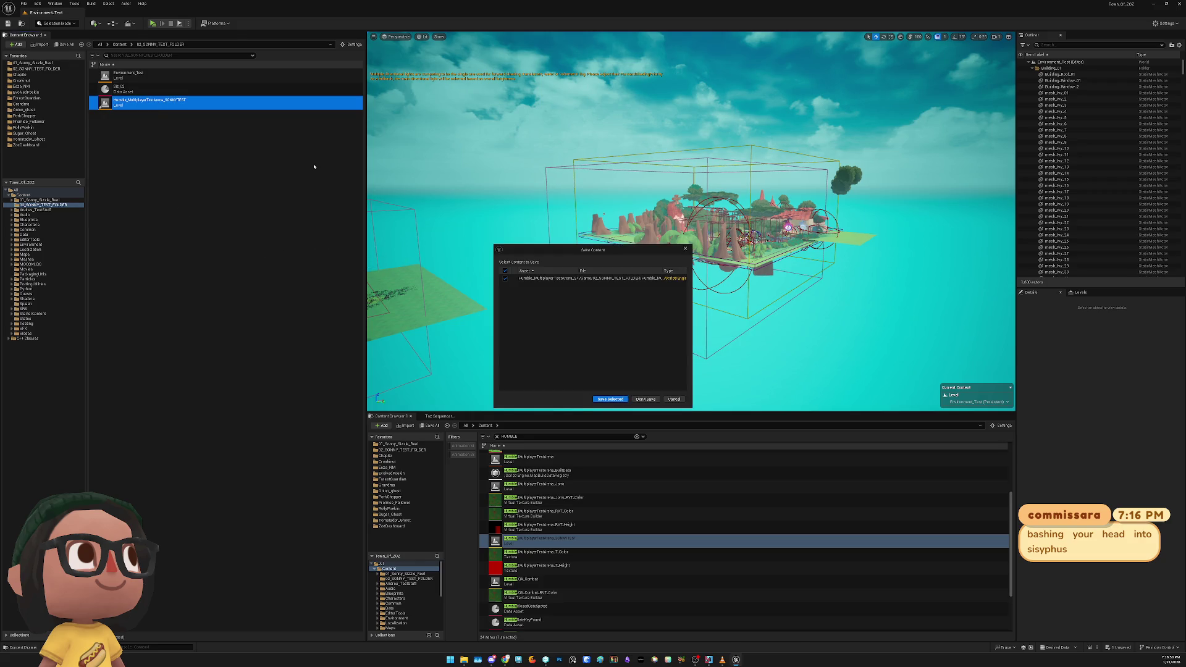
click(614, 402)
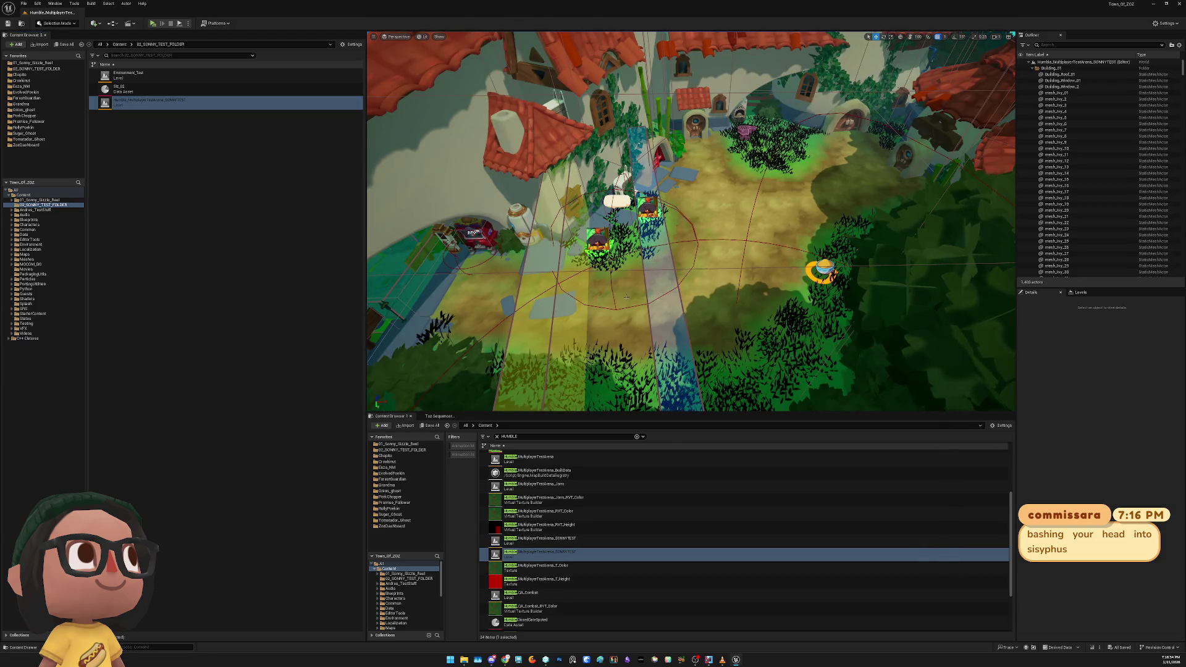
Uncheck Spawner Active on the first MerchantSpawner_BP and save the level
click(596, 242)
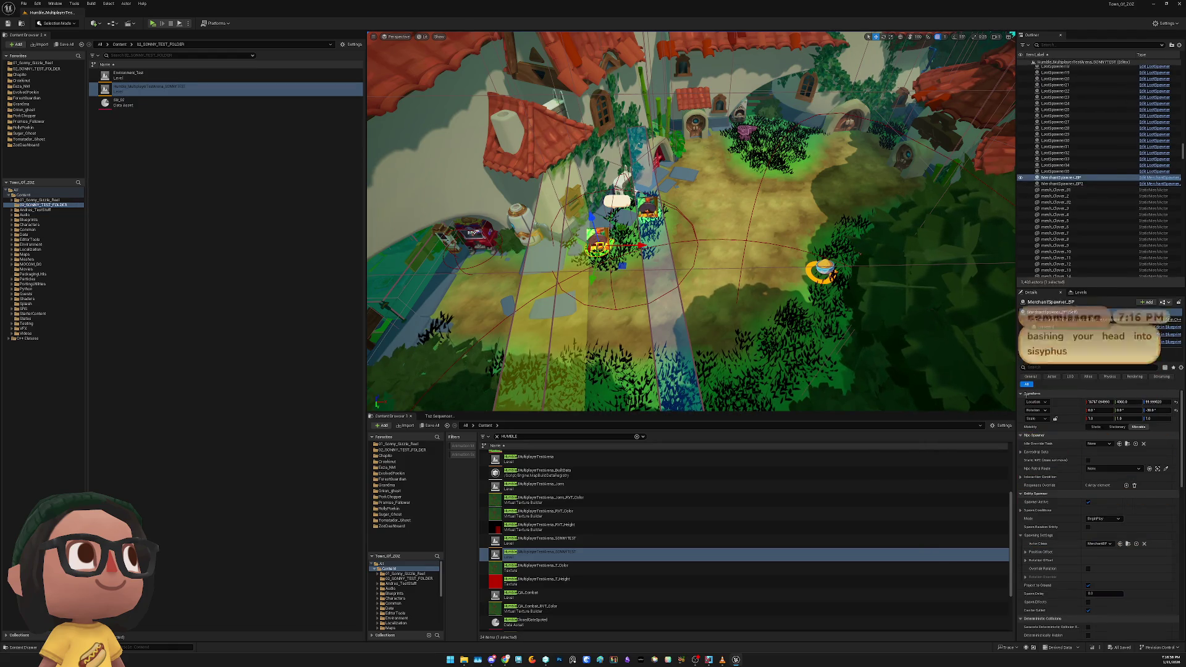
click(1089, 502)
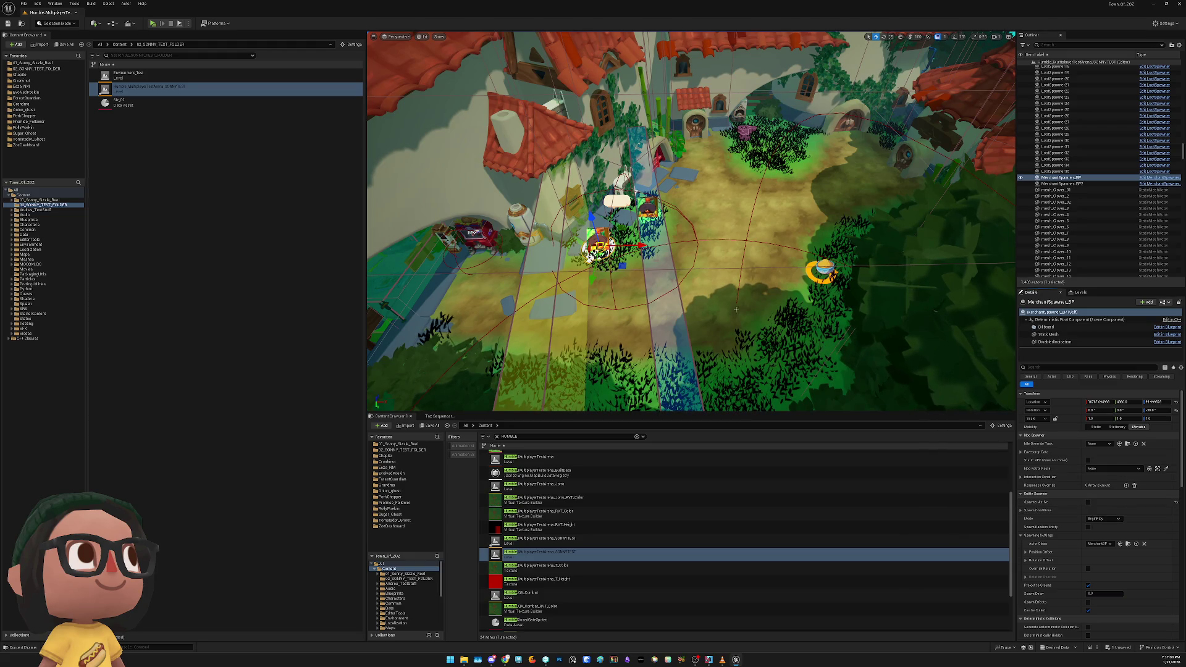
key(Down)
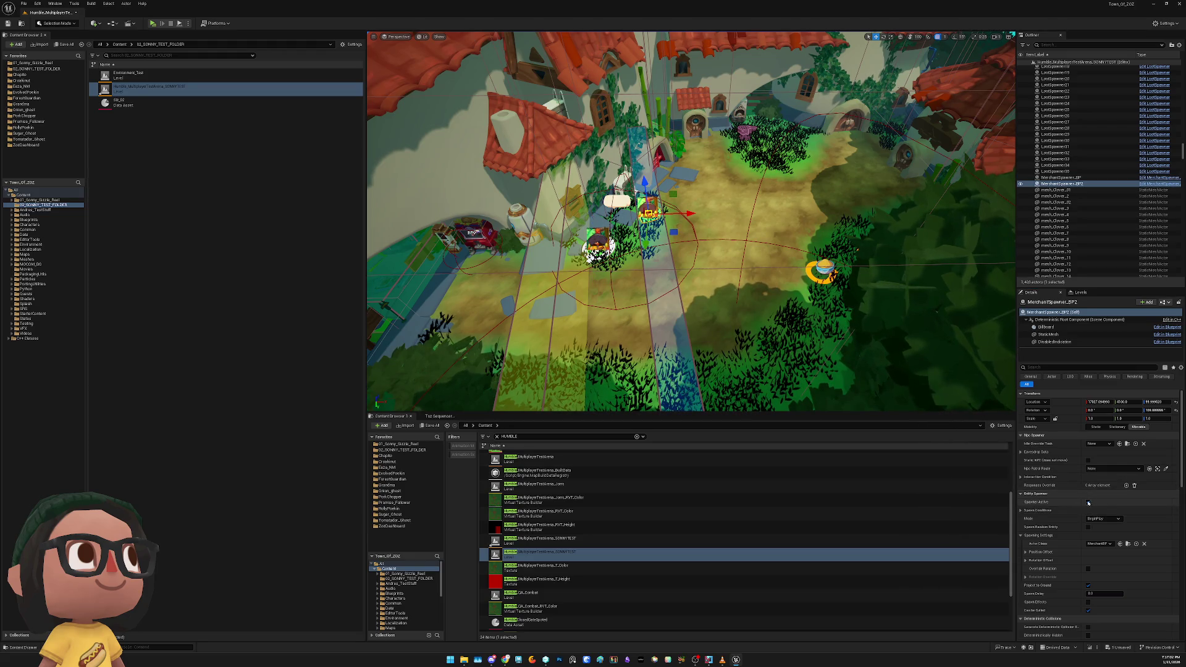
key(ctrl+s)
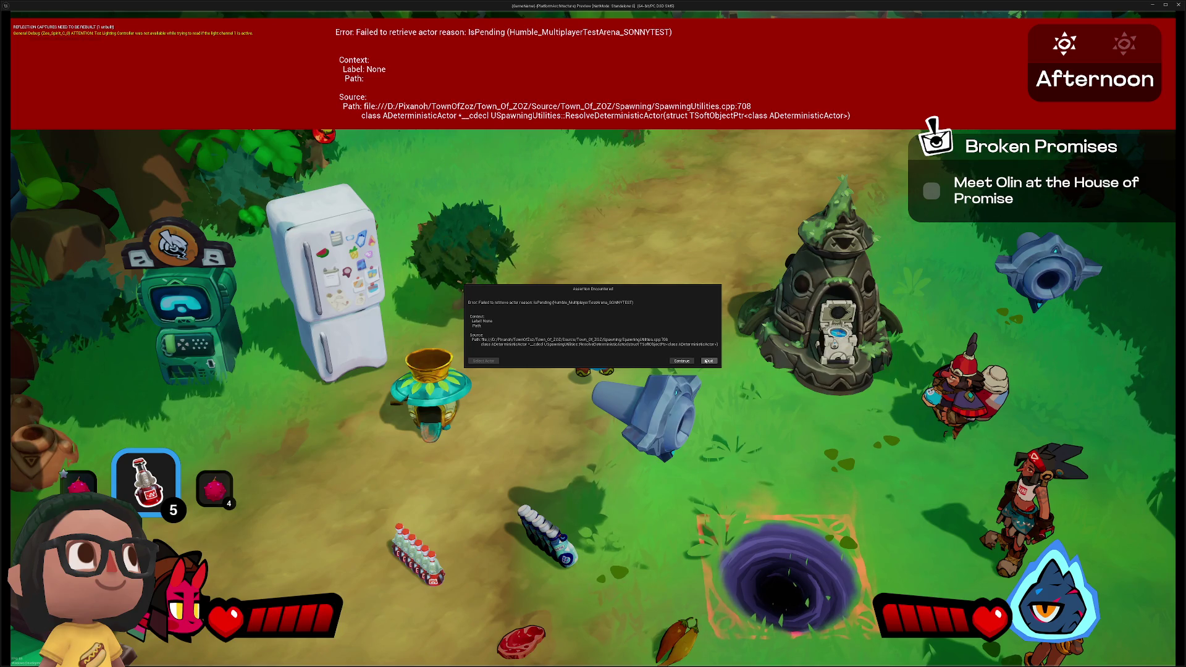
click(706, 361)
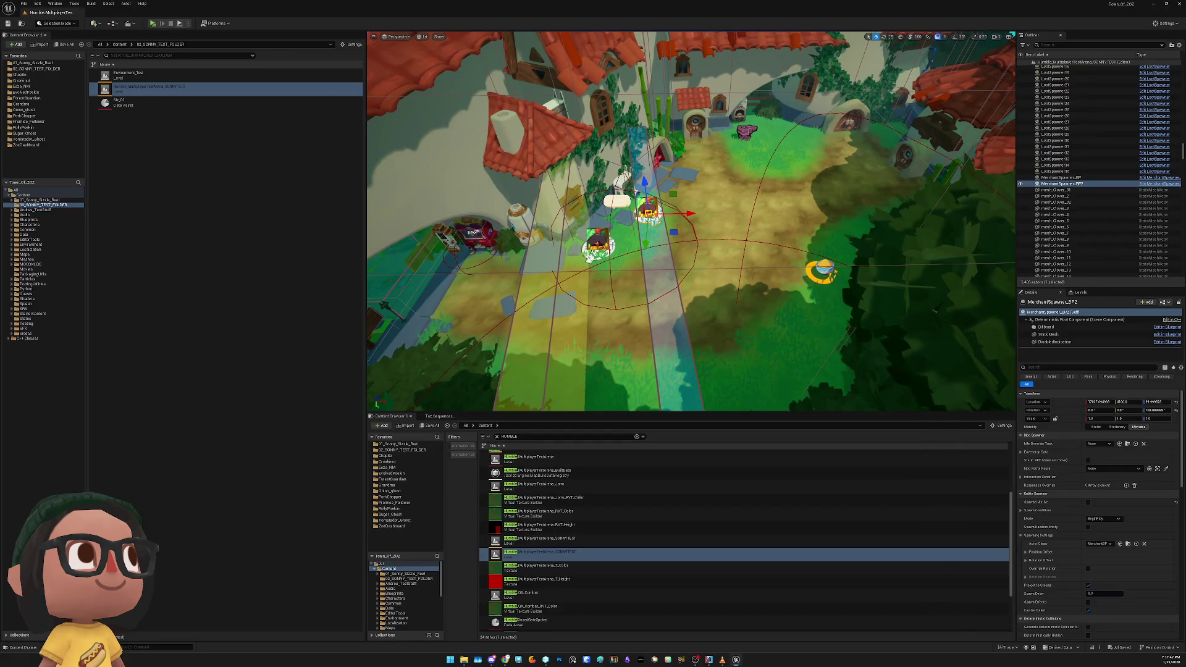
Reactivate the spawner, shift MerchantSpawner_BP2, LootSpawner and LootSpawner2 down the path, then test-play
key(ctrl+z)
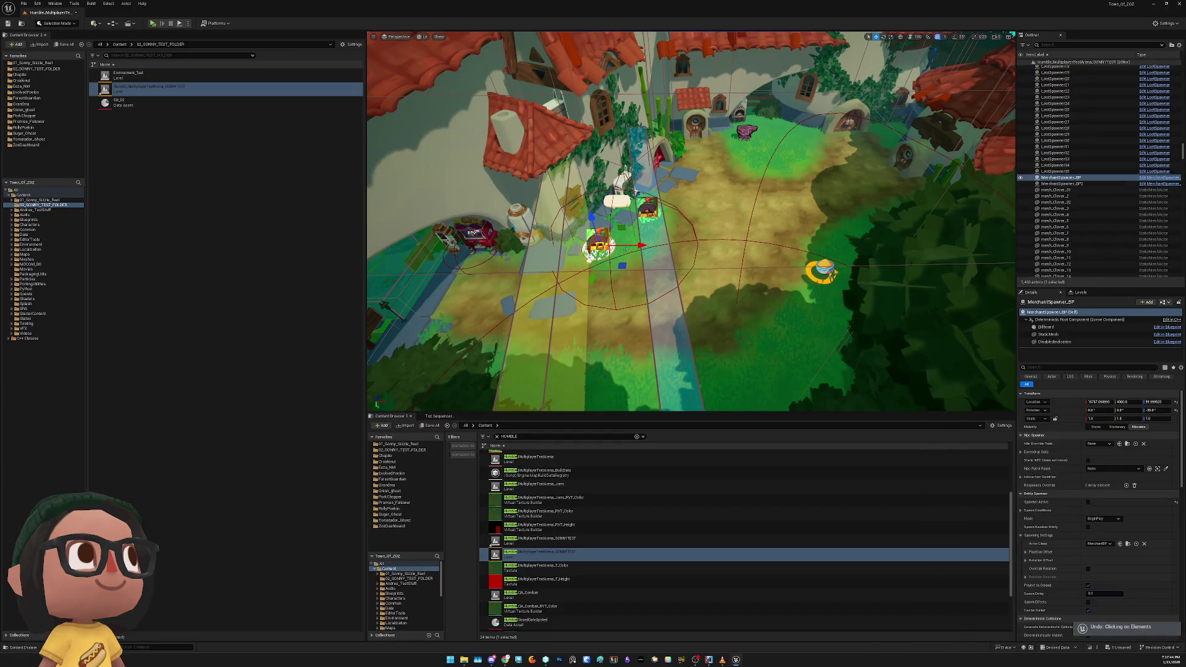
key(ctrl+z)
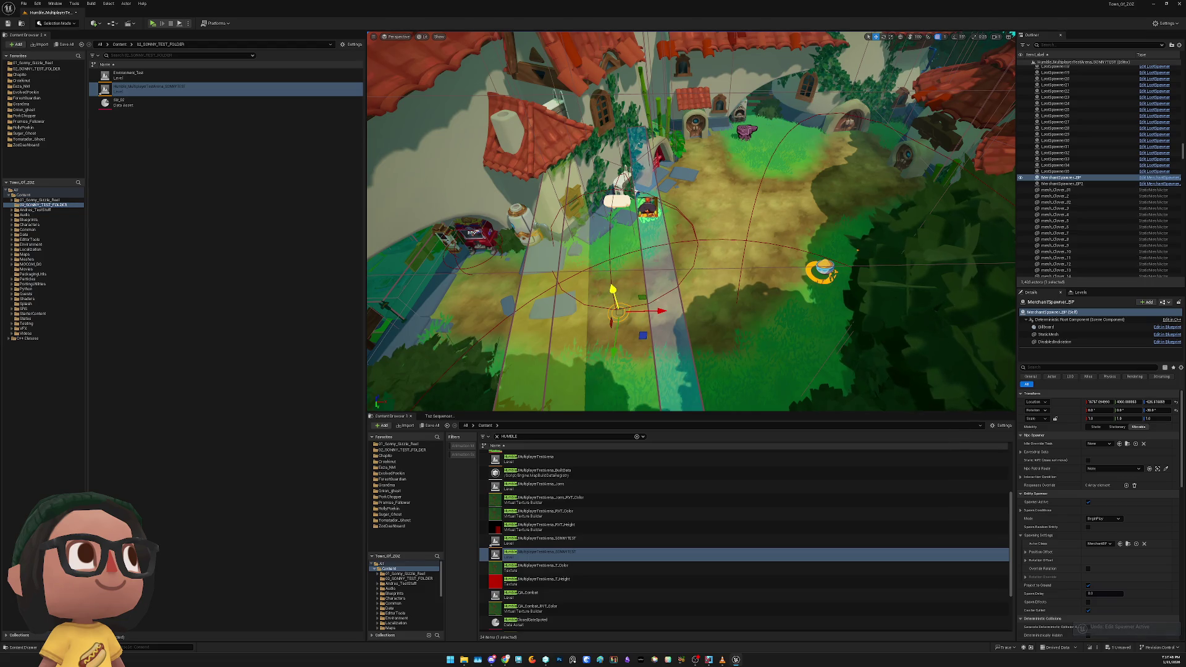
drag(649, 191, 660, 262)
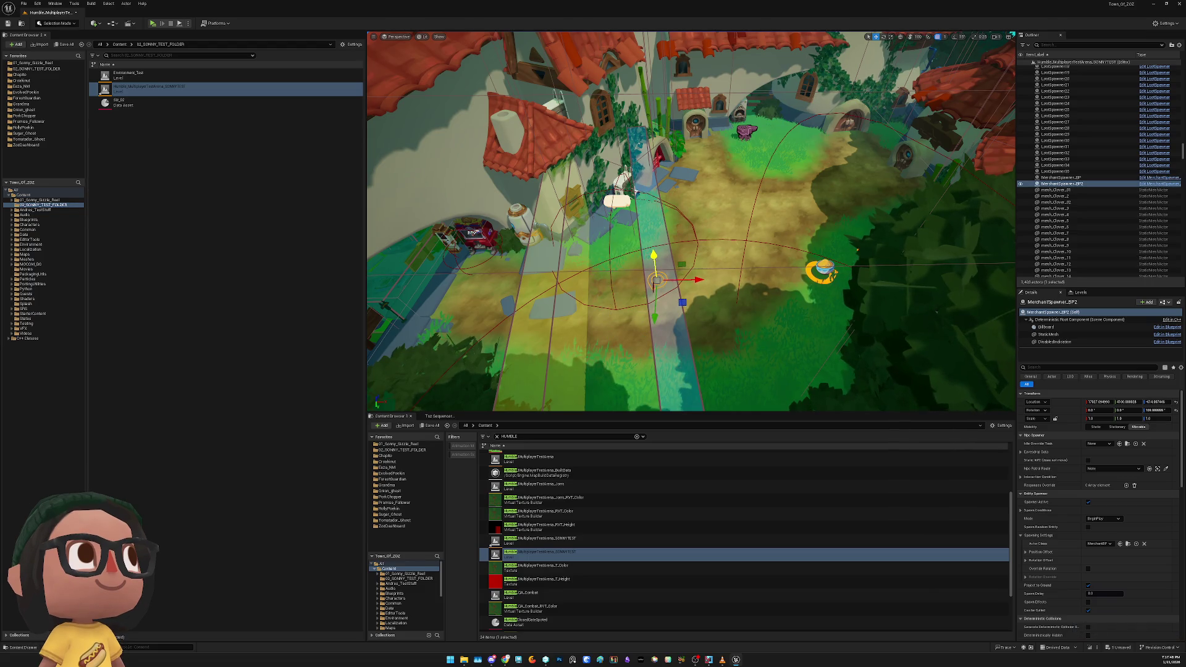
click(821, 272)
drag(822, 272, 793, 334)
mouse_move(856, 248)
mouse_down()
mouse_move(831, 243)
mouse_move(790, 284)
mouse_up()
click(791, 243)
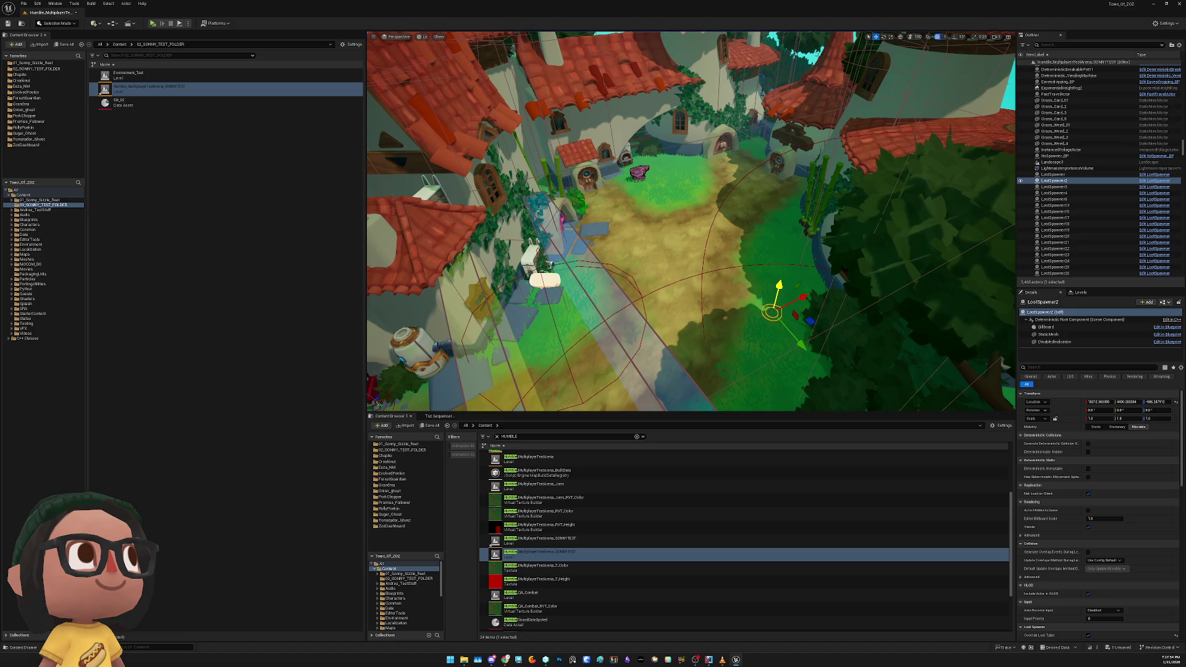
key(Escape)
click(164, 24)
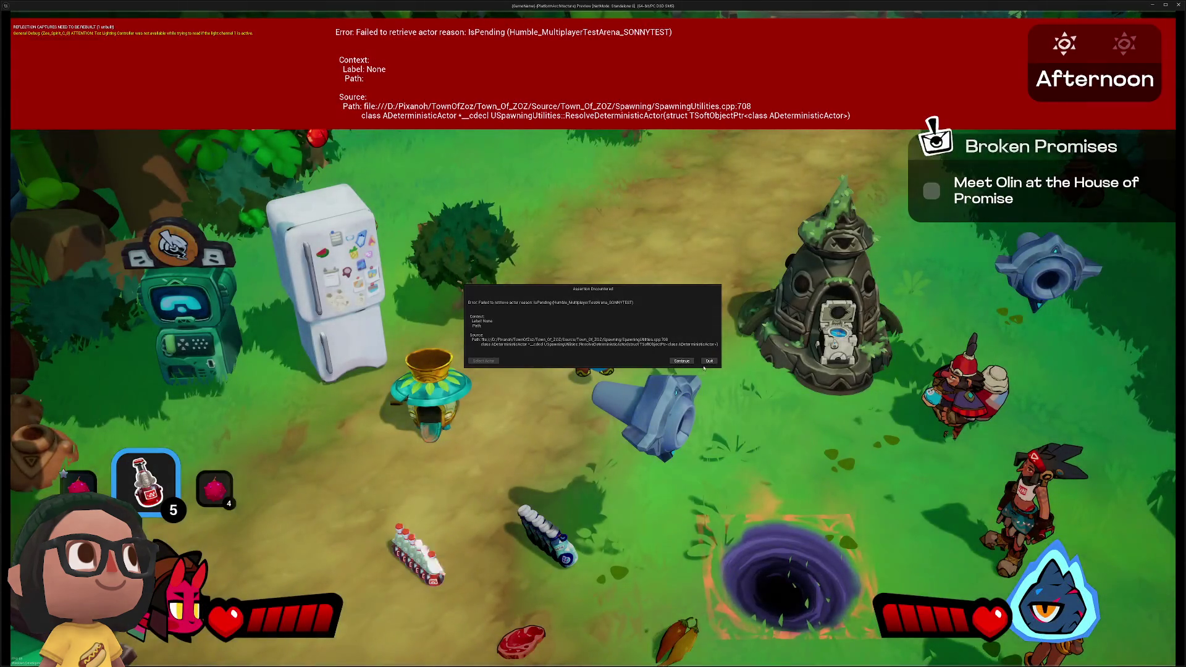
click(709, 361)
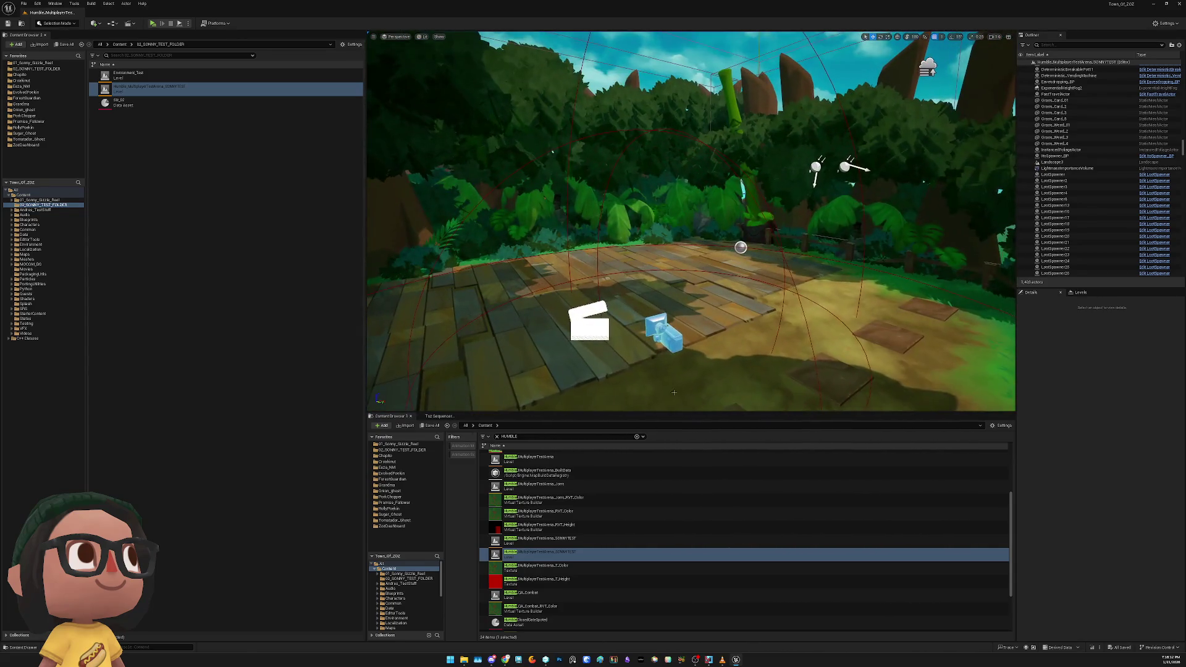
Load Siz_02 in the Toz Sequencer and target its Camera track at CINEMATIC_CAMERA_TEST
click(669, 337)
click(439, 416)
click(428, 432)
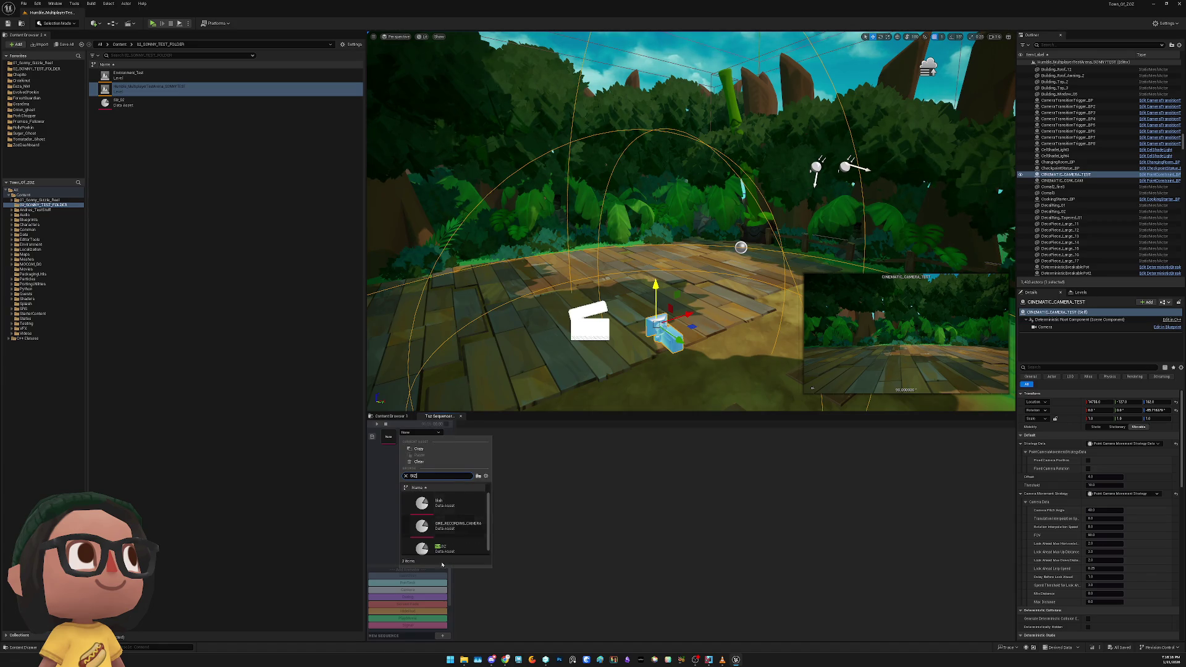
click(445, 525)
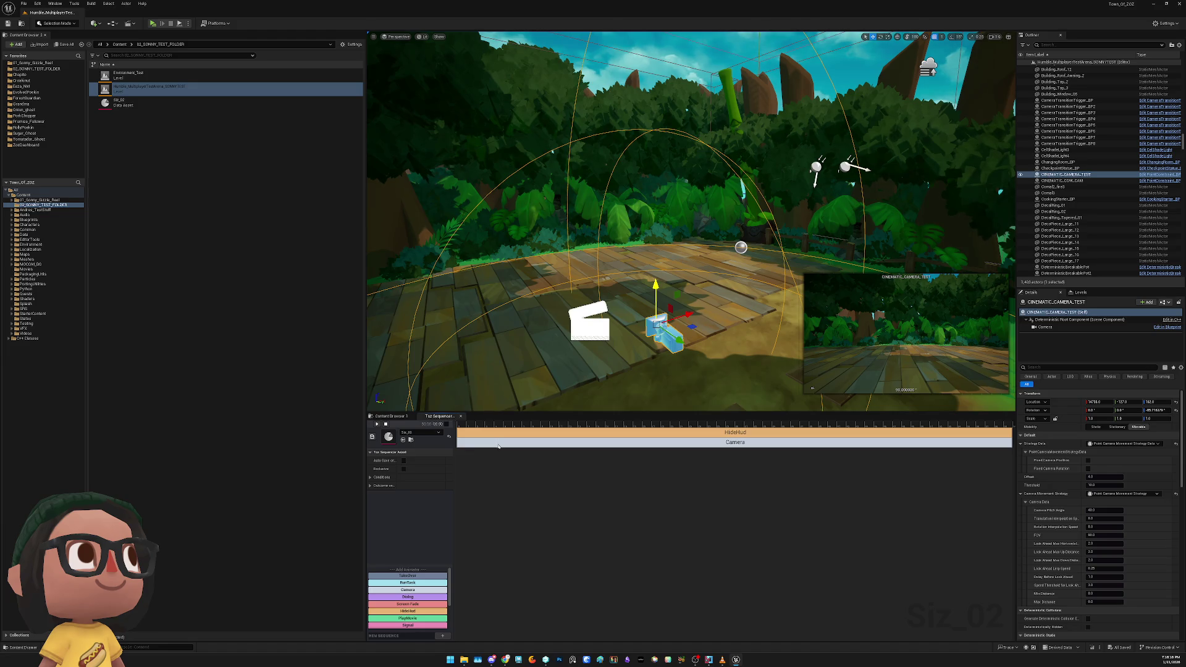
click(498, 443)
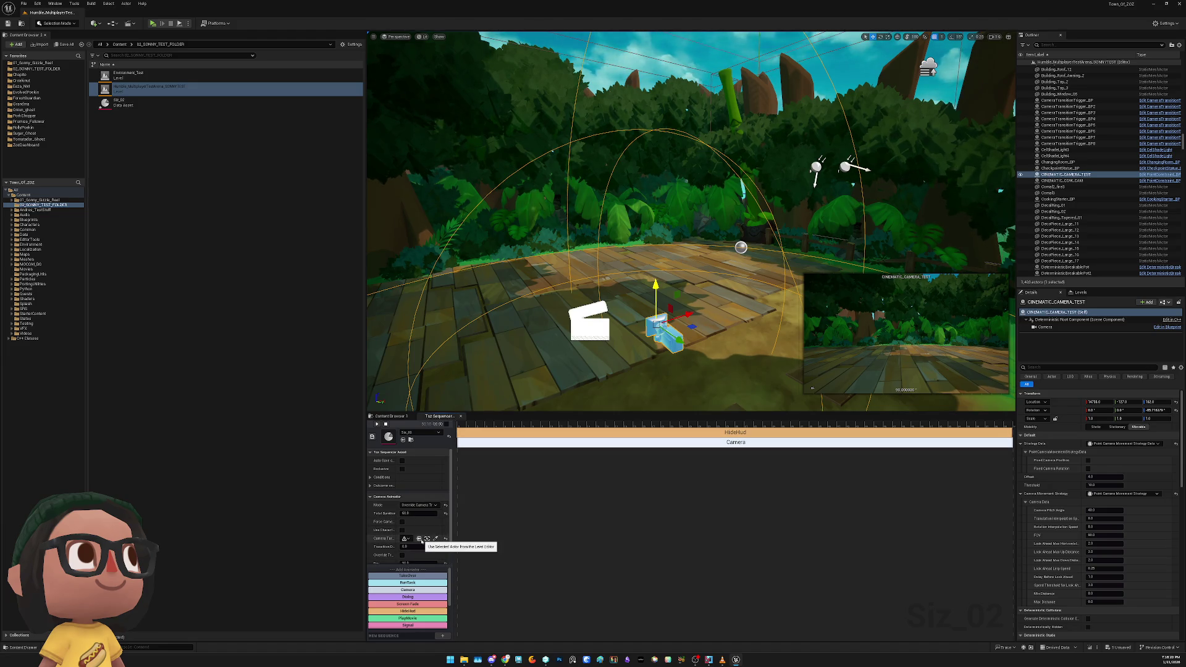
click(420, 539)
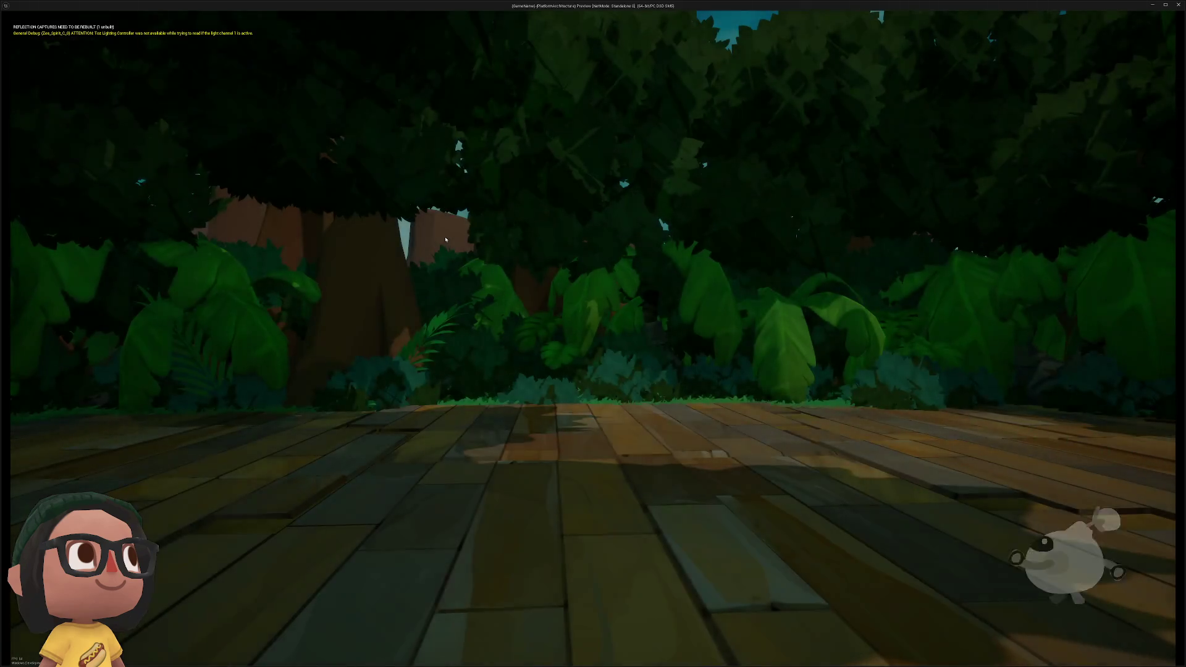
Widen the sequencer details, test-play the CINEMATIC_ZOMI_CAM framing, then swing the view toward the town
key(Escape)
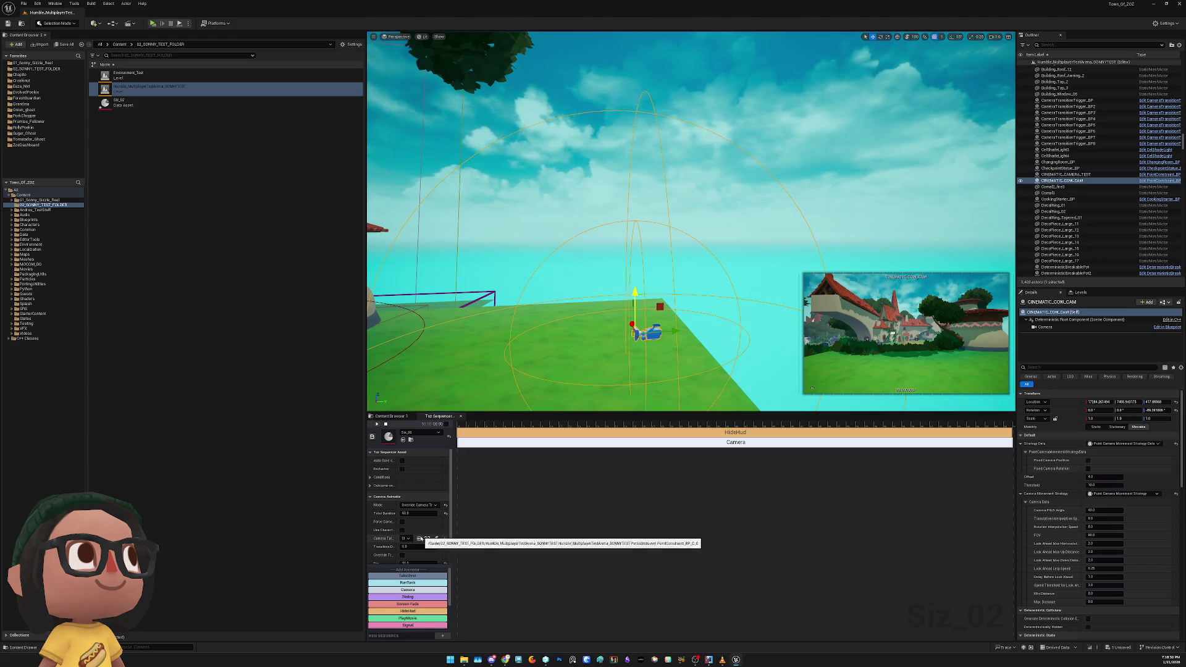
drag(453, 527, 552, 527)
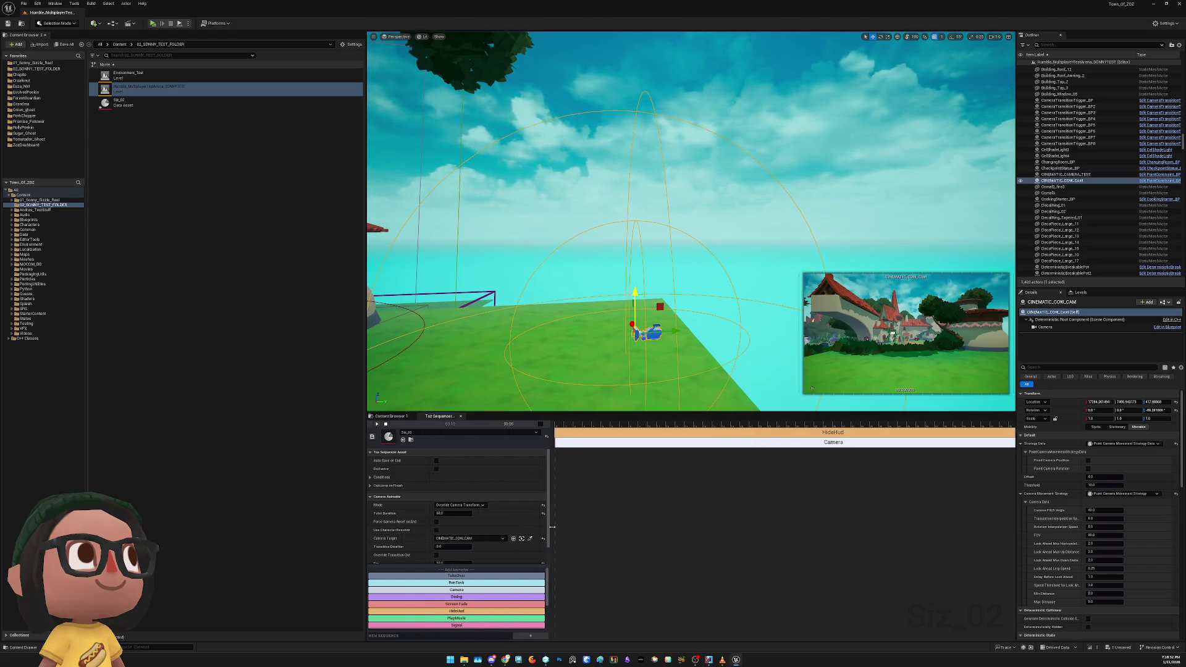
click(153, 25)
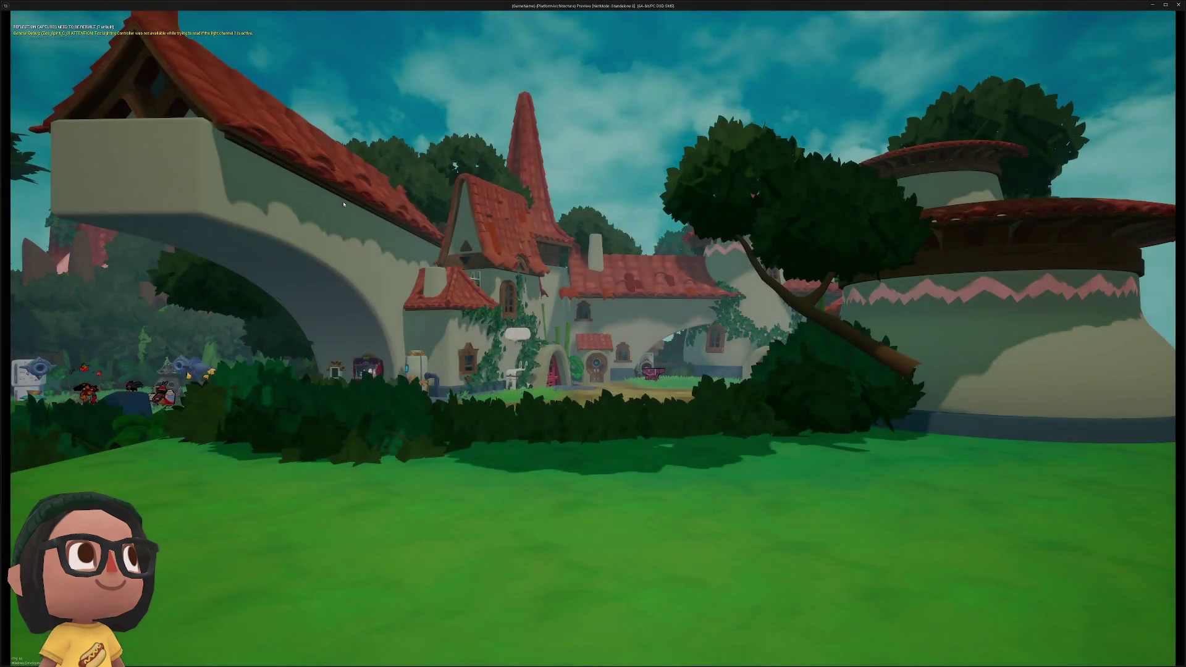
key(Escape)
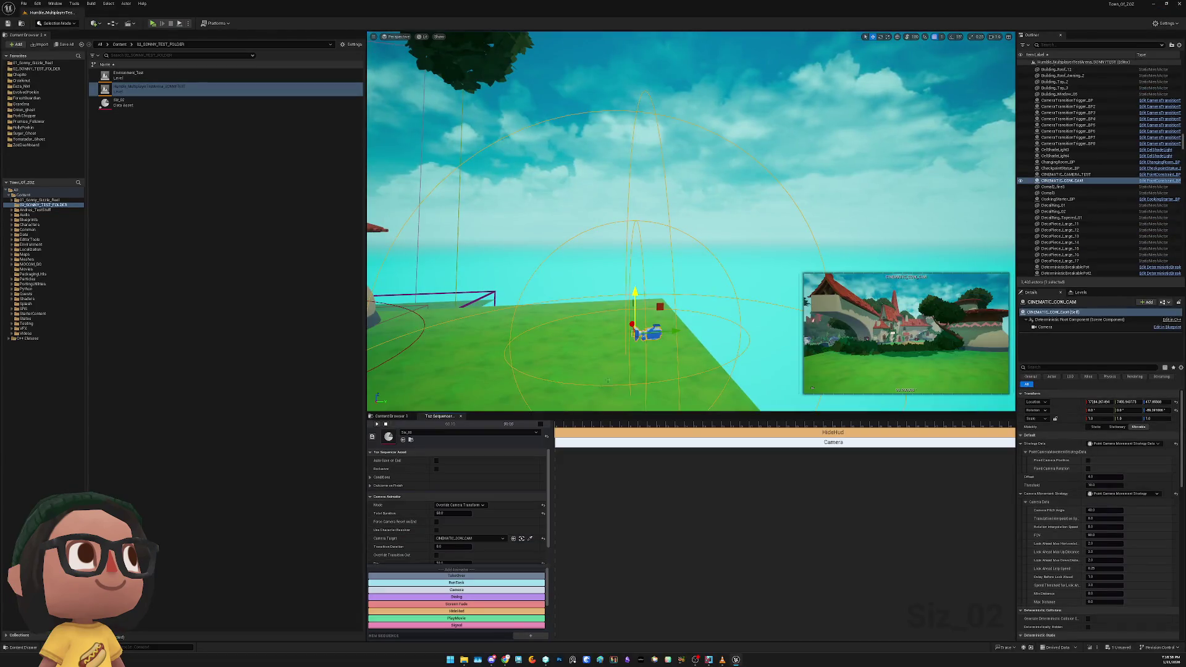
drag(608, 380, 553, 372)
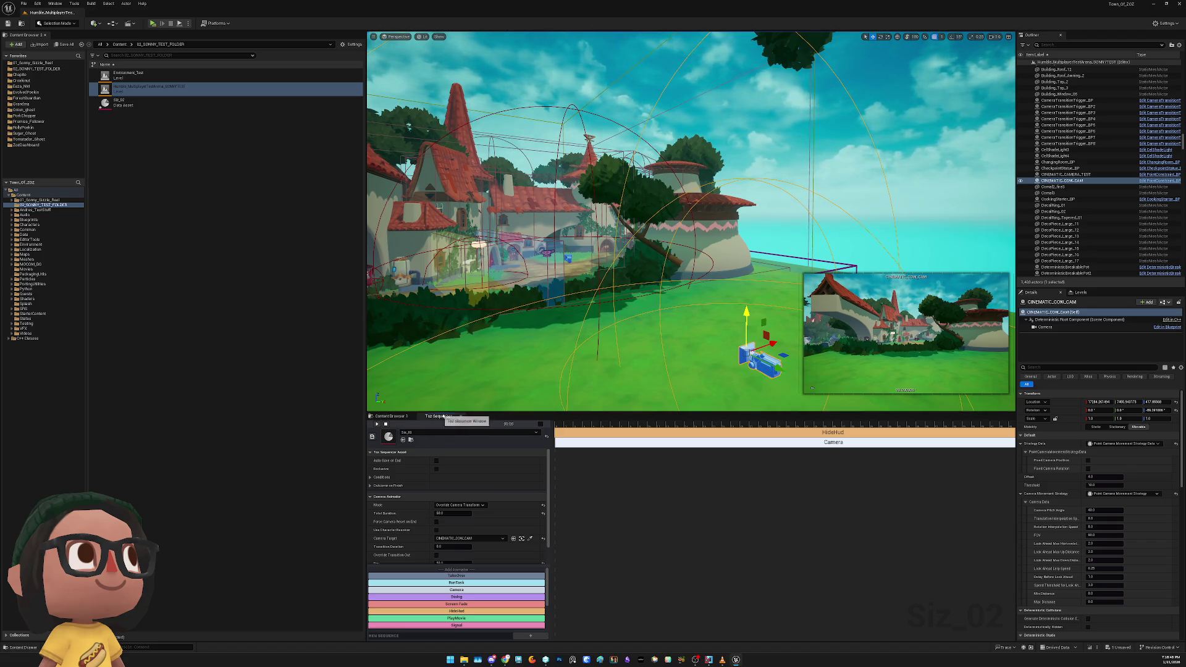
Open the Environment_Test level from the 01_Sonny_Sizzle_Reel favorites folder
drag(573, 350, 578, 352)
click(62, 63)
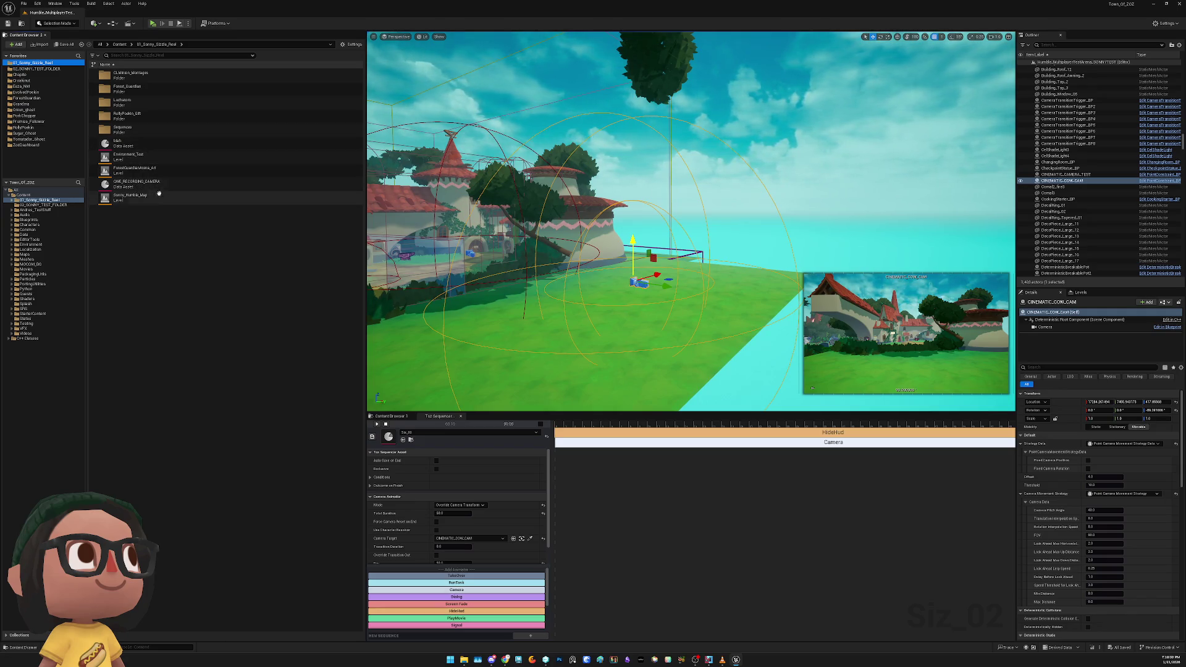
double_click(159, 158)
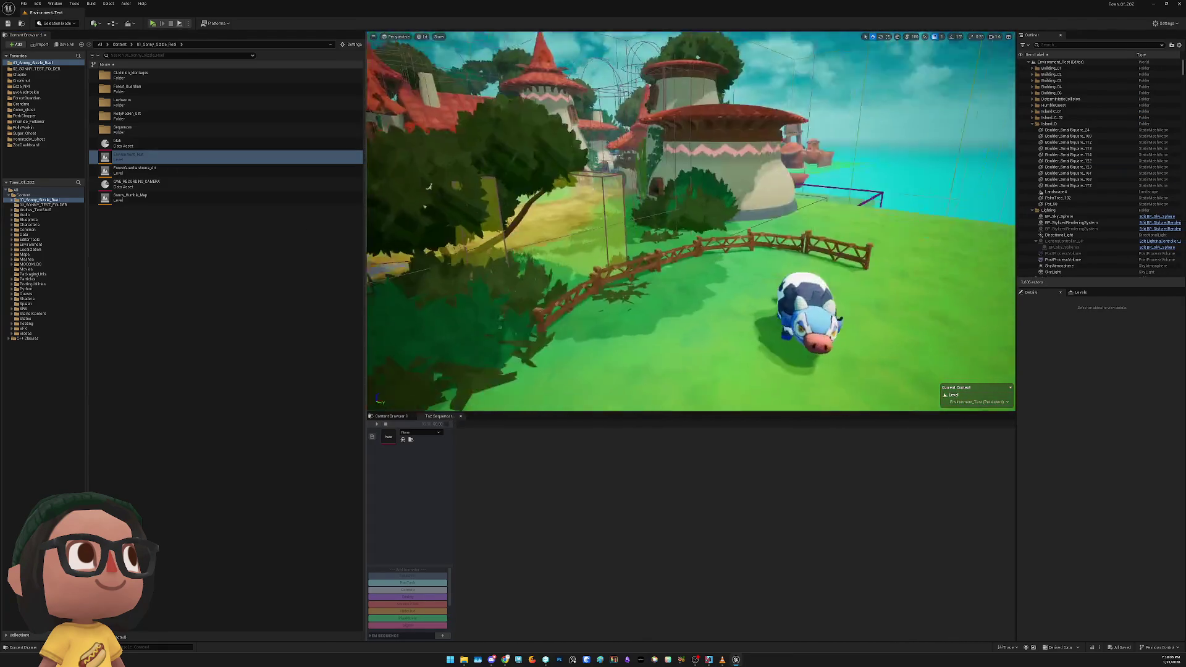
Select all eleven fence rails in Environment_Test and copy them
click(596, 264)
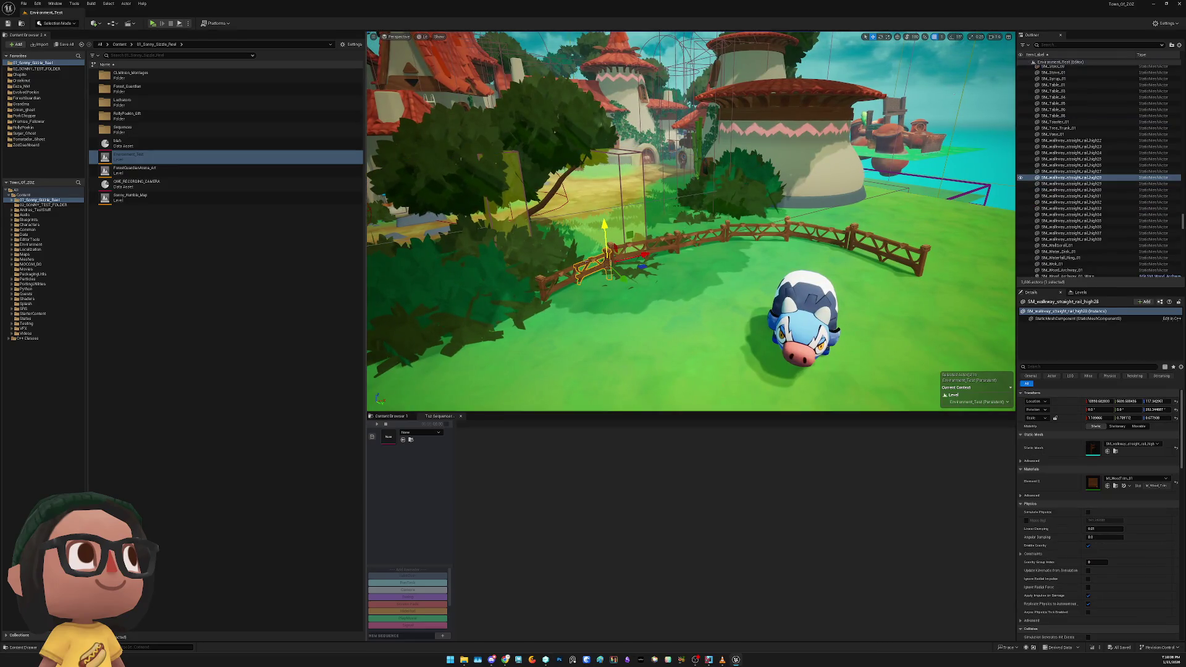
key(q)
ctrl+click(615, 249)
ctrl+click(672, 240)
ctrl+click(691, 238)
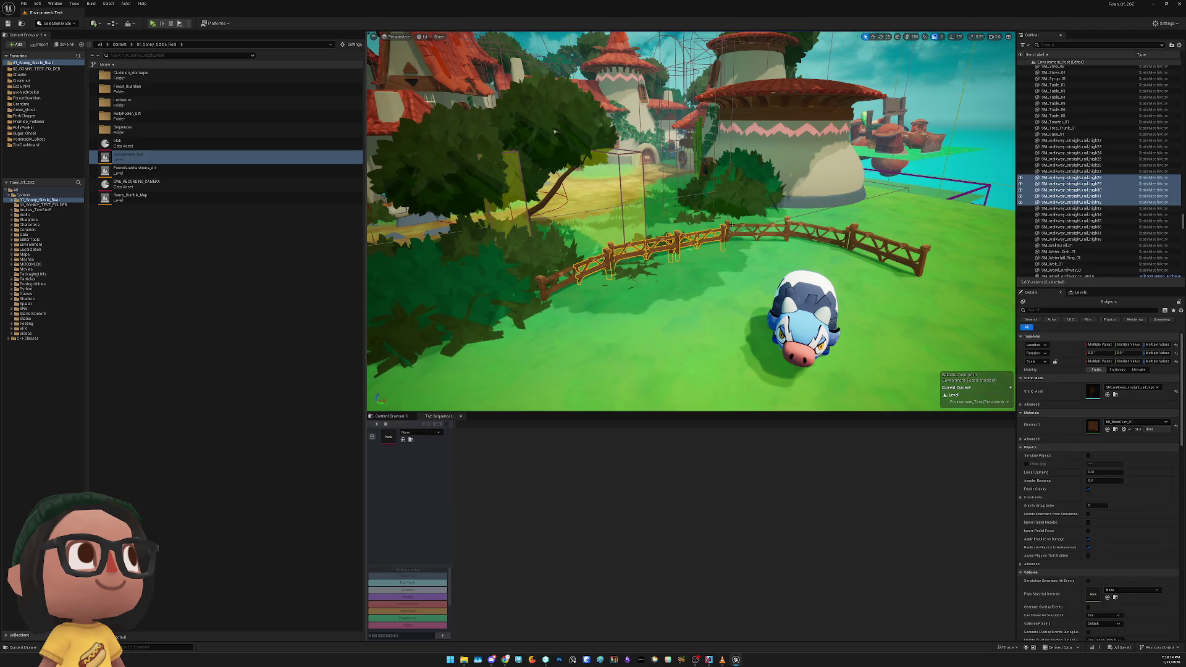
shift+click(1063, 240)
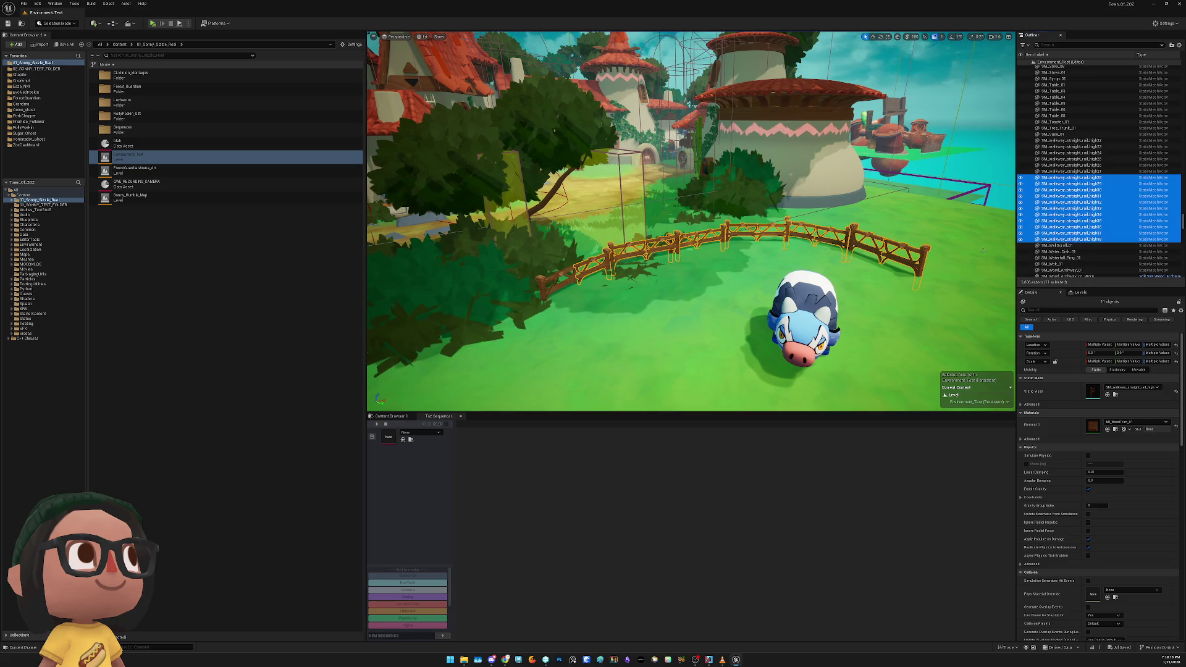
right_click(1092, 233)
mouse_move(1128, 345)
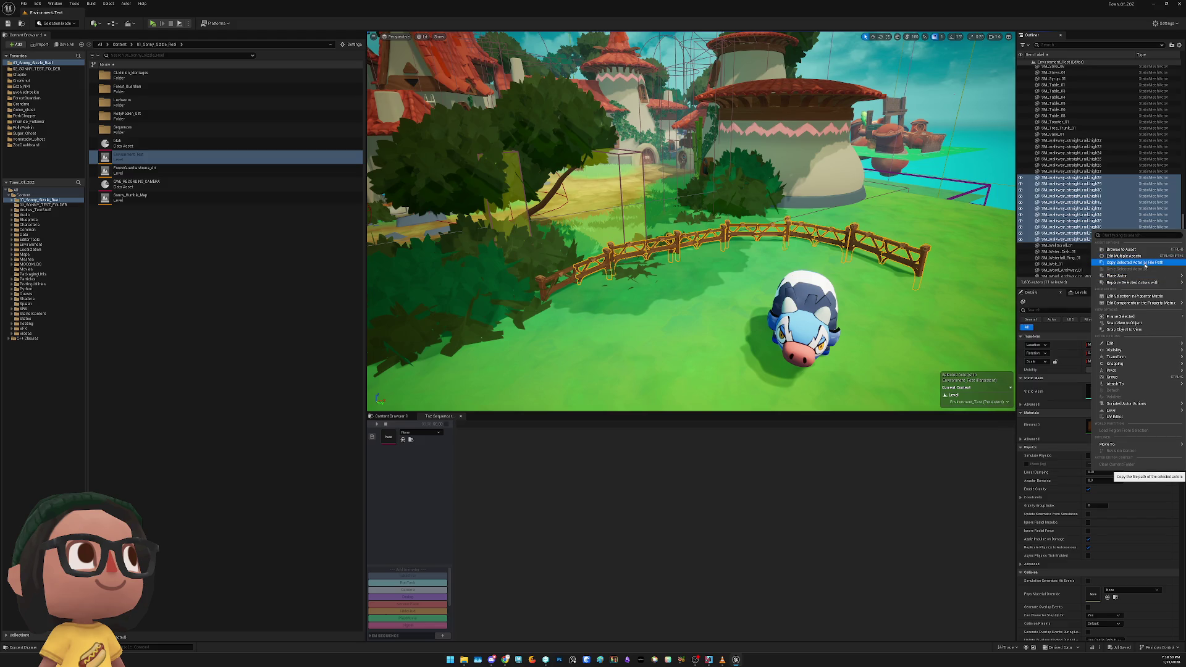
mouse_move(1123, 446)
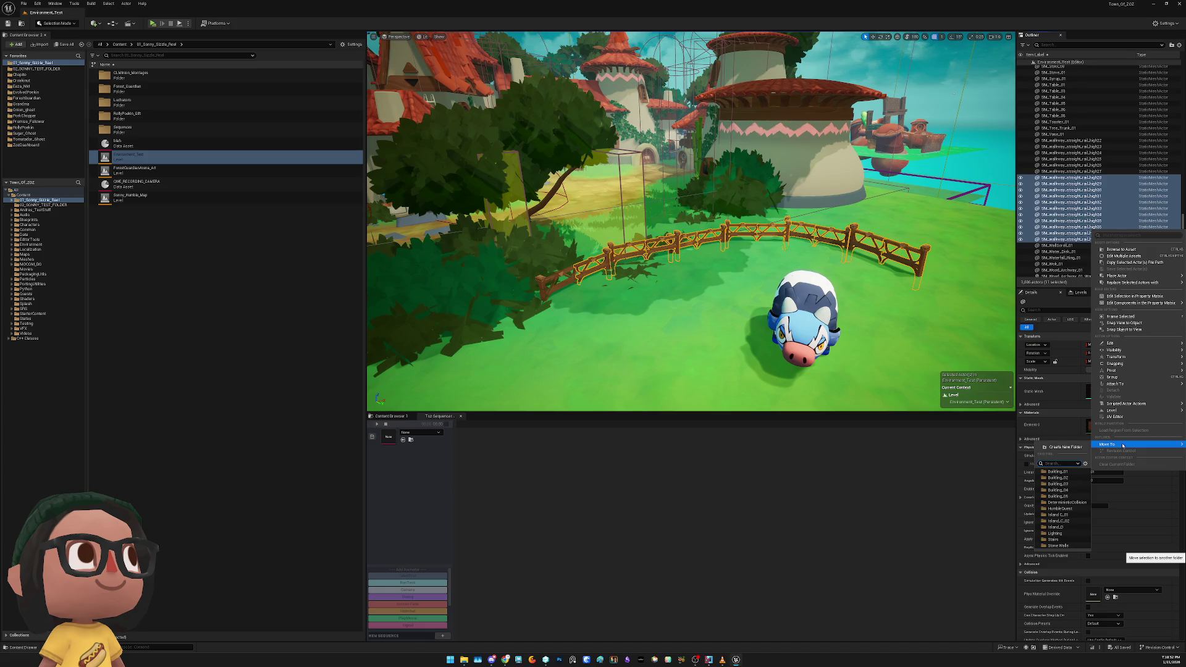
mouse_move(1119, 412)
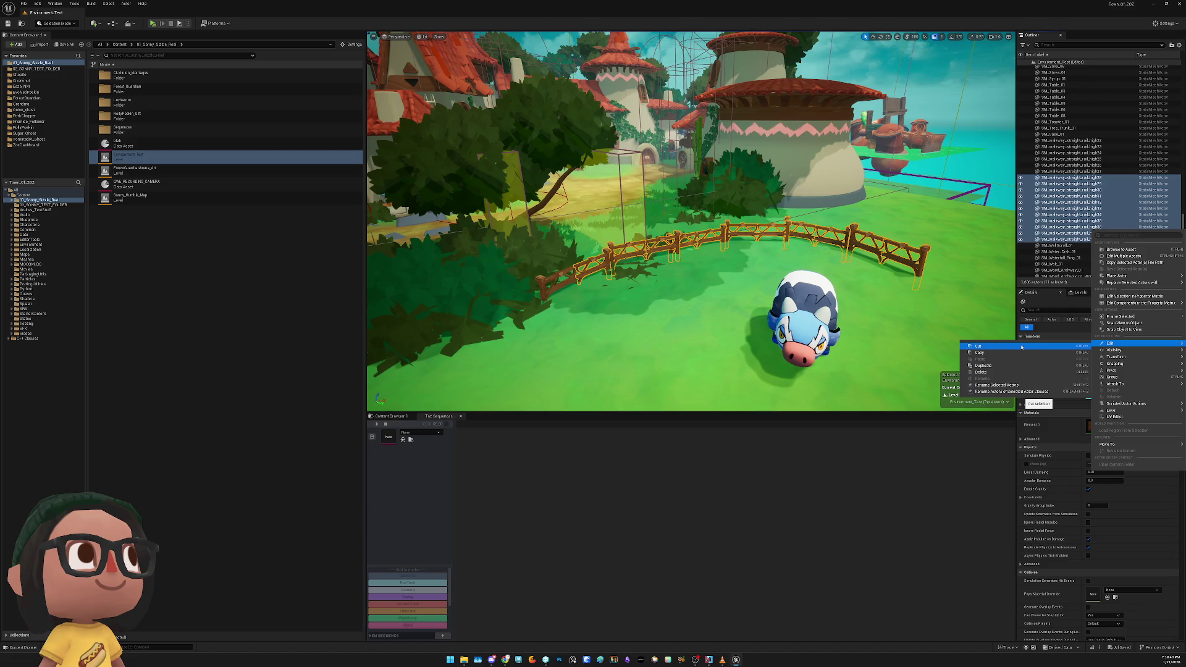
key(Escape)
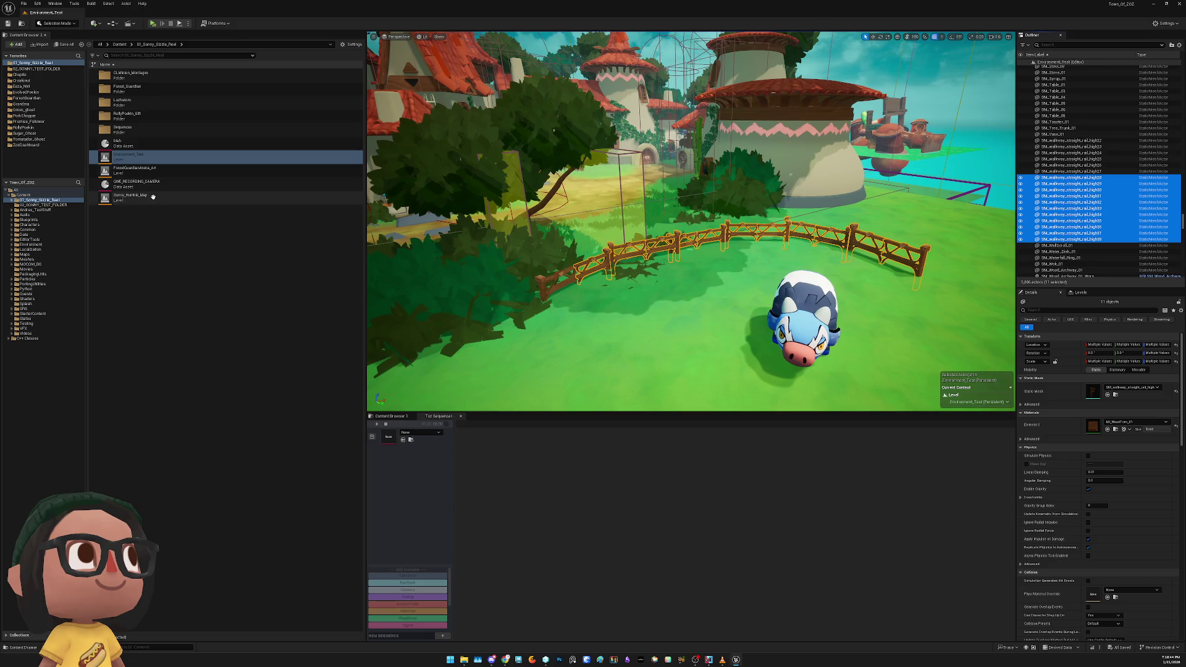
Open Humble_MultiplayerTestArena_SONNYTEST from 02_SONNY_TEST_FOLDER
click(37, 69)
click(153, 91)
double_click(153, 91)
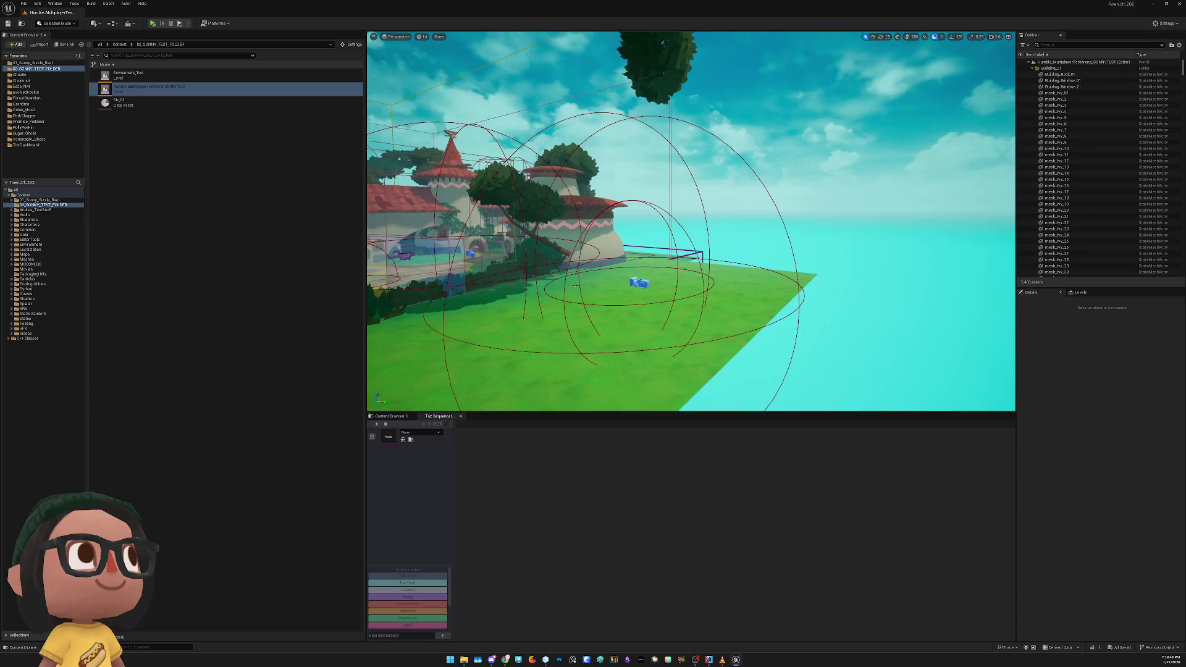
Paste the fence rails into the arena, move them along X, and select CINEMATIC_COW_CAM
drag(559, 281, 593, 272)
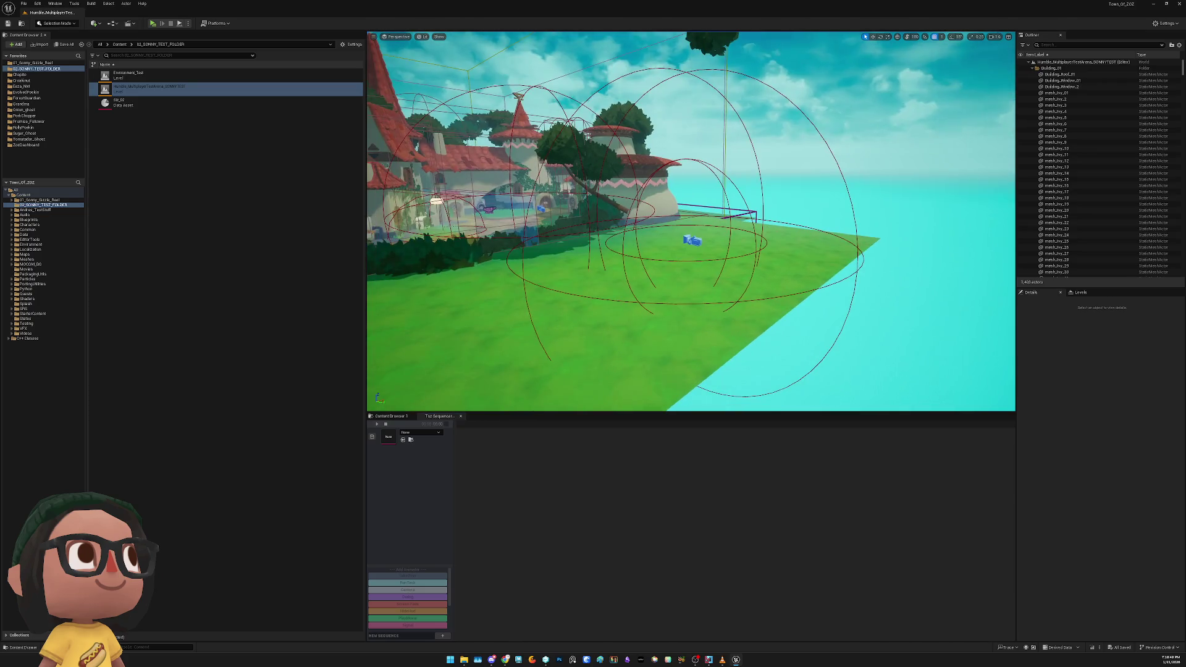
click(538, 297)
mouse_move(537, 297)
mouse_down()
mouse_move(690, 304)
mouse_move(605, 301)
mouse_up()
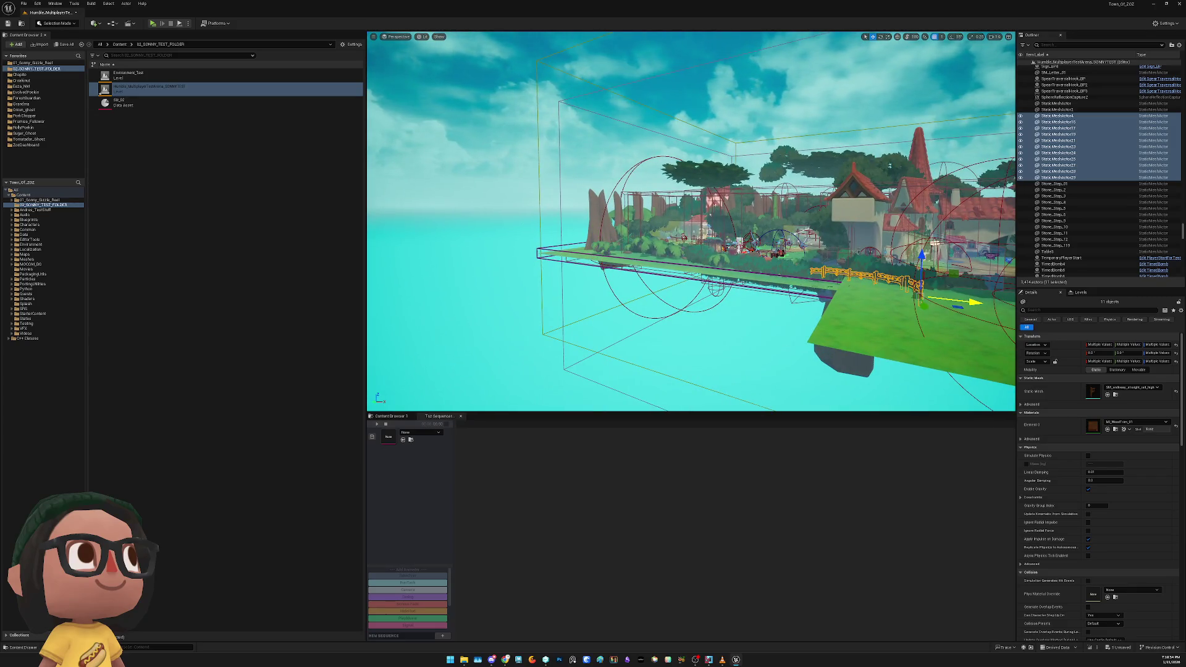
key(f)
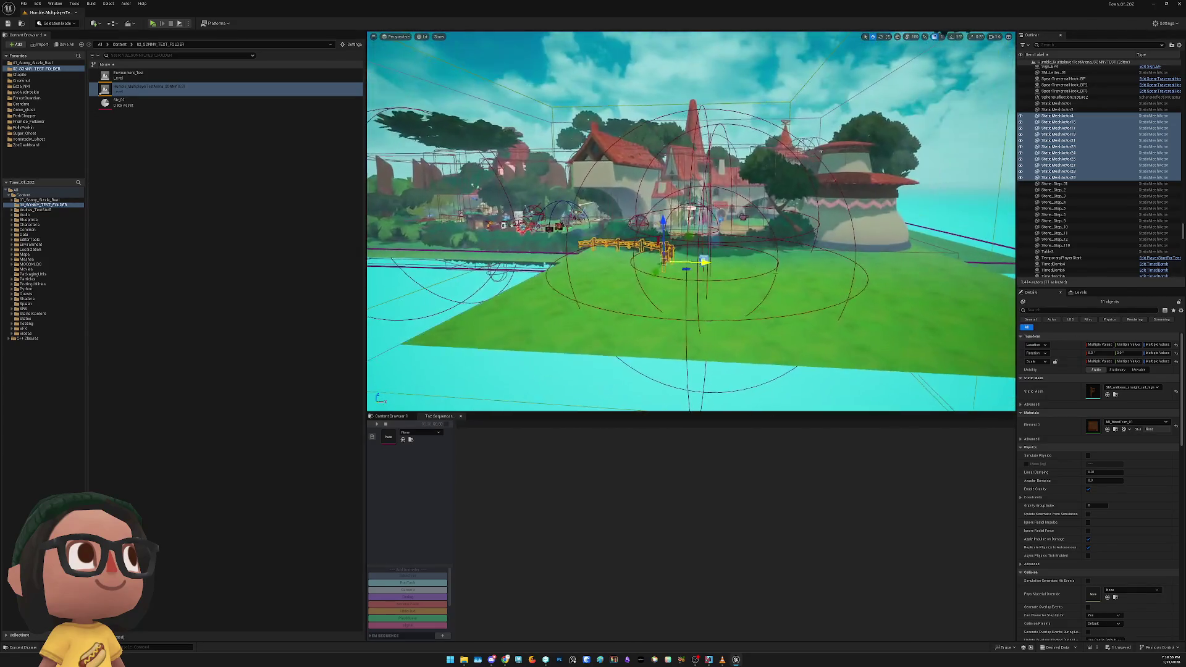
drag(710, 264, 833, 270)
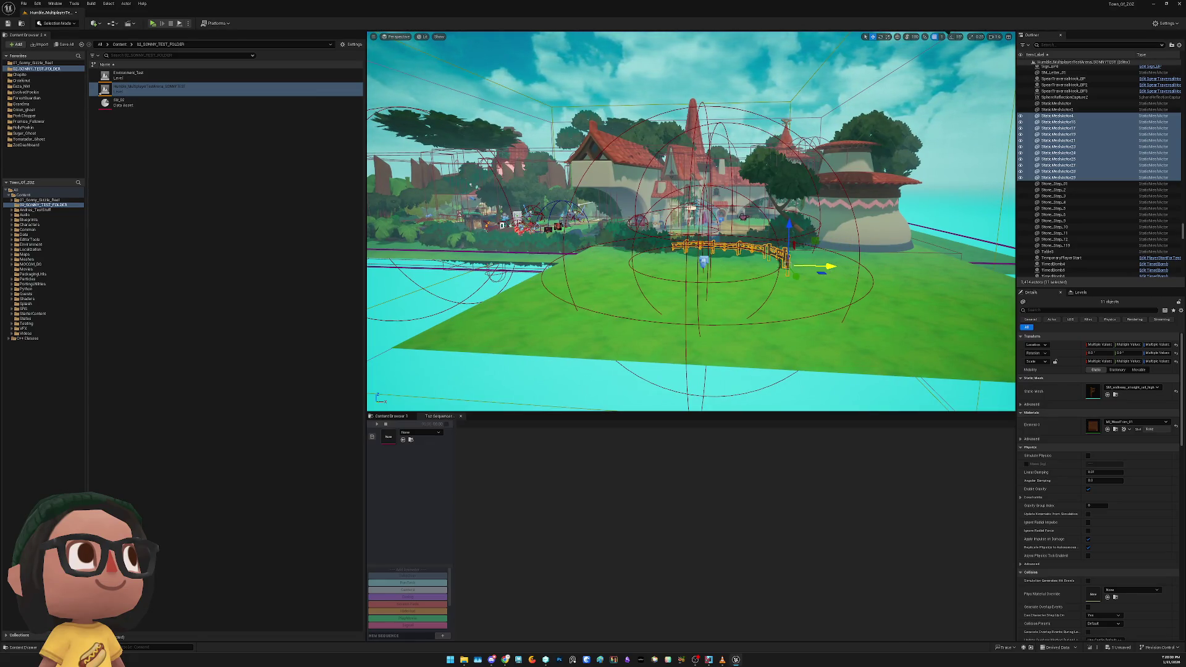
click(703, 261)
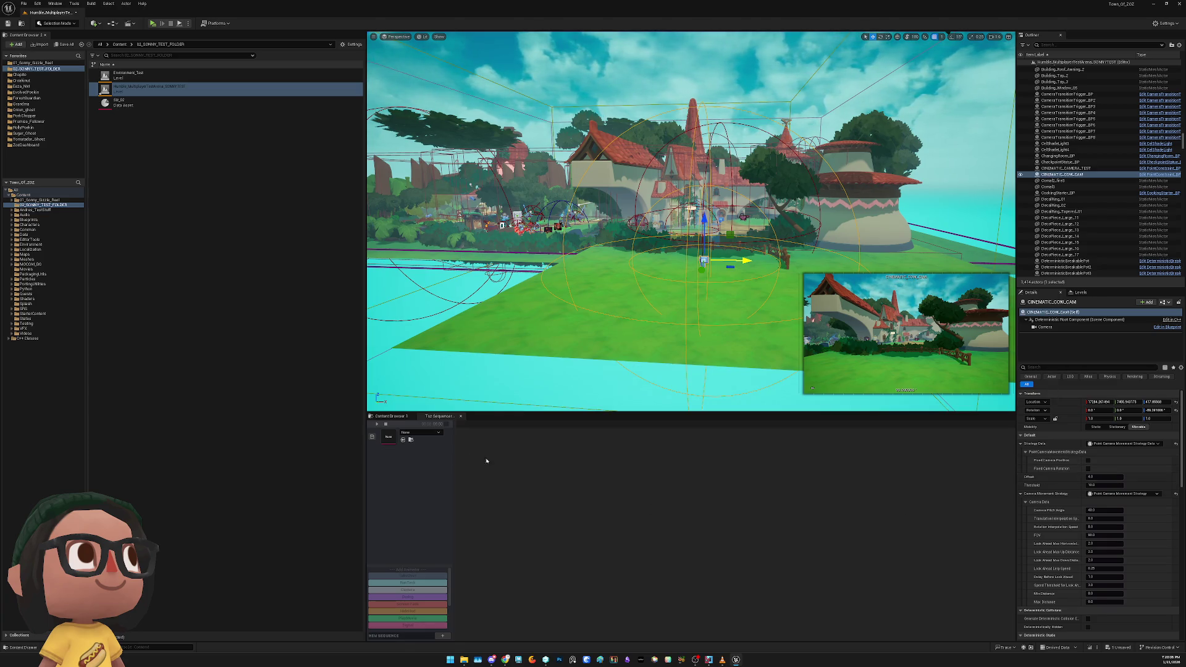
click(409, 433)
text(REC)
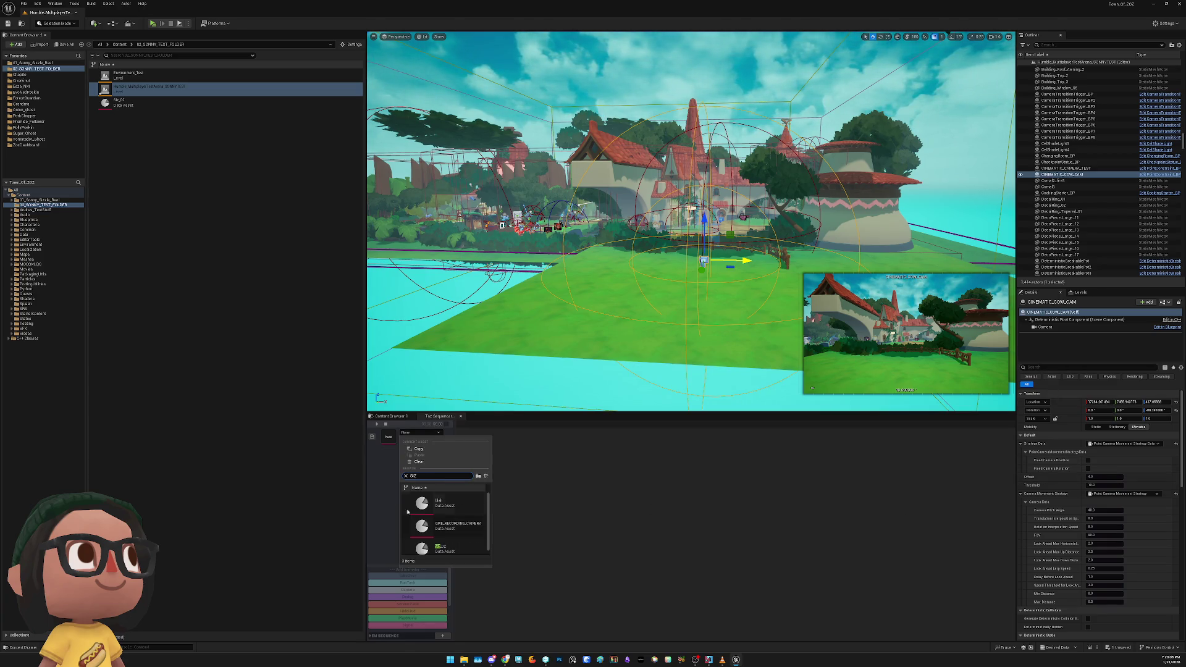
Load Siz_02 and set the Camera track's animator Fov to 60.0
click(440, 550)
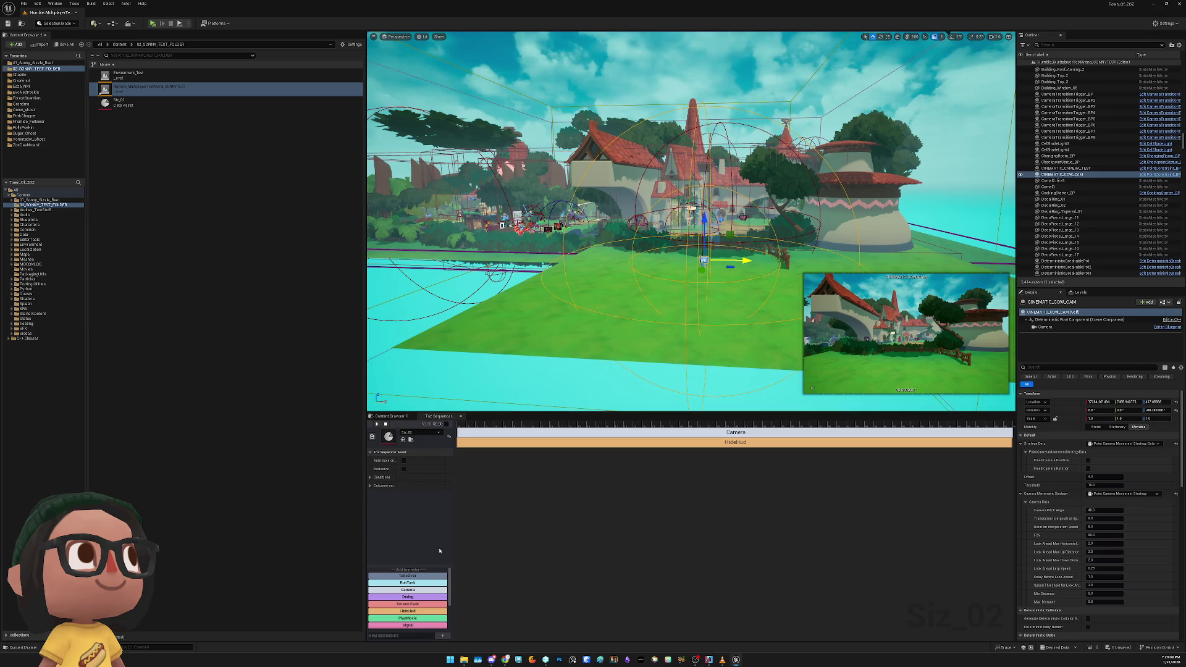
click(533, 436)
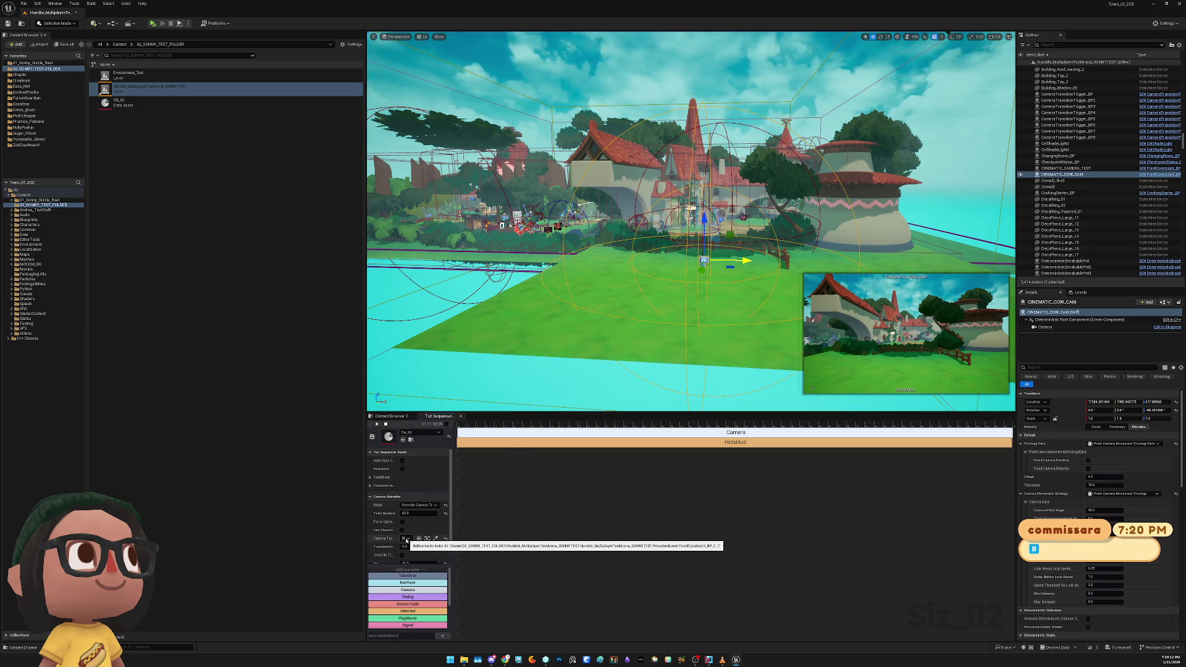
mouse_move(452, 544)
mouse_down()
mouse_move(563, 550)
mouse_move(536, 550)
mouse_up()
scroll(445, 543, down, 2)
click(439, 542)
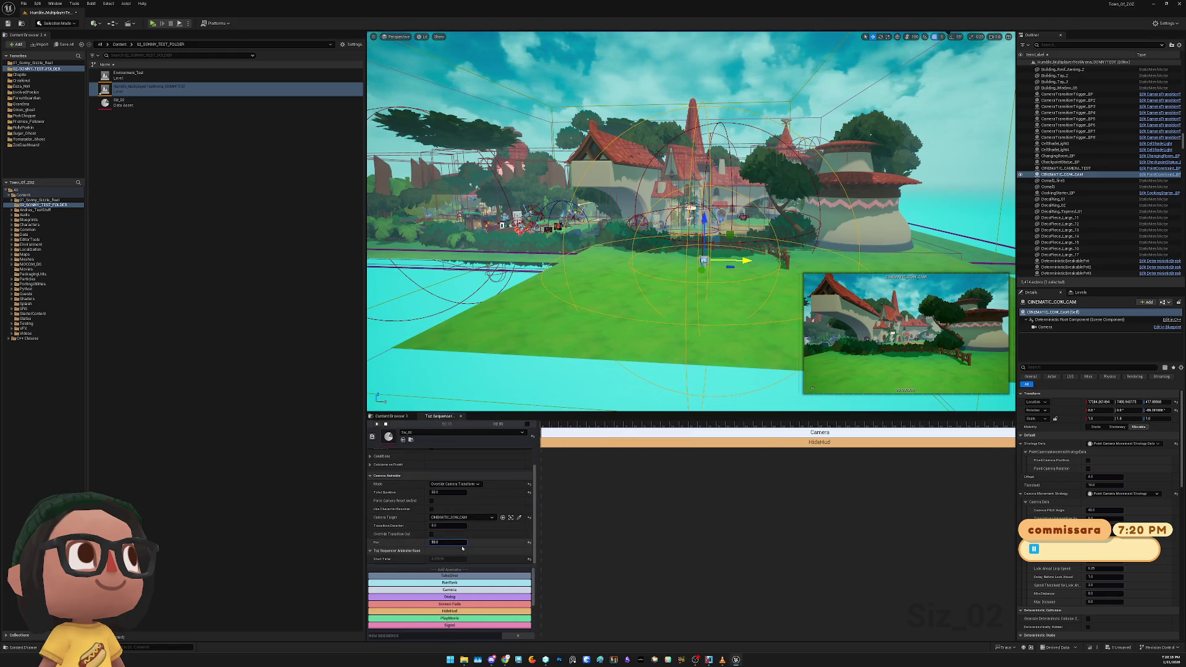
key(Return)
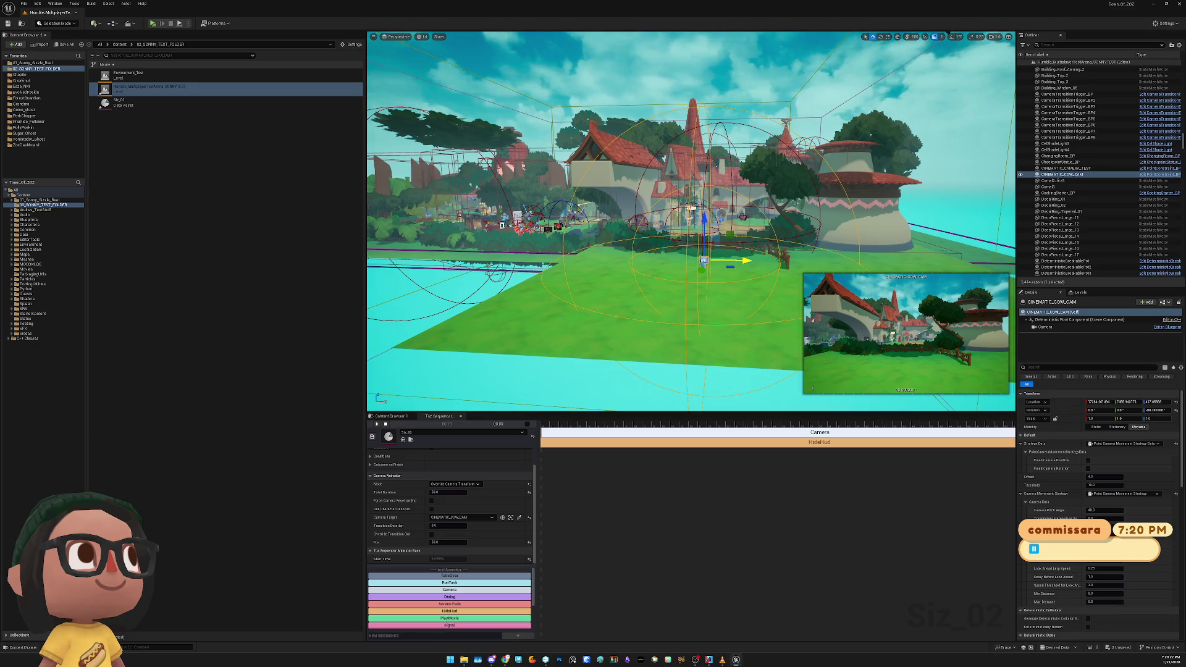
scroll(1071, 432, down, 2)
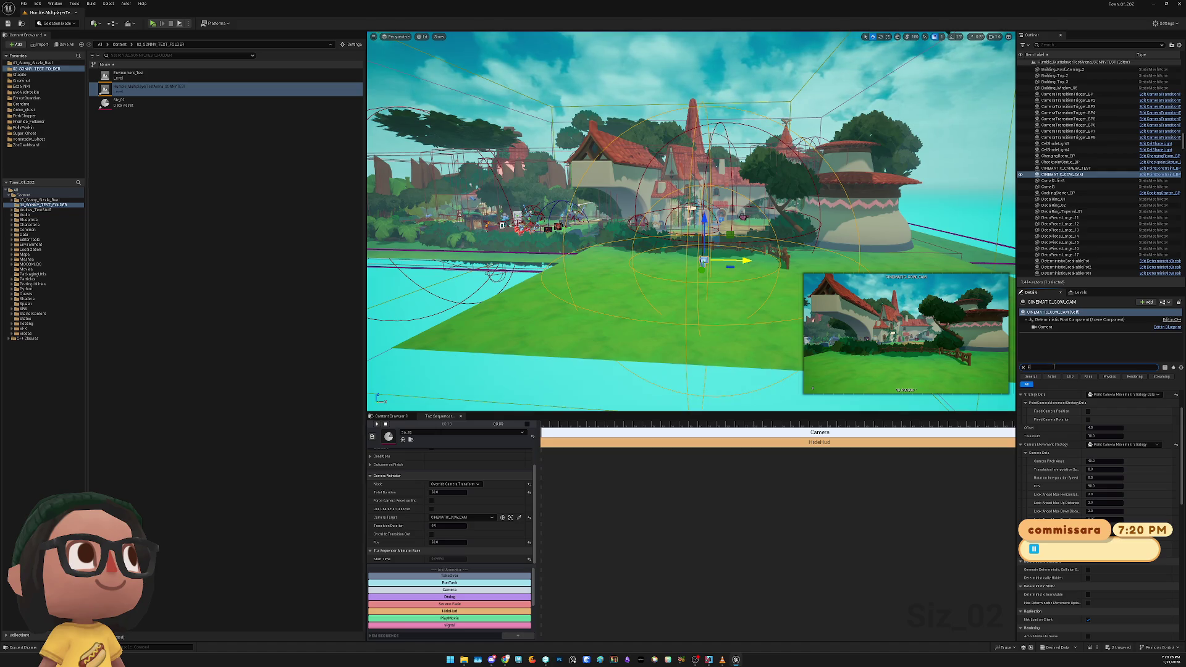
Set the CINEMATIC_COW_CAM FOV to 50.0 via the Details search
text(OV)
click(1113, 418)
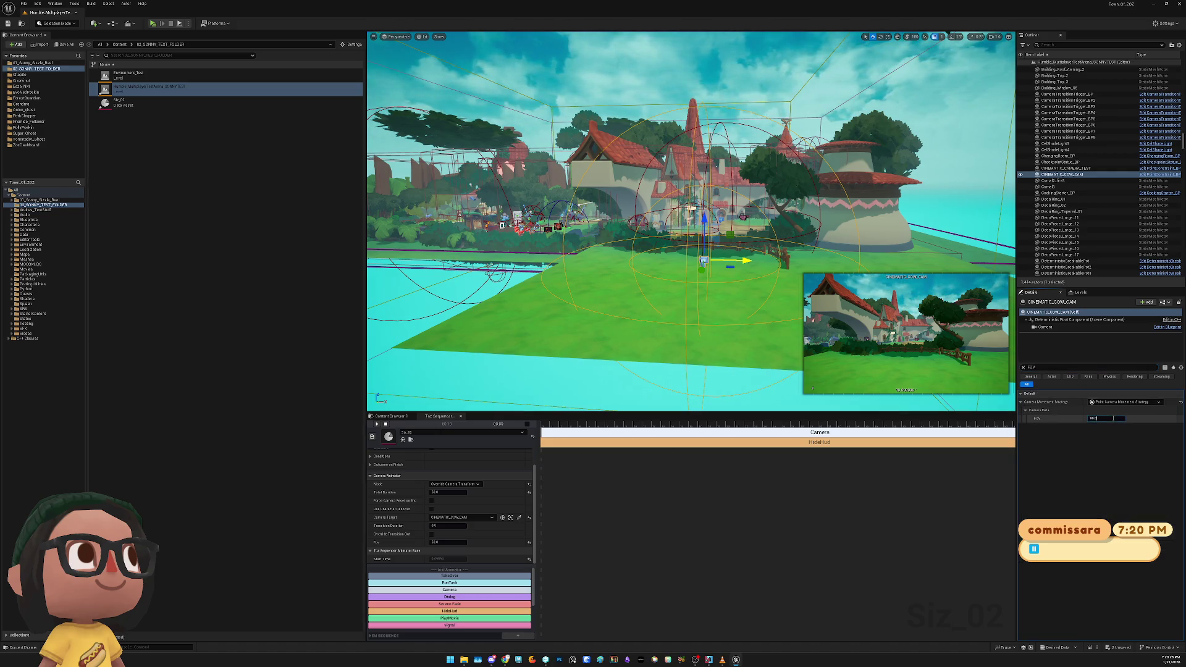
key(Return)
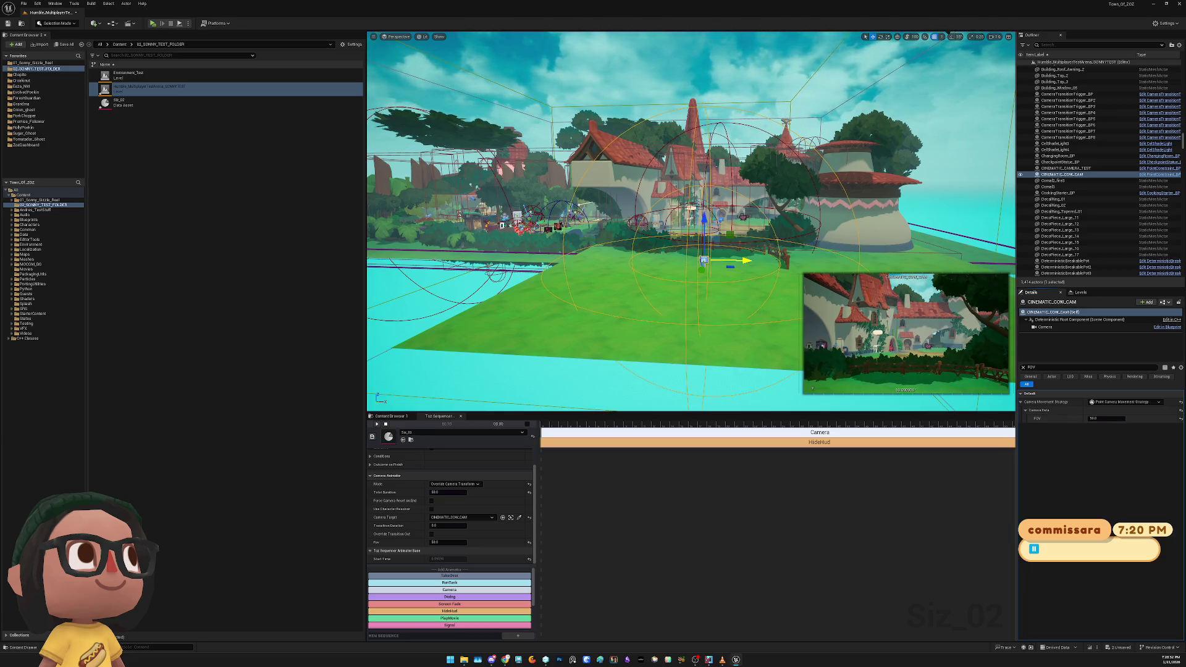
Lower the camera on Z and rotate it to re-aim, then open 01_Sonny_Sizzle_Reel
drag(703, 216, 699, 264)
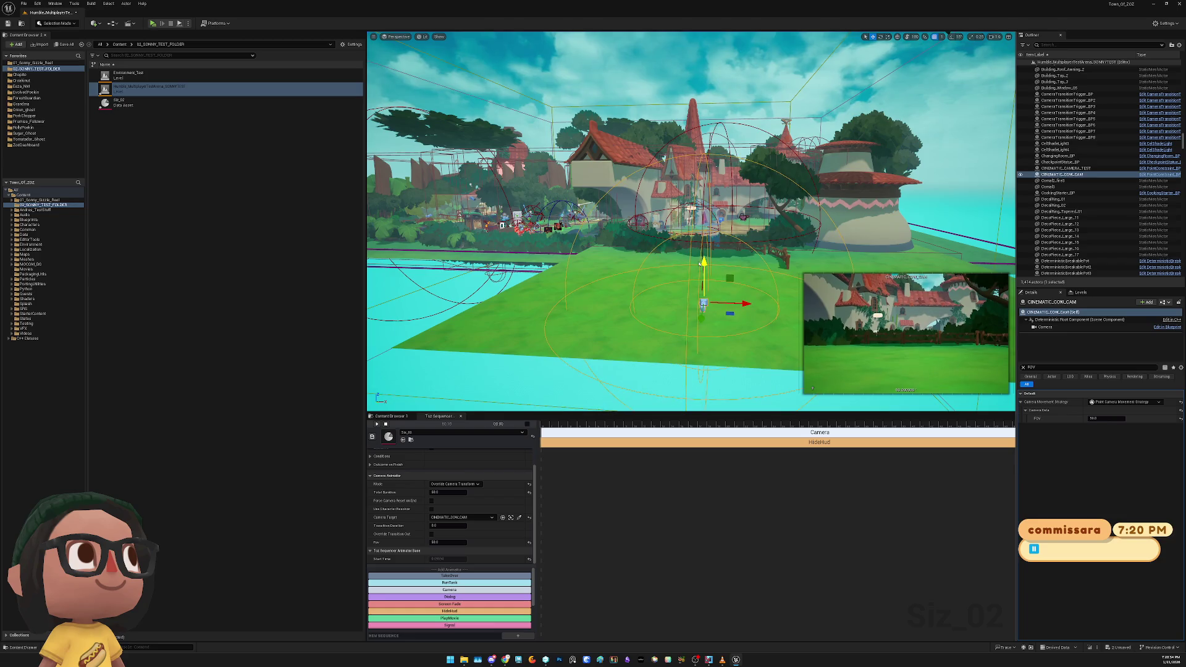
key(e)
mouse_move(720, 309)
mouse_down()
mouse_move(661, 301)
mouse_move(690, 288)
mouse_up()
key(w)
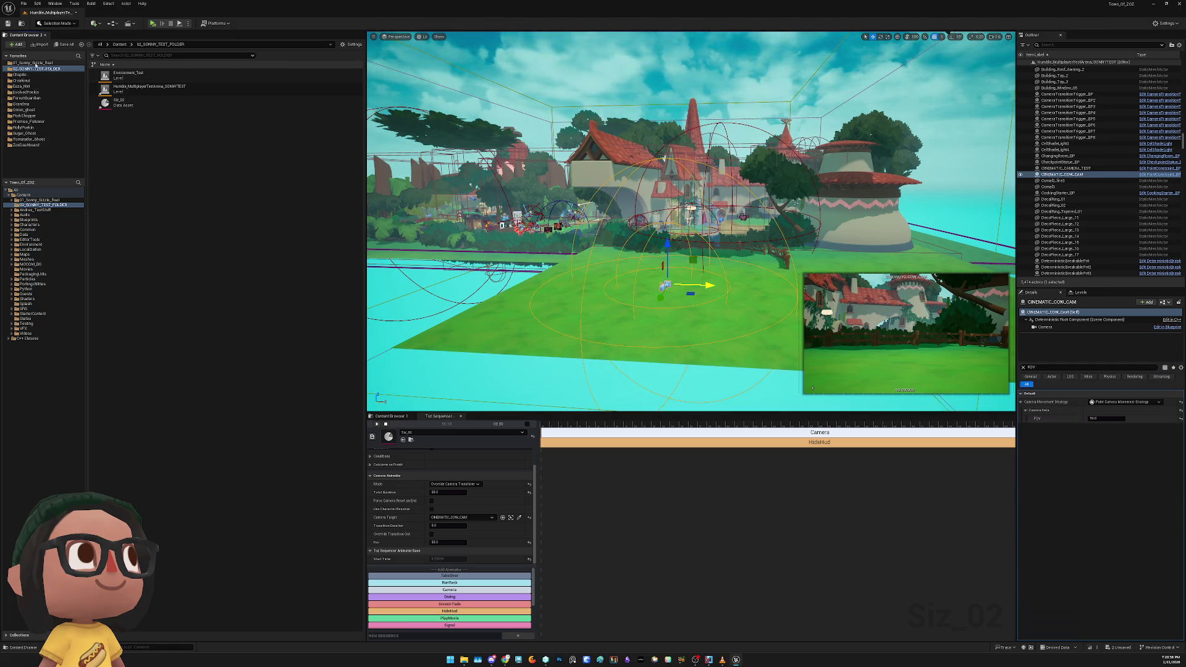
click(38, 63)
Browse into the Luchadoro folder and expand the Characters and Enemies folders in the tree
double_click(143, 107)
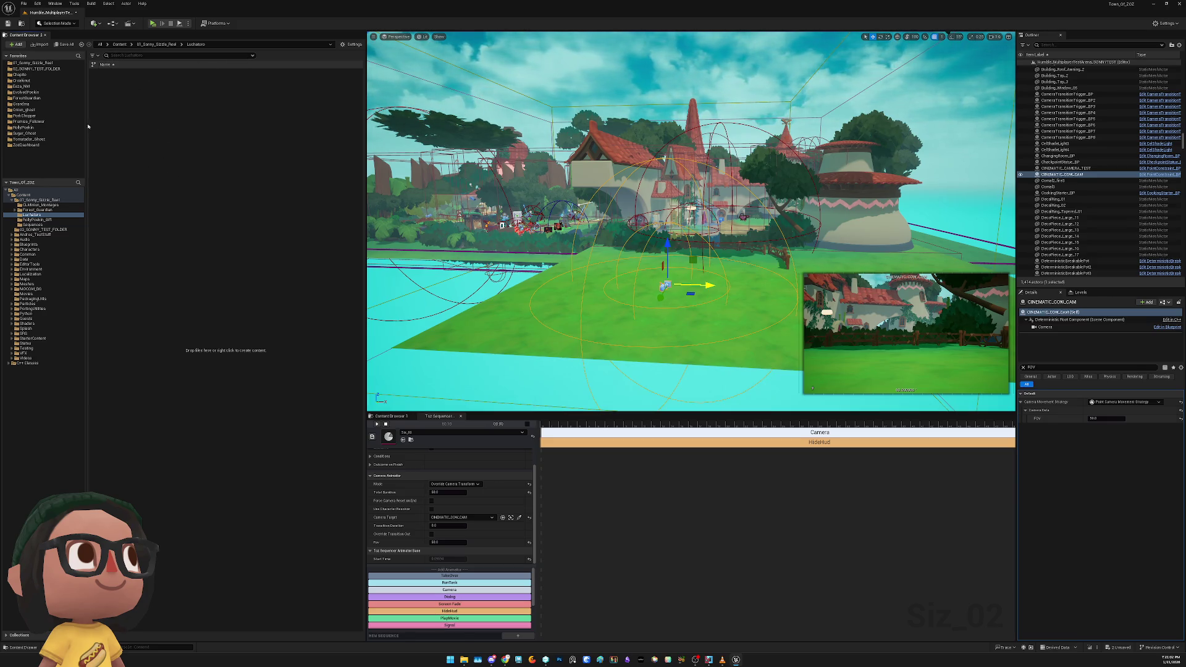
click(47, 215)
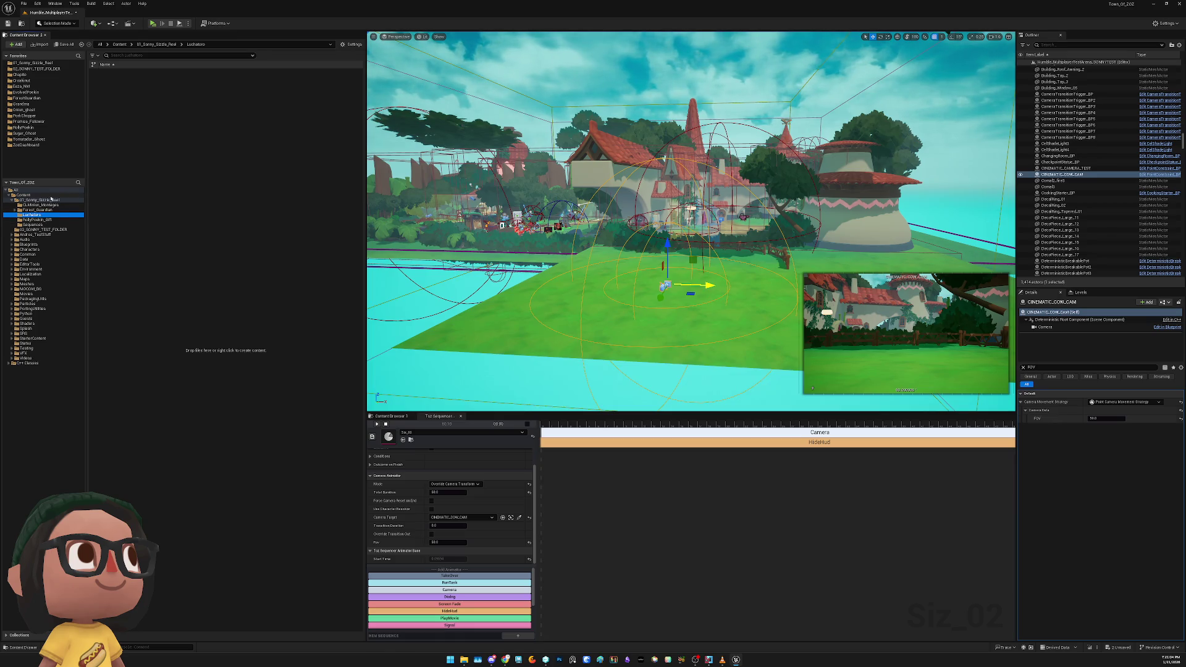
click(31, 116)
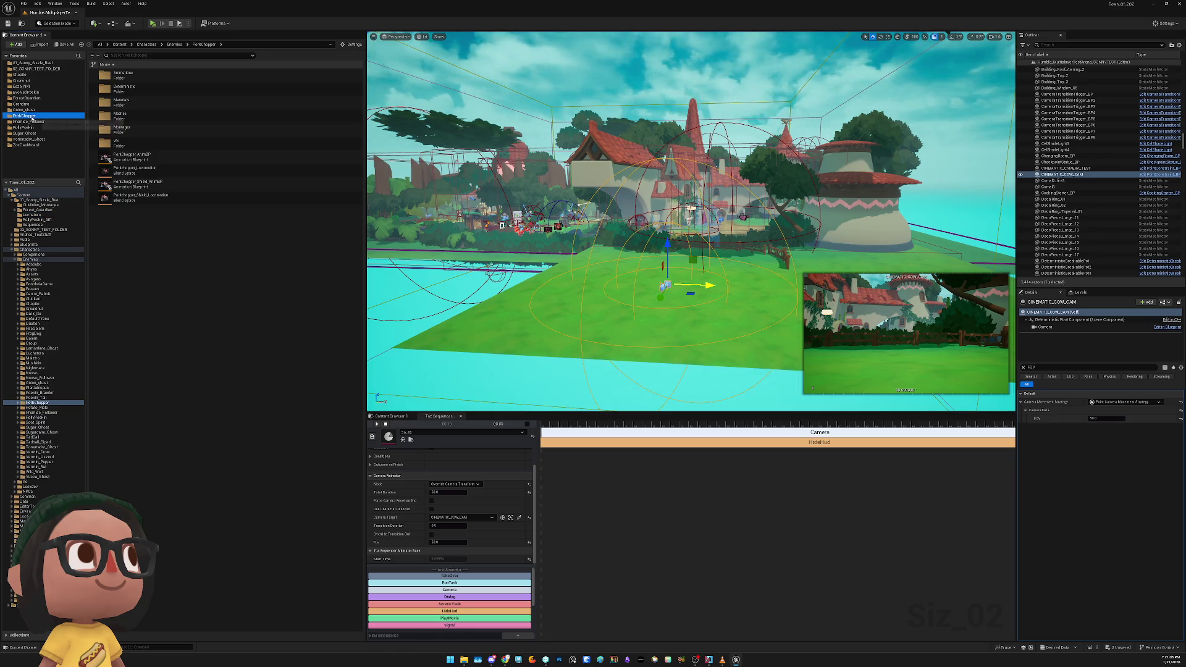
click(31, 104)
click(34, 86)
Go to the Luchadoro character folder under Promise_Follower and add it to favorites
click(30, 121)
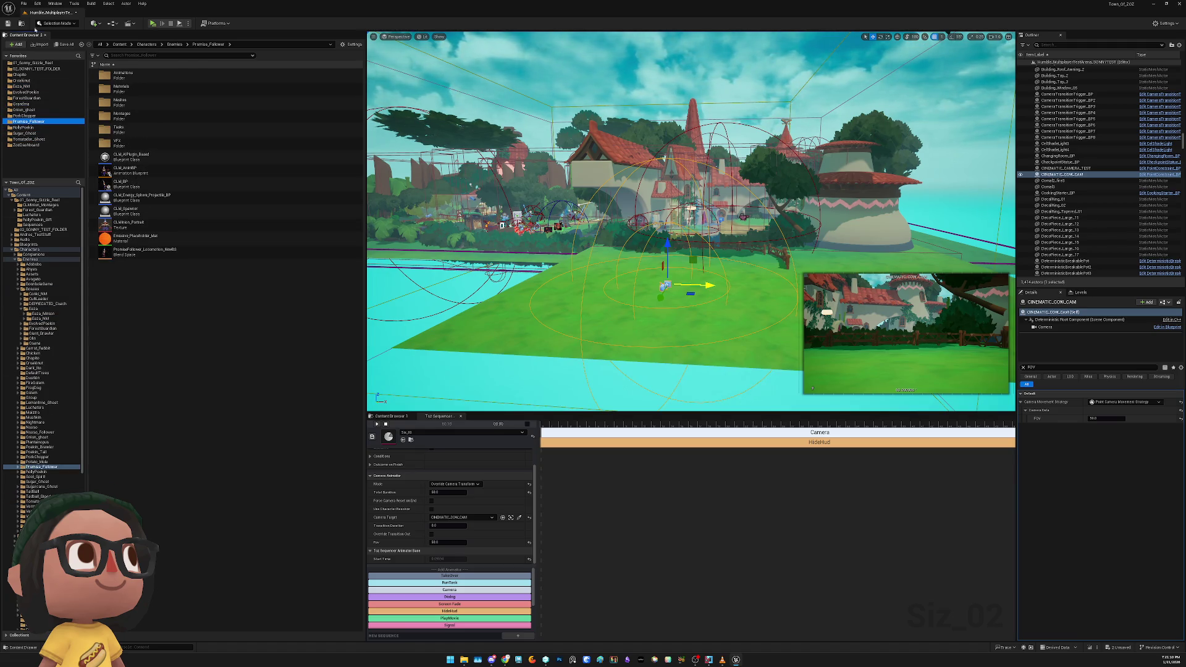
click(35, 407)
right_click(46, 410)
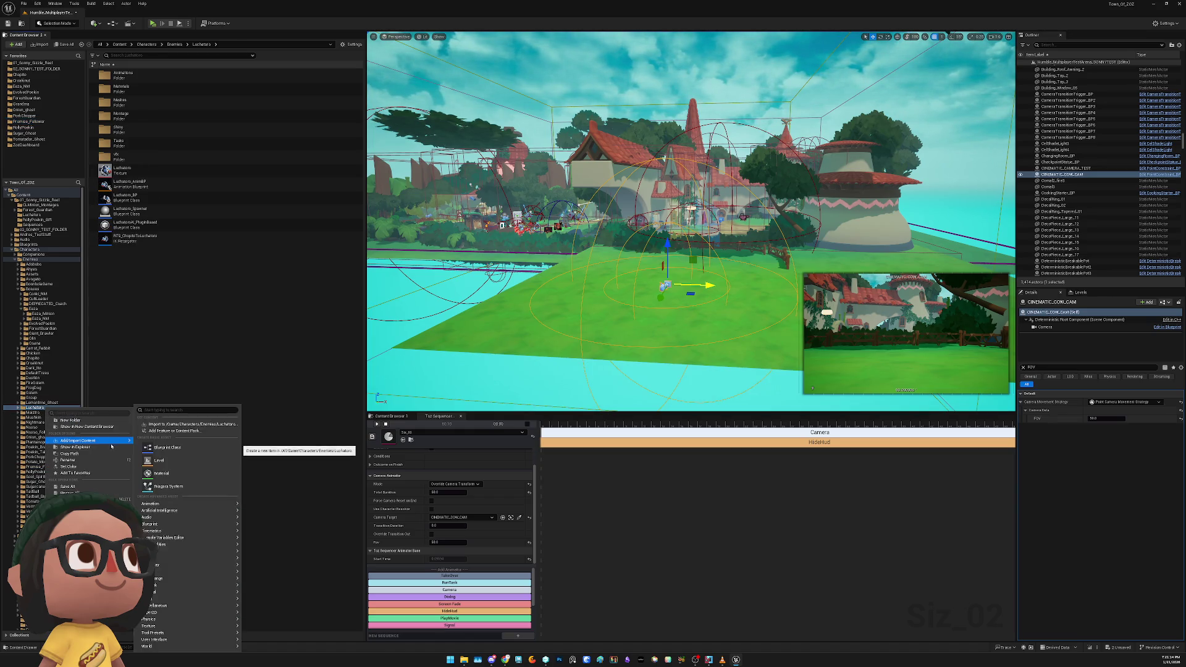
click(75, 472)
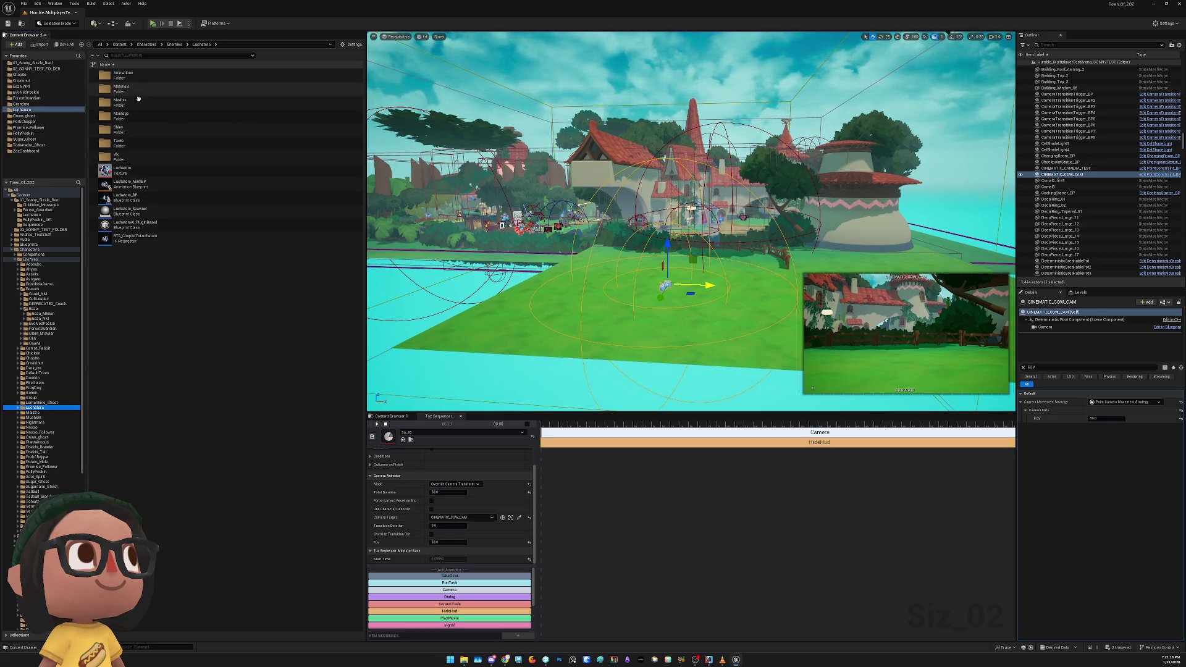
Open the Luchadoro Animations folder and its Attack subfolder, then return to Animations
double_click(121, 74)
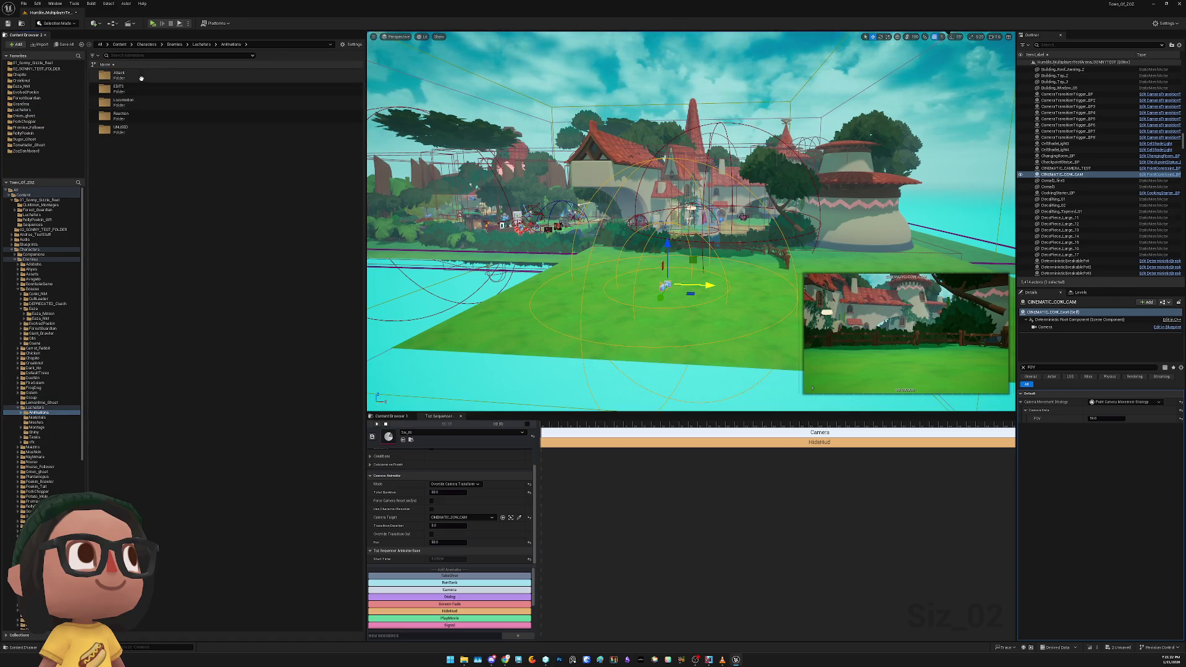
double_click(120, 76)
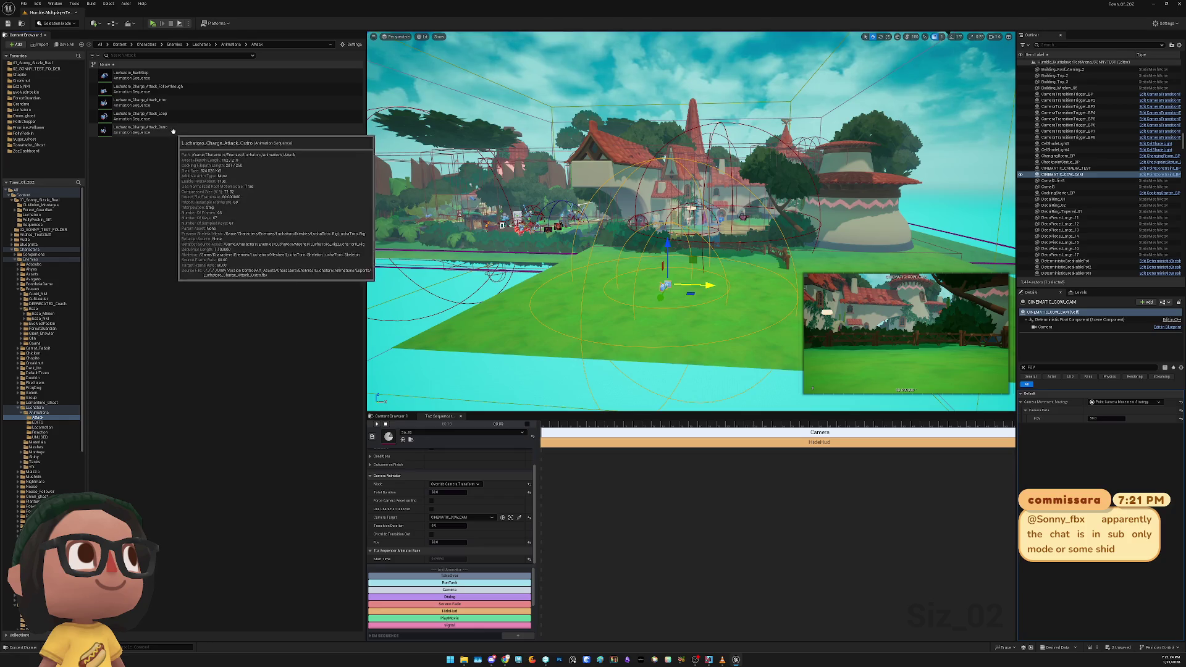
key(alt+Left)
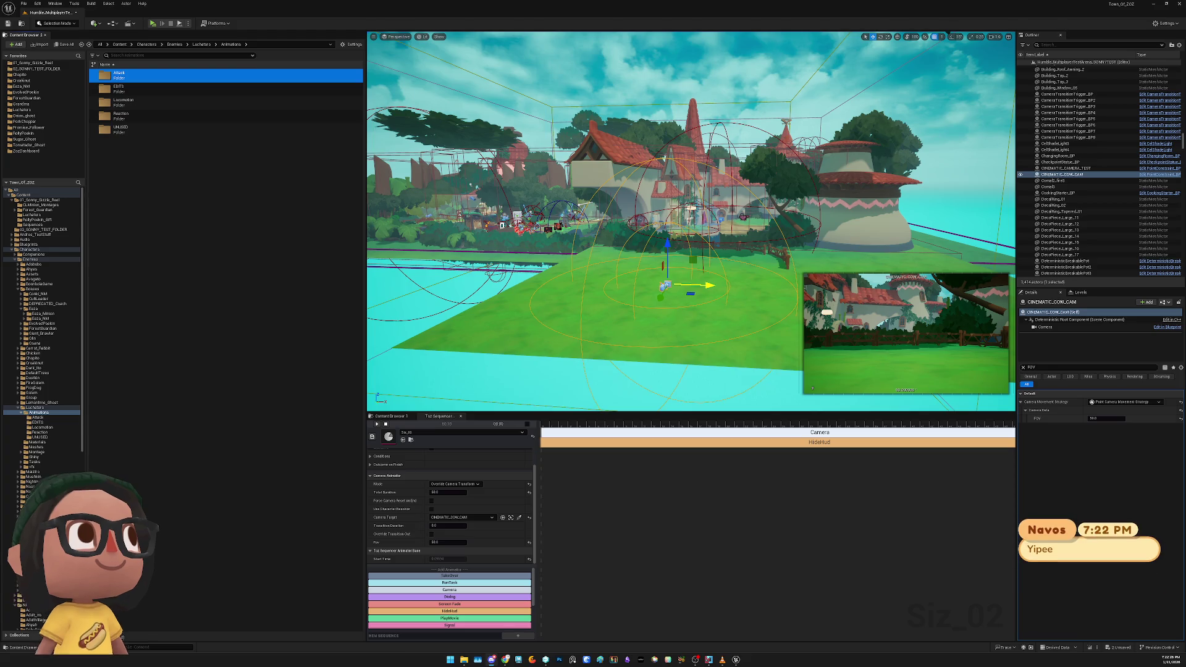
Open Luchatoro_Alert from the Locomotion folder in the animation editor
click(362, 355)
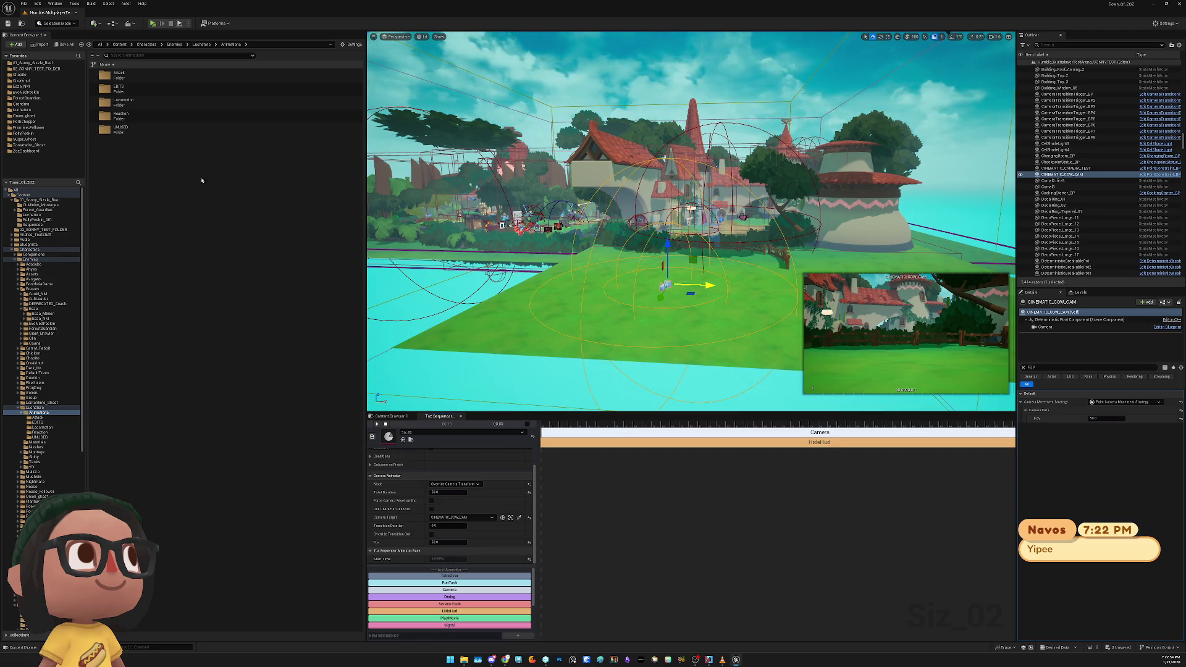
double_click(160, 102)
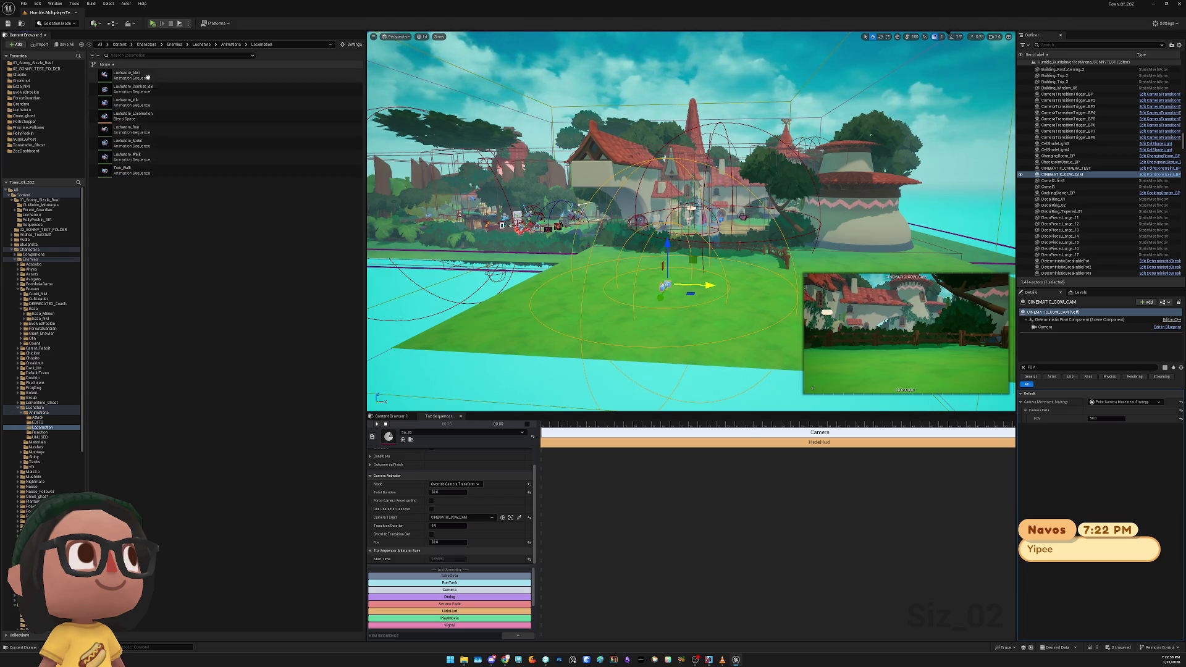
key(Down)
key(Return)
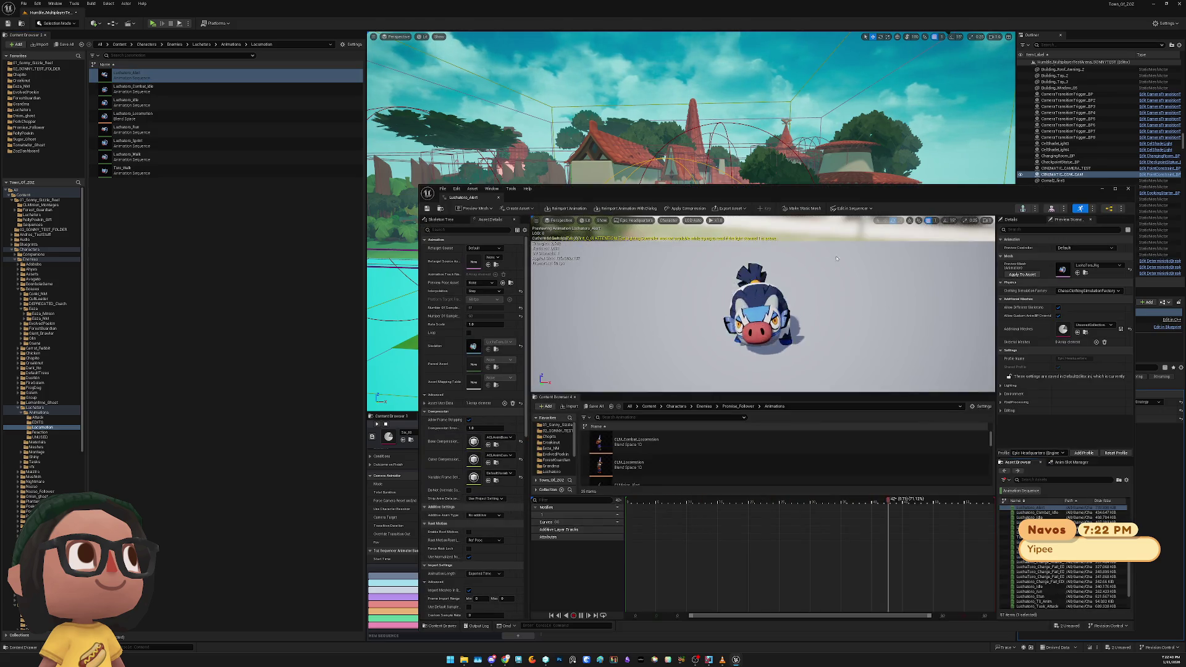
Close the Luchatoro_Alert preview, peek into the Reaction folder, then open the UNUSED folder
click(1128, 189)
mouse_move(233, 128)
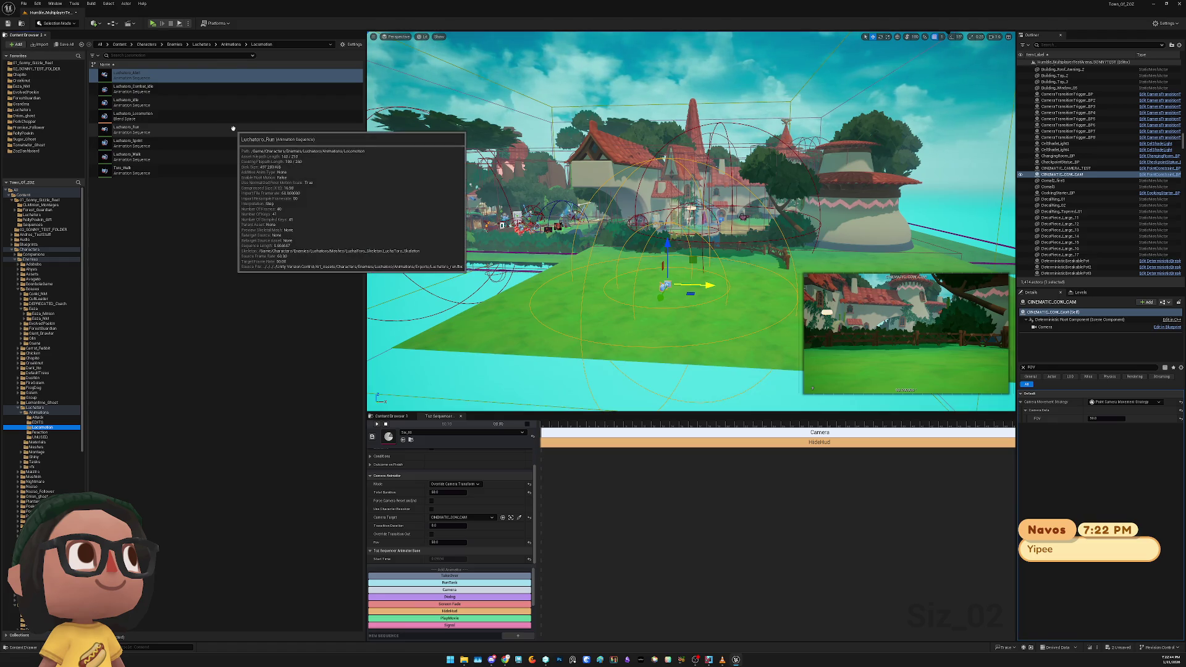
key(alt+Left)
double_click(220, 116)
key(alt+Left)
double_click(185, 129)
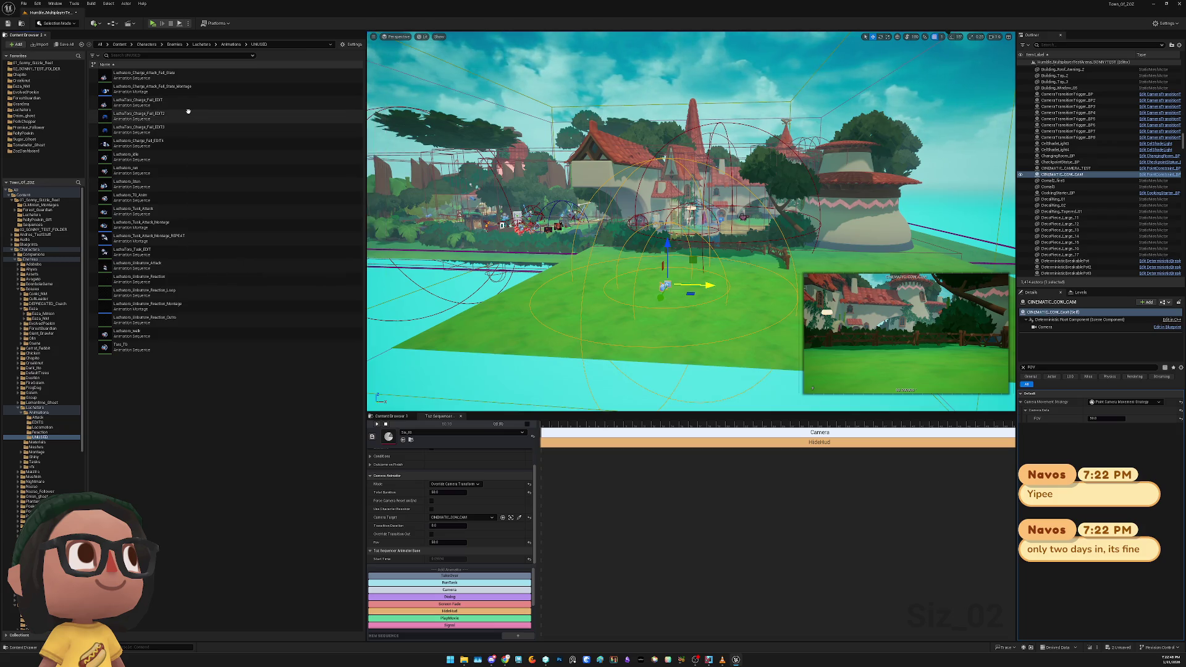
Preview and close the Tusk_Attack and Charge_Attack_Fall_State montages, then leave the UNUSED folder
mouse_move(185, 113)
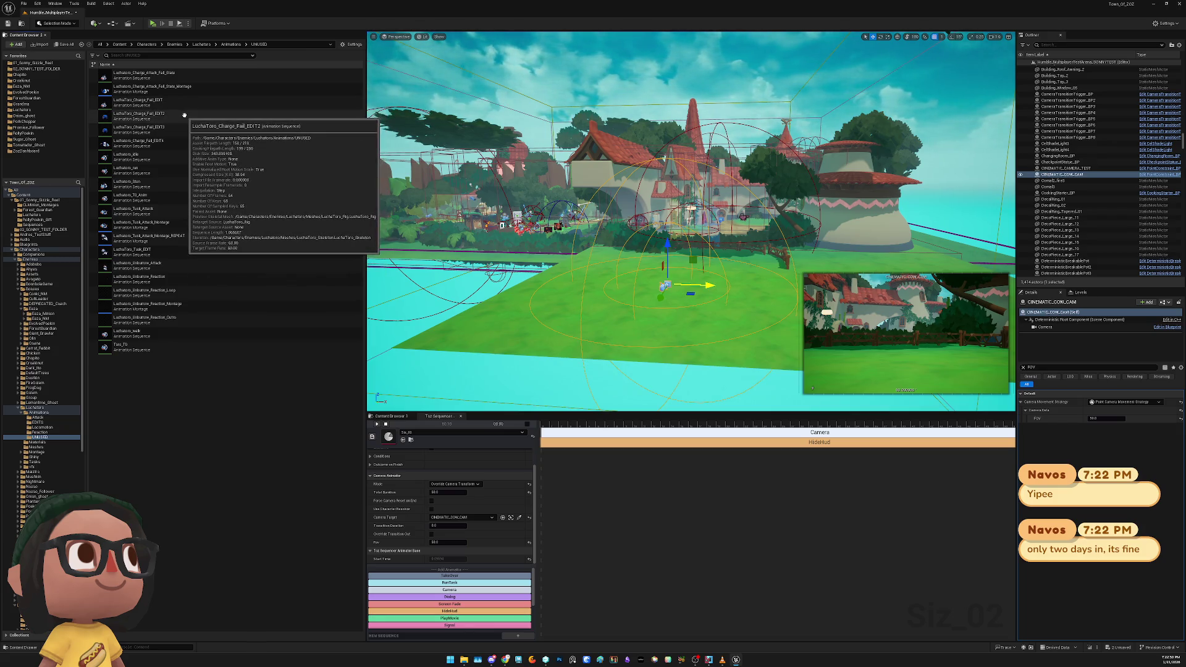
mouse_move(183, 309)
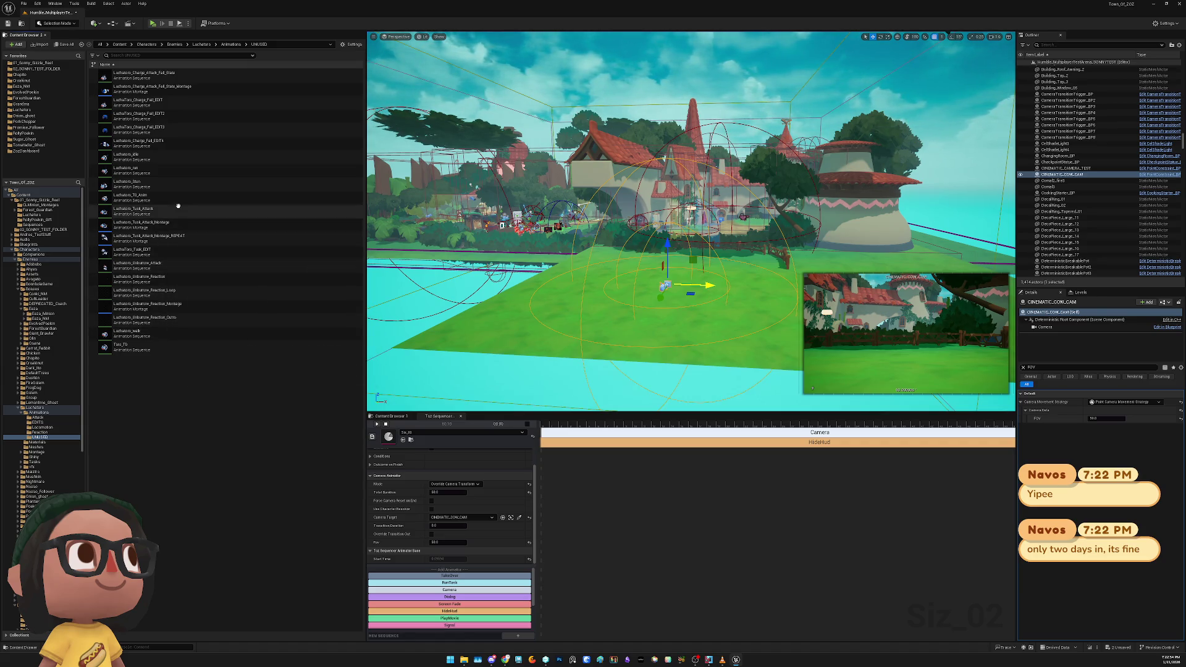
click(180, 227)
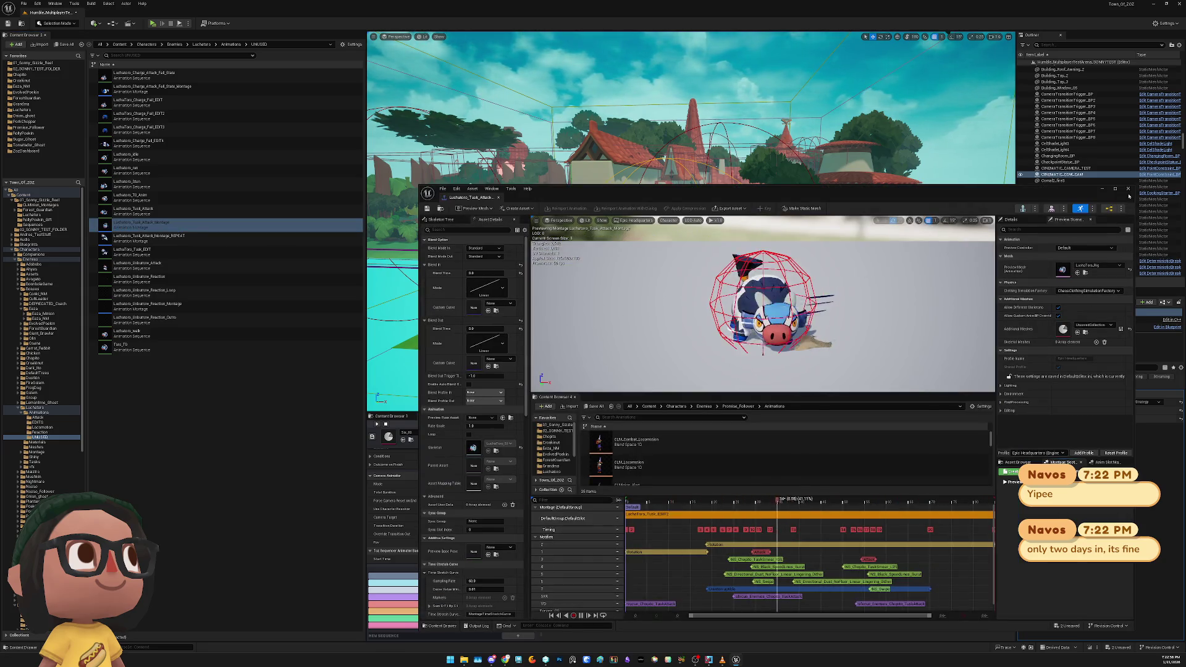
click(1127, 188)
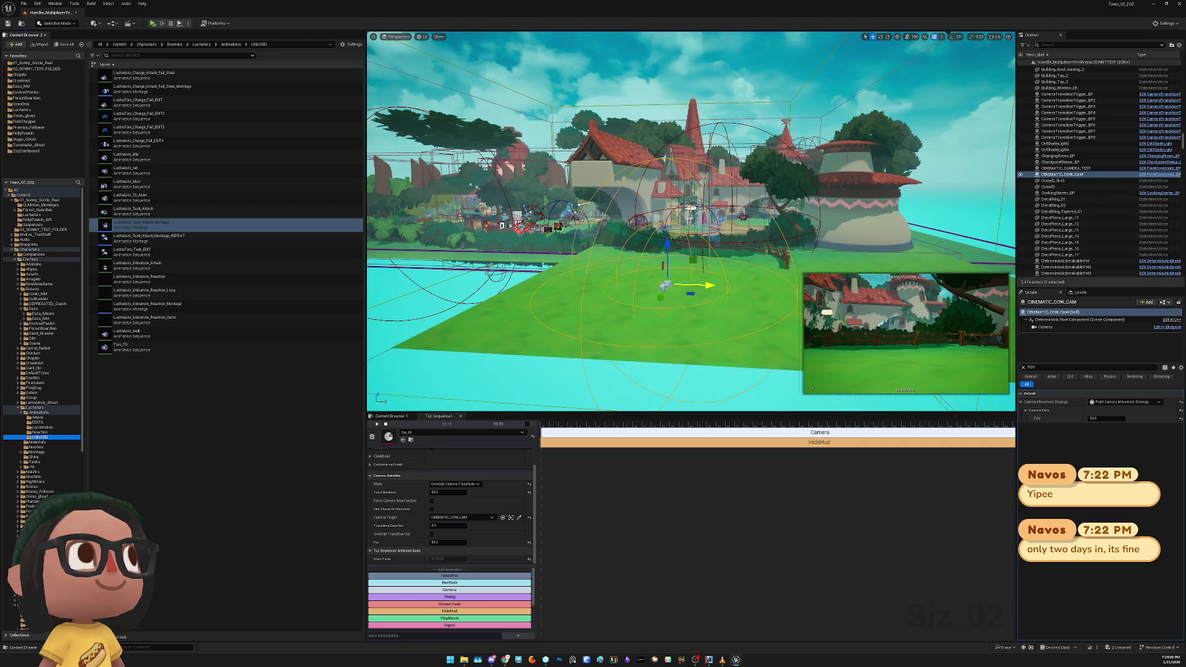
mouse_move(231, 104)
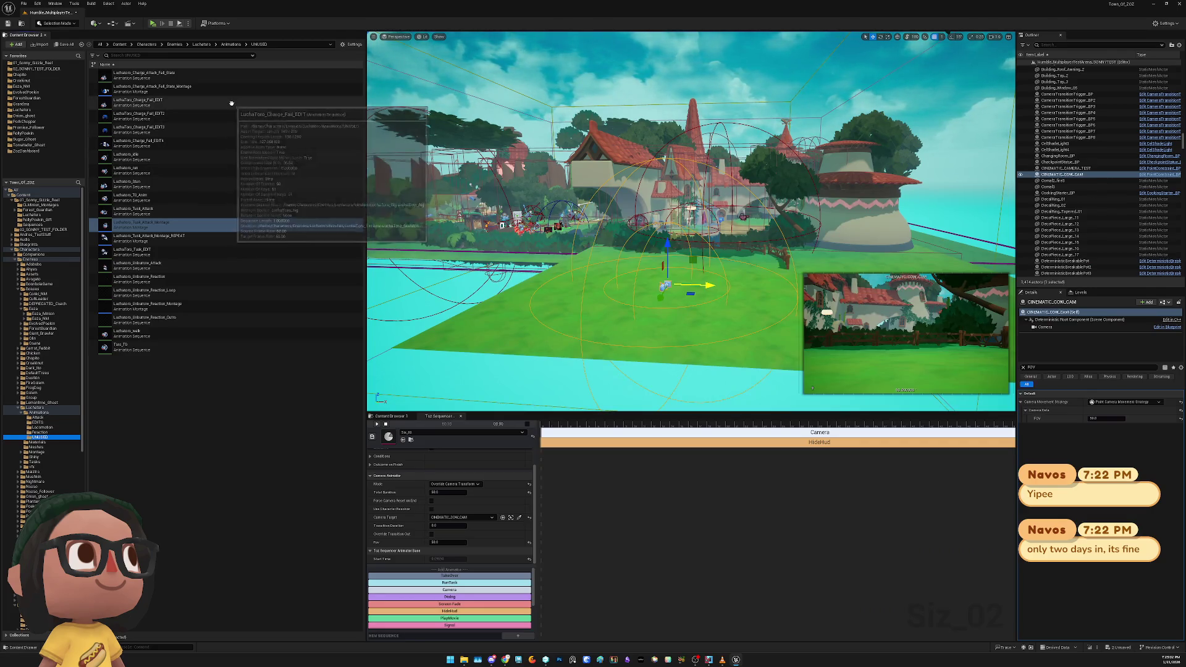
click(233, 93)
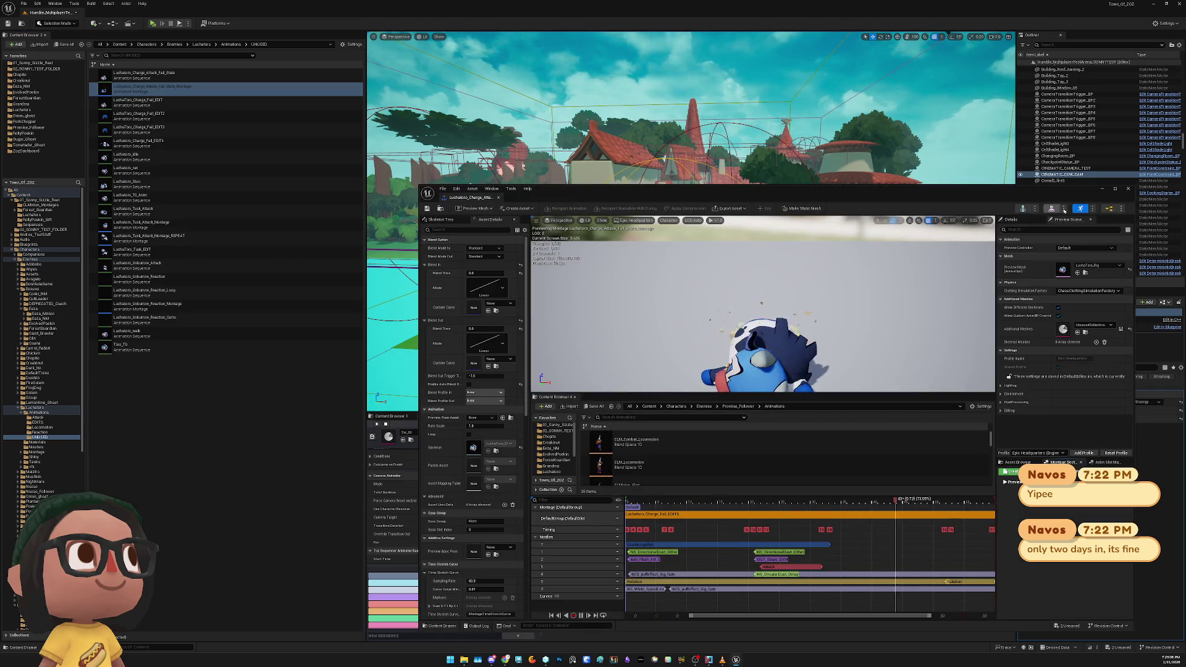
click(1129, 190)
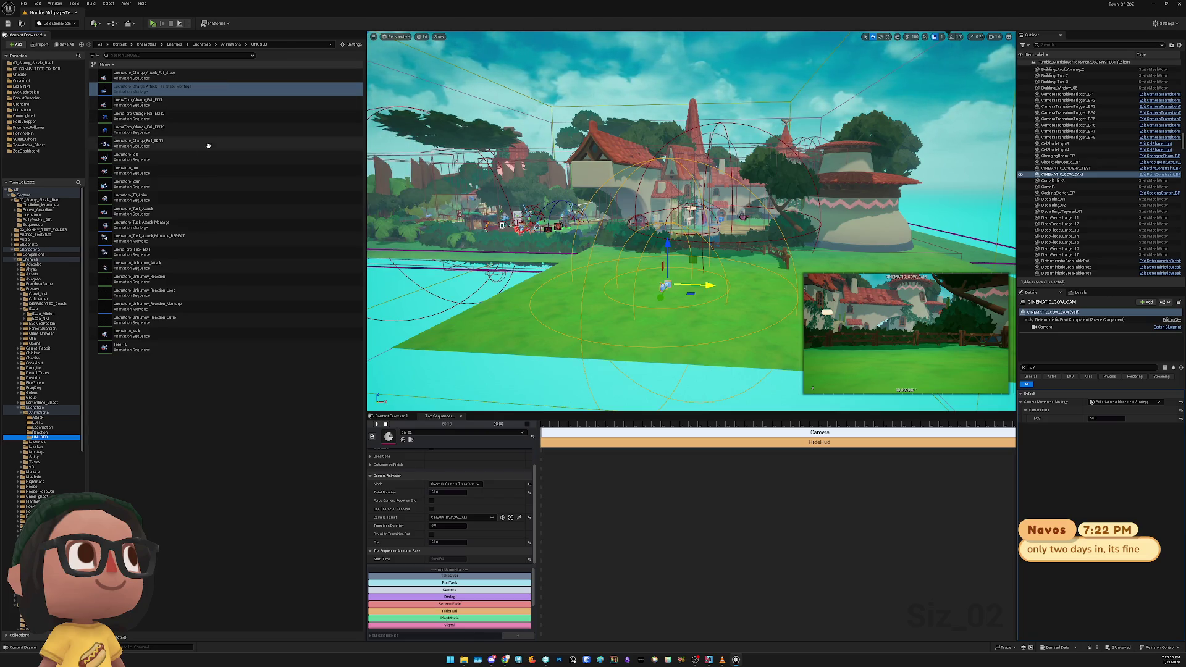
key(alt+Left)
key(alt+Left)
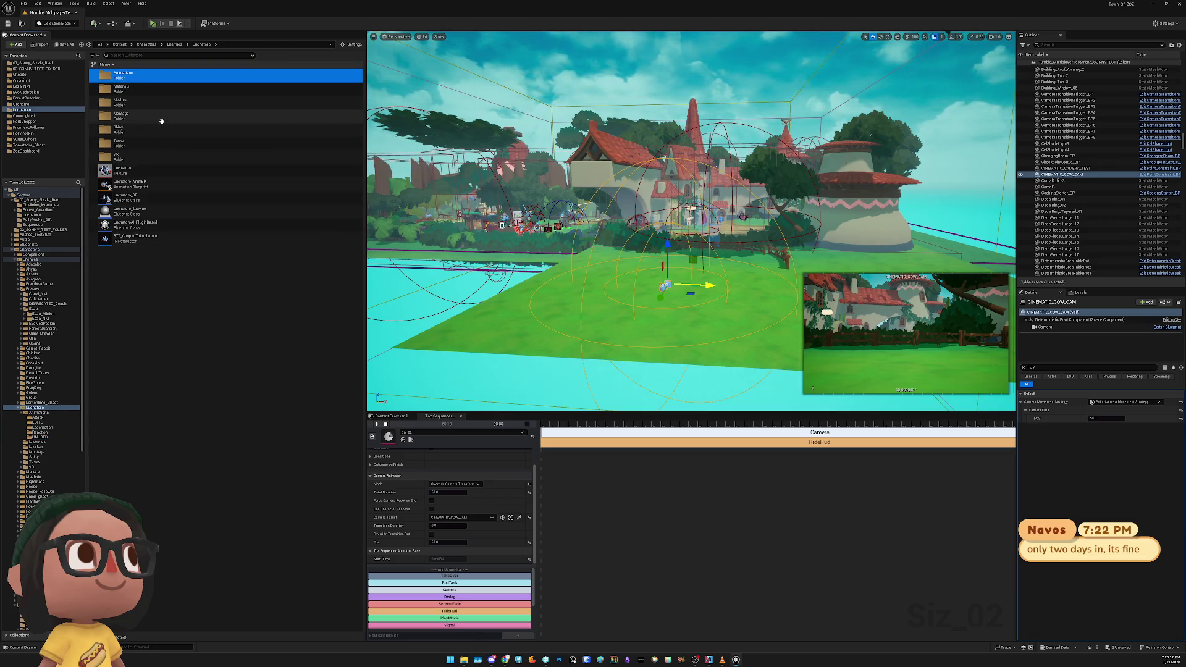
In the Montage folder, preview the alert, combat idle, idle and ShakeOff montages
double_click(184, 117)
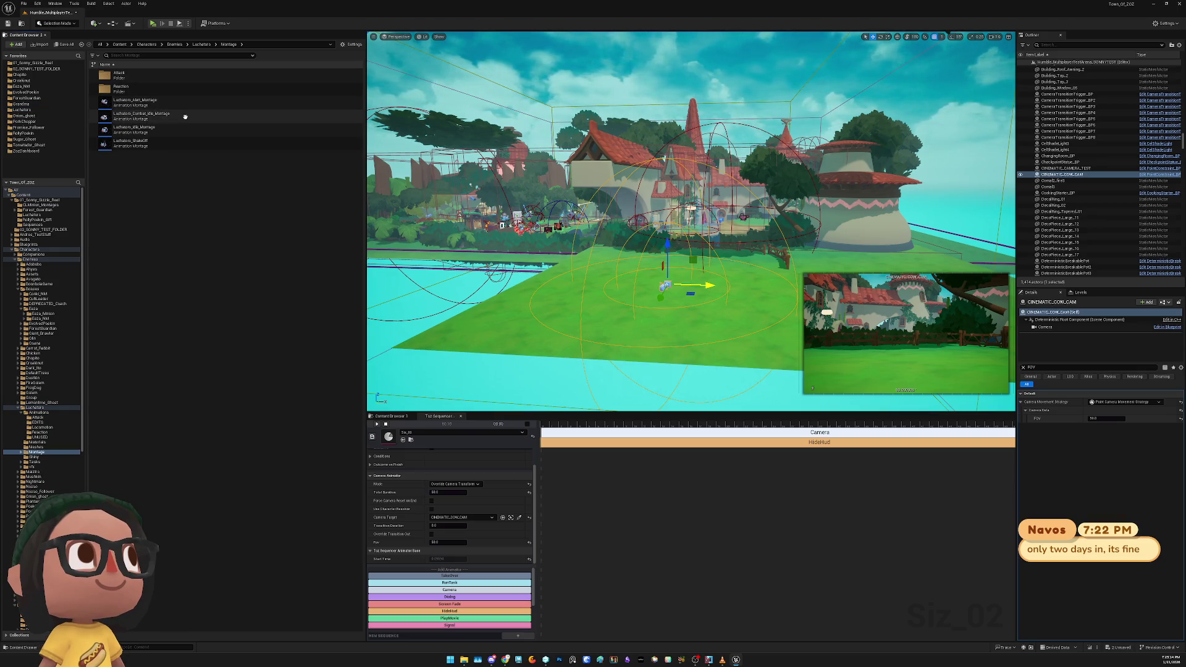
click(186, 102)
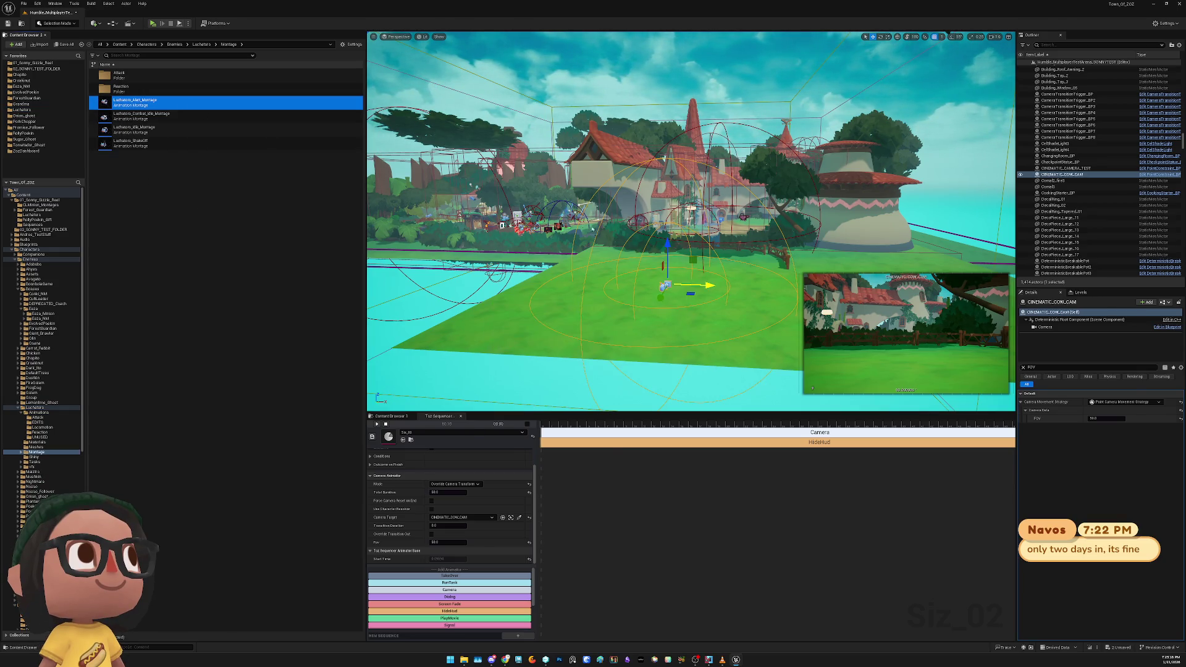
double_click(186, 102)
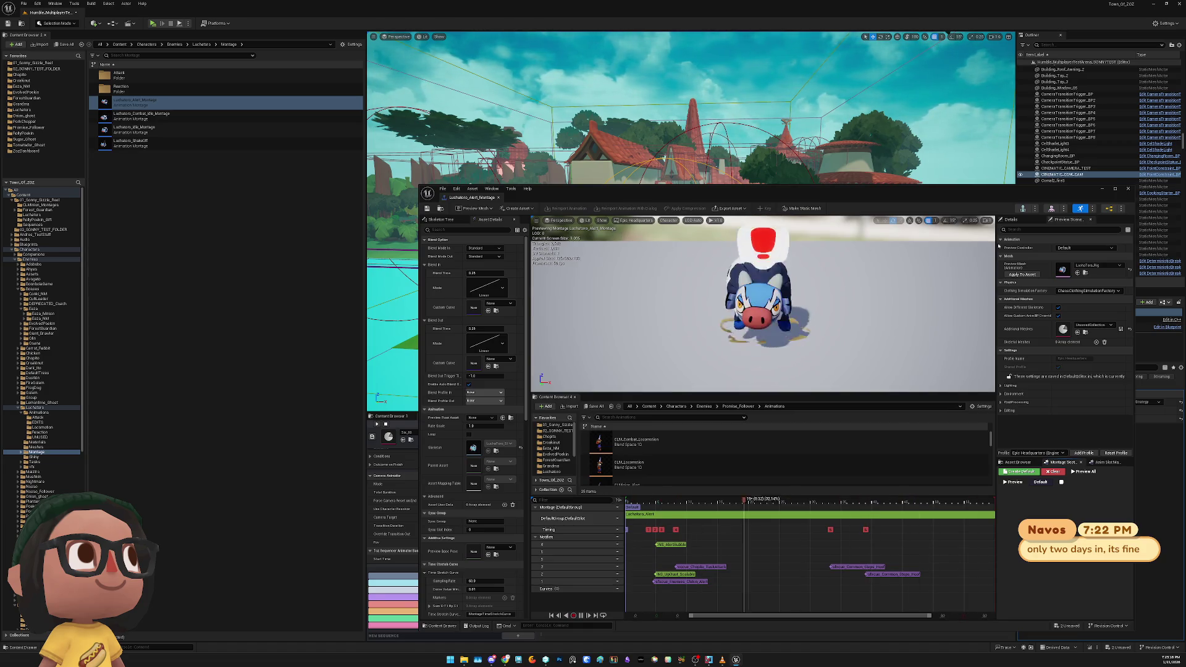
click(227, 107)
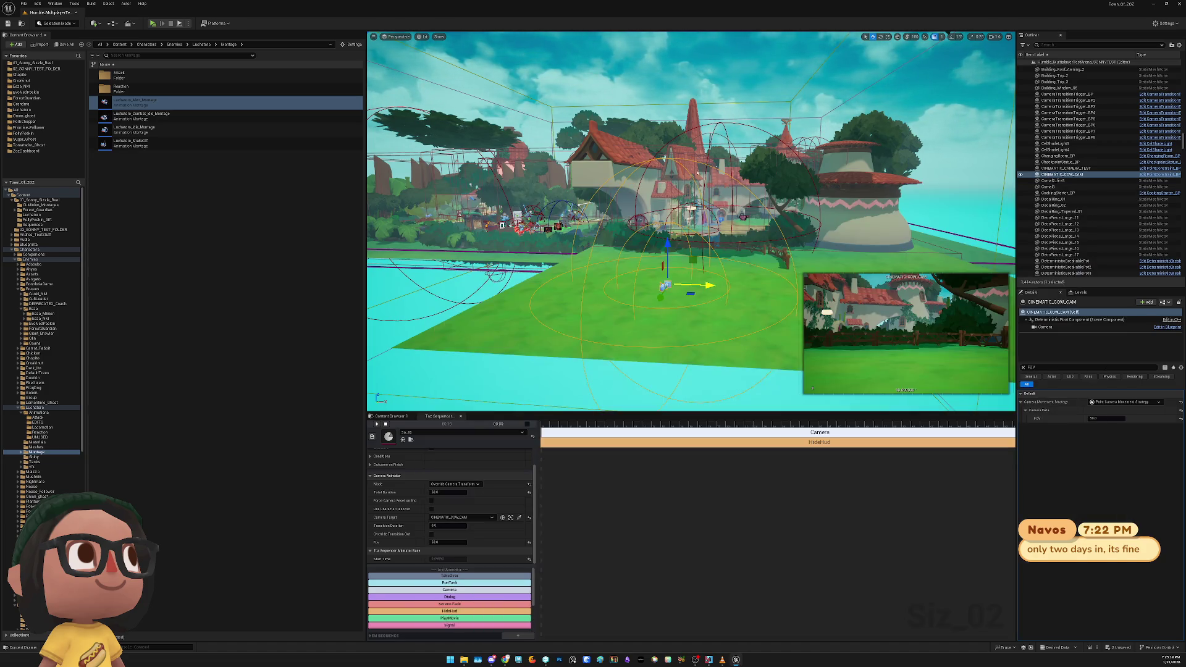
click(222, 117)
double_click(222, 118)
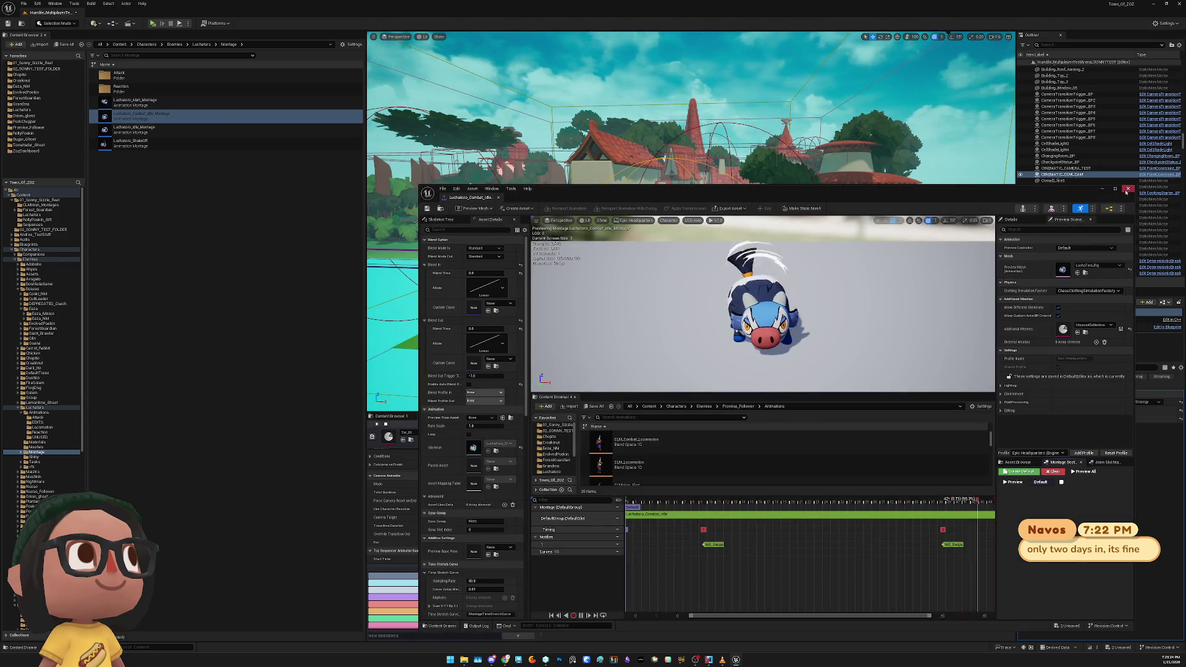
click(243, 120)
double_click(241, 129)
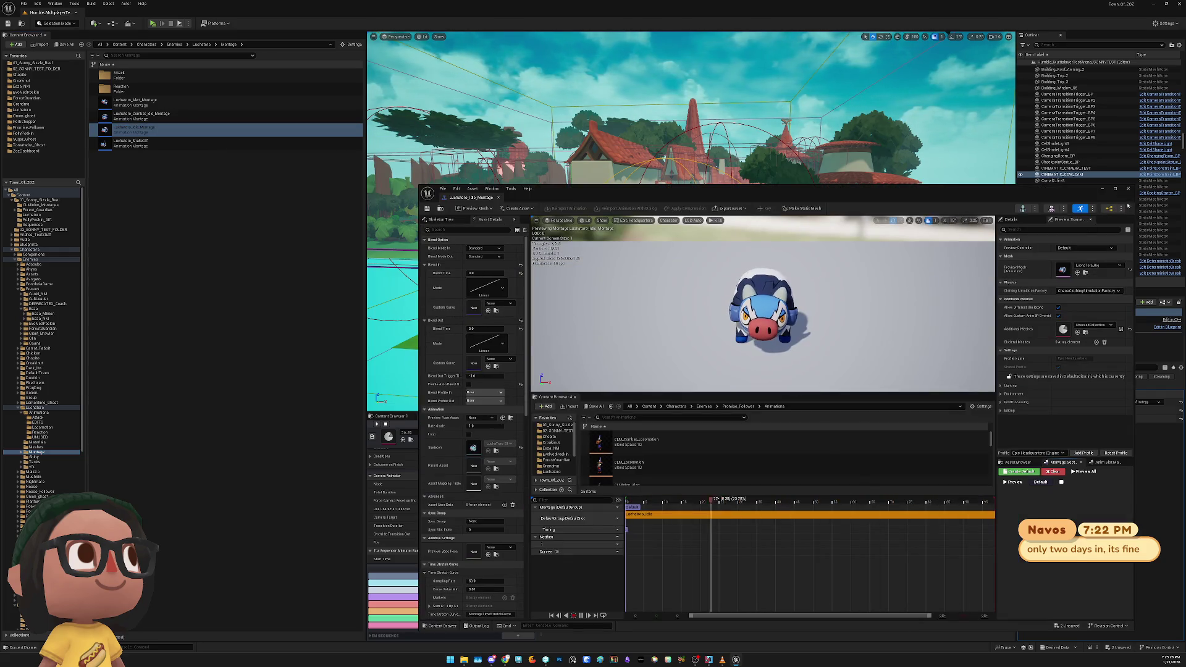
click(1128, 189)
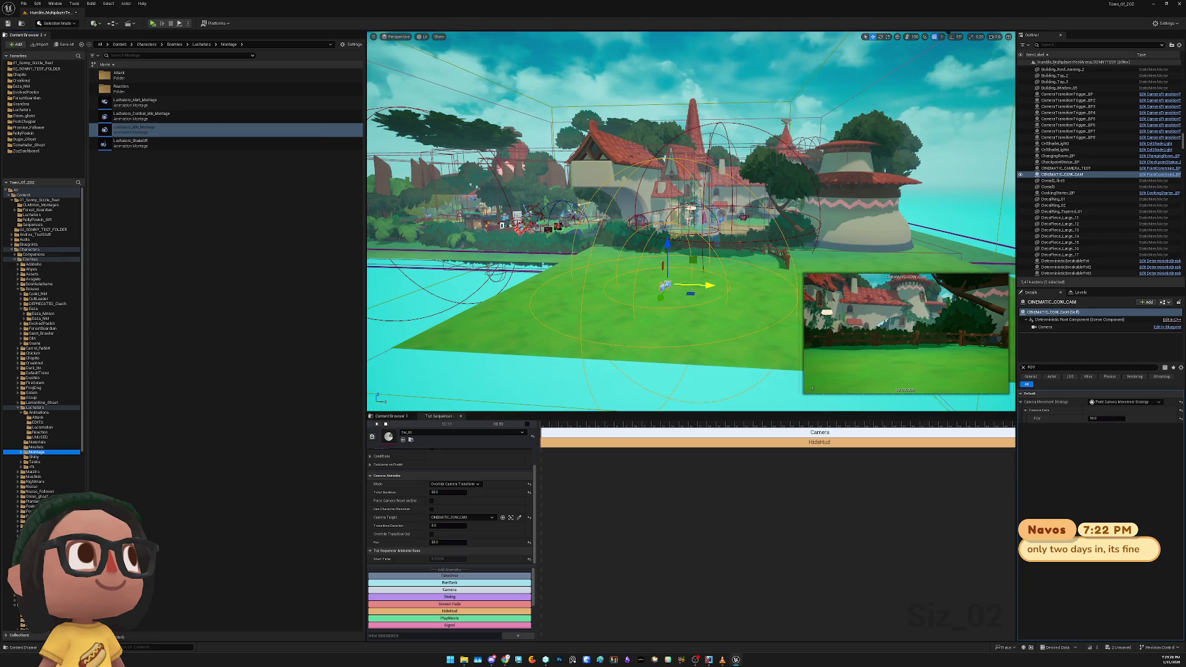
double_click(185, 143)
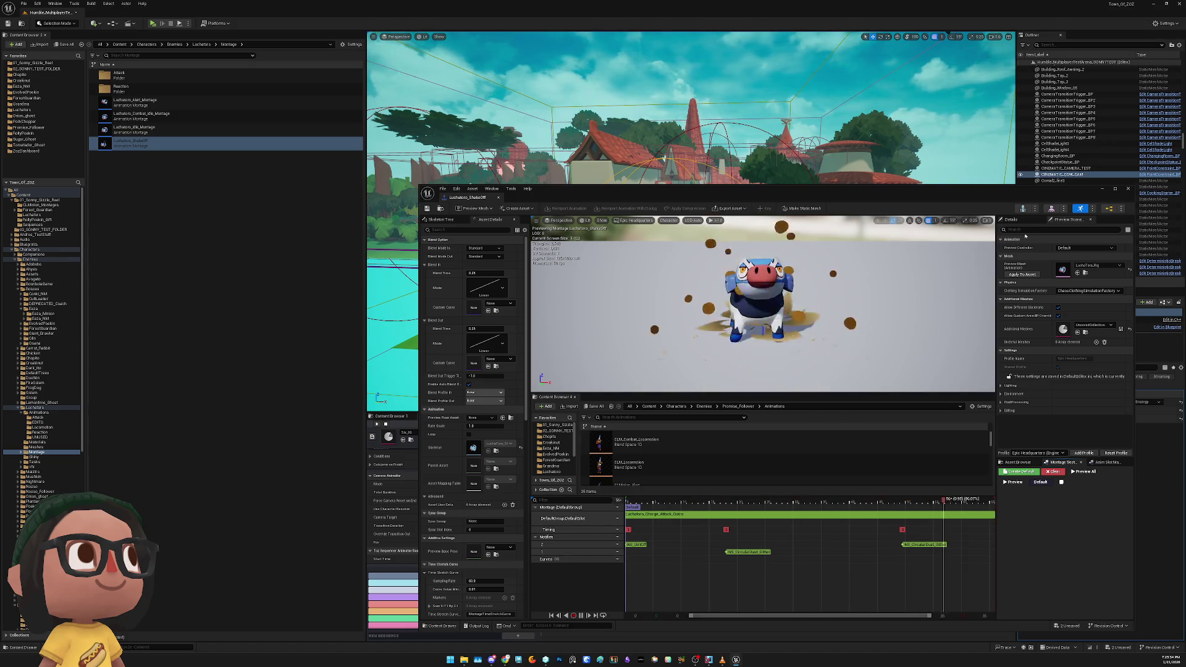
click(1127, 189)
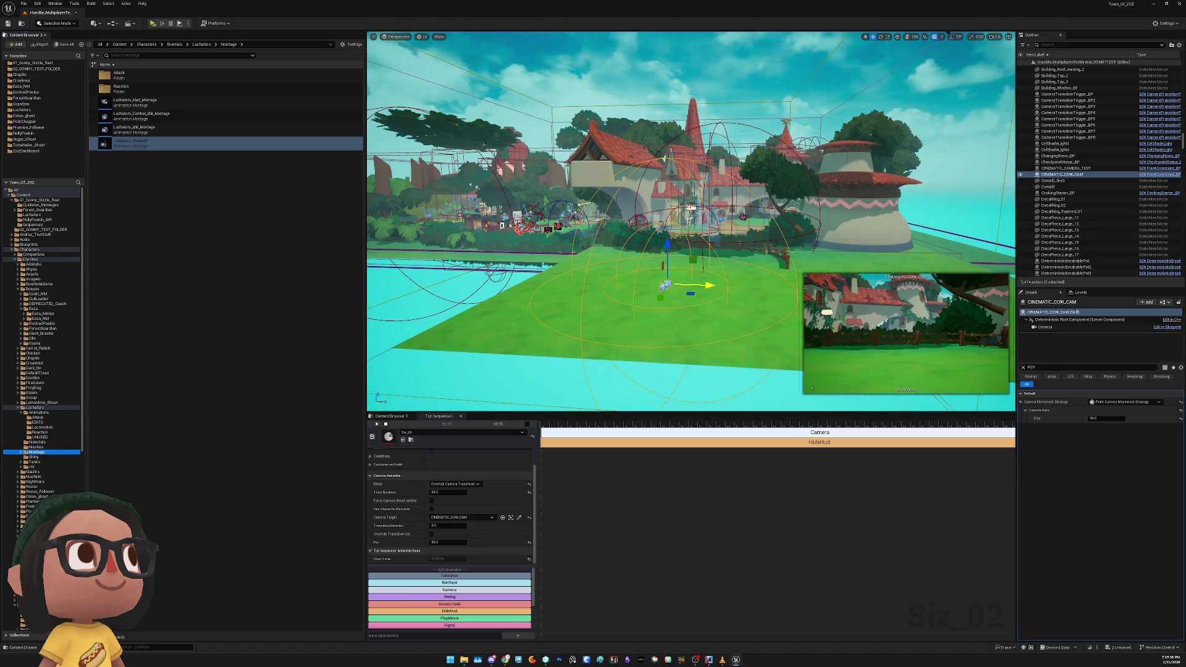
Preview the death, heavy hit and massive hit montages in the Reaction folder
double_click(163, 90)
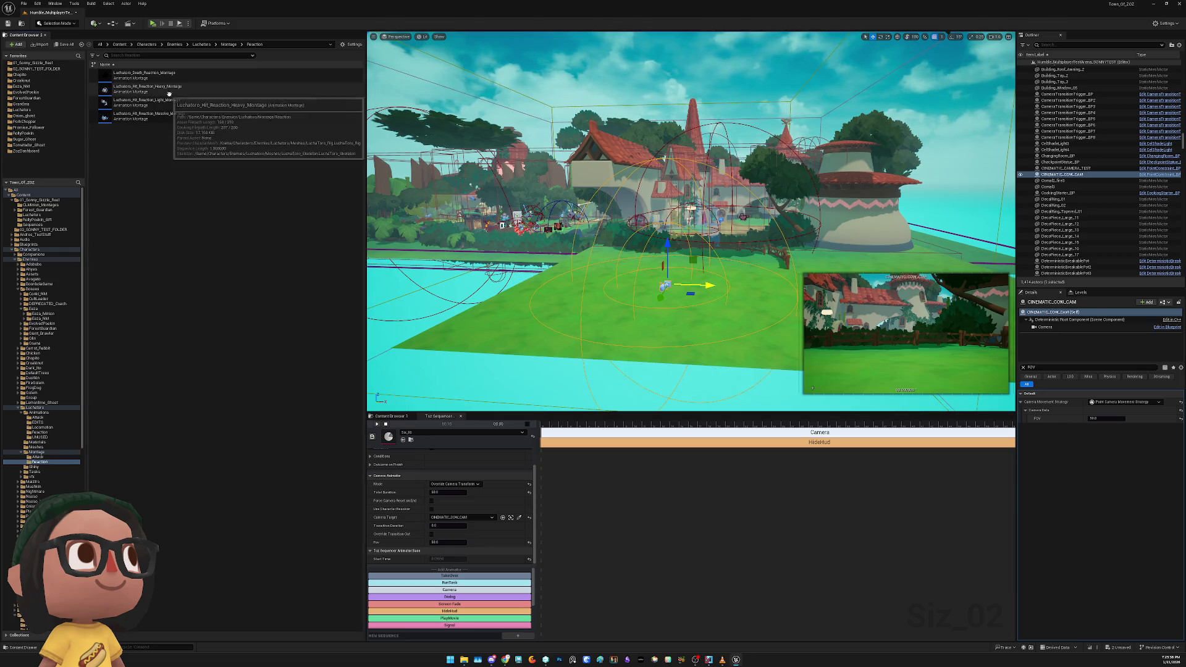
click(191, 81)
double_click(191, 80)
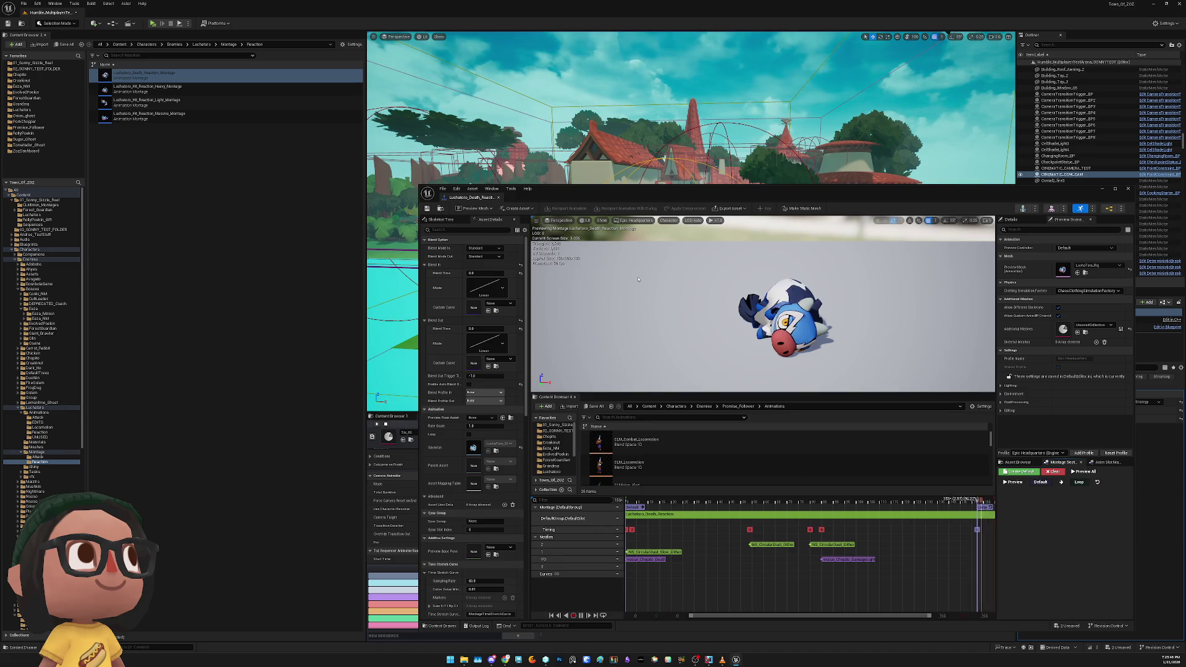
double_click(245, 93)
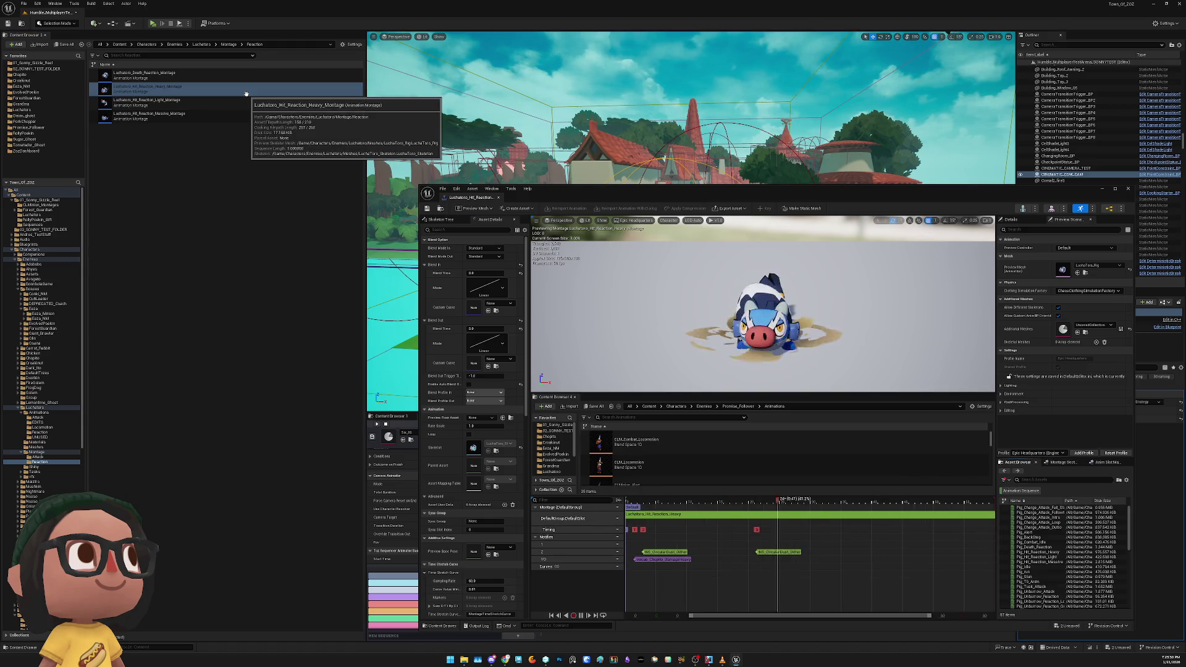
double_click(247, 118)
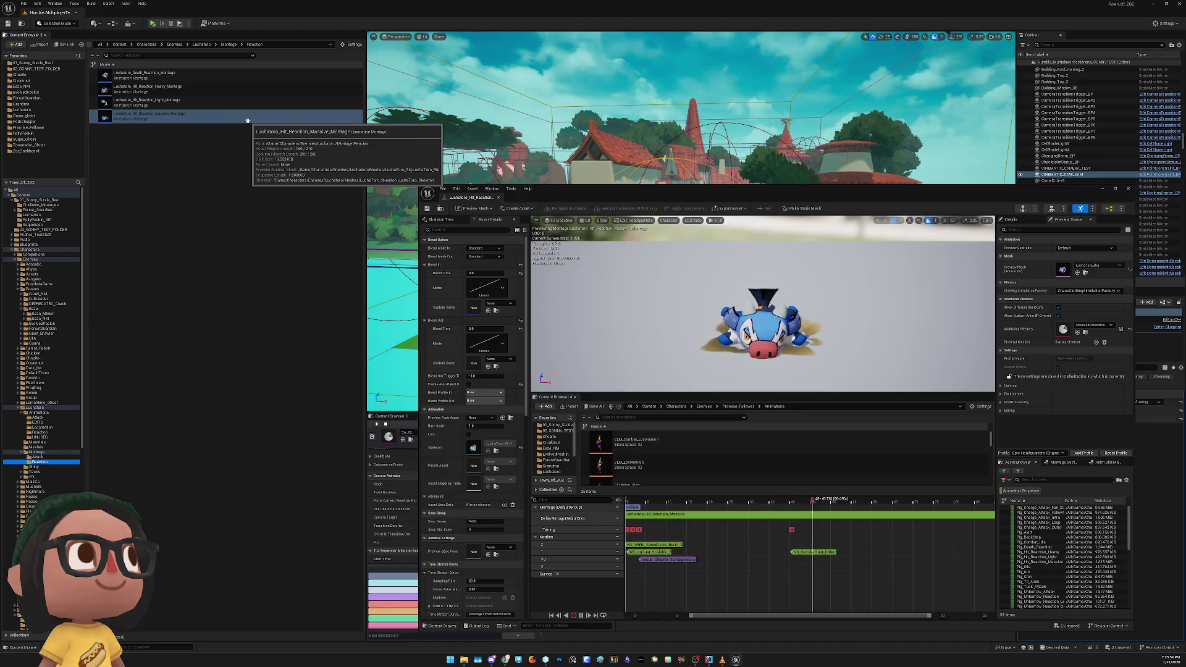
key(alt+Left)
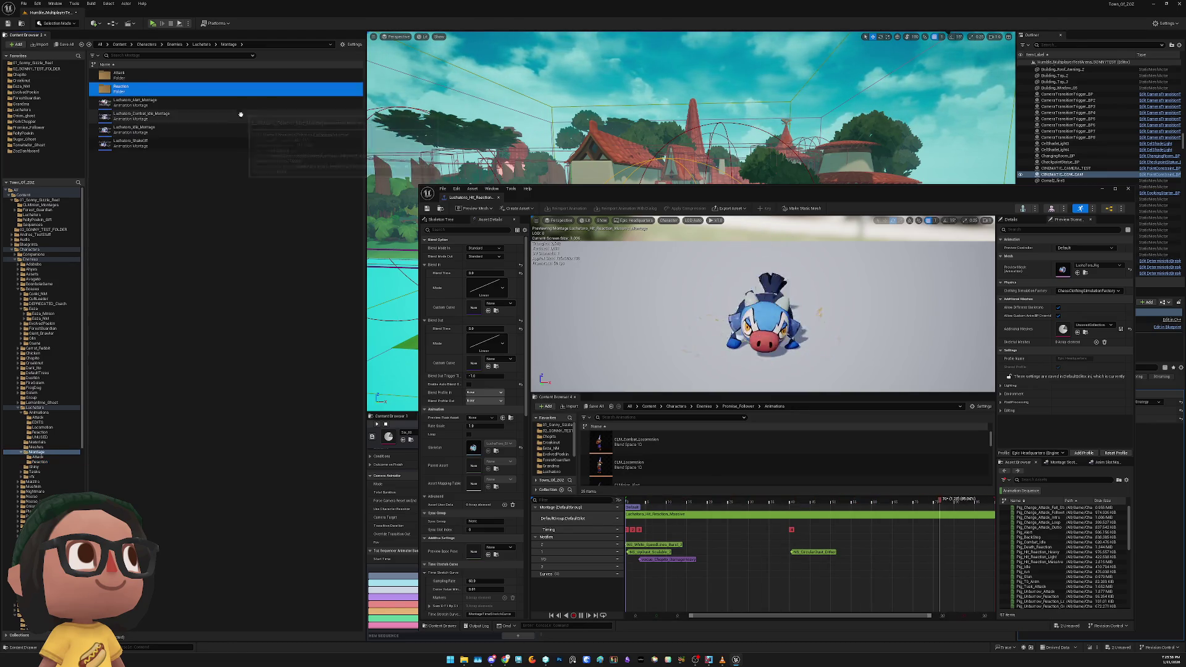
Preview the Charge Attack Intro, Outro, Tusk Attack and Tusk Attack REPEAT montages in Attack
double_click(205, 76)
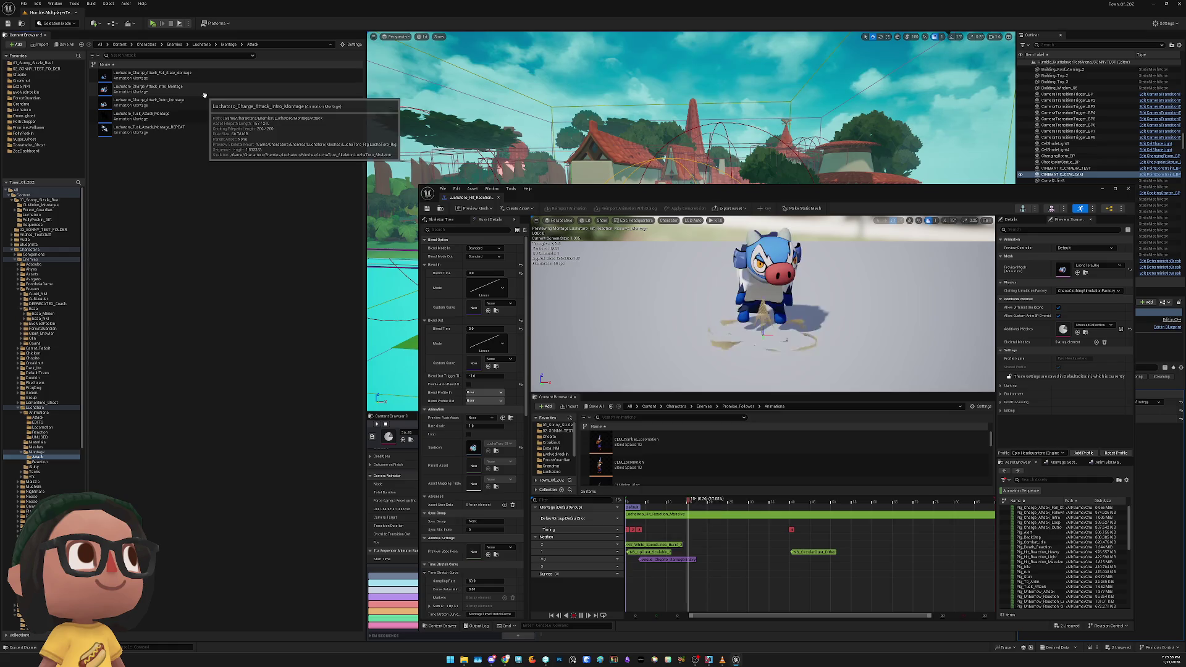
double_click(204, 90)
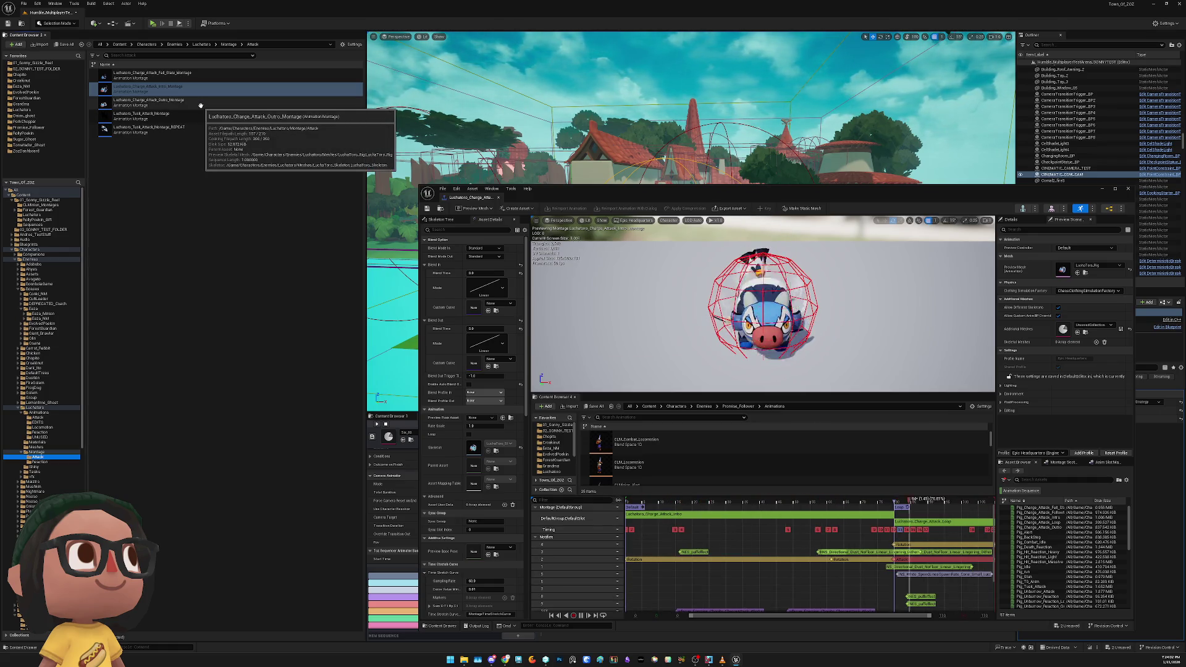
double_click(201, 106)
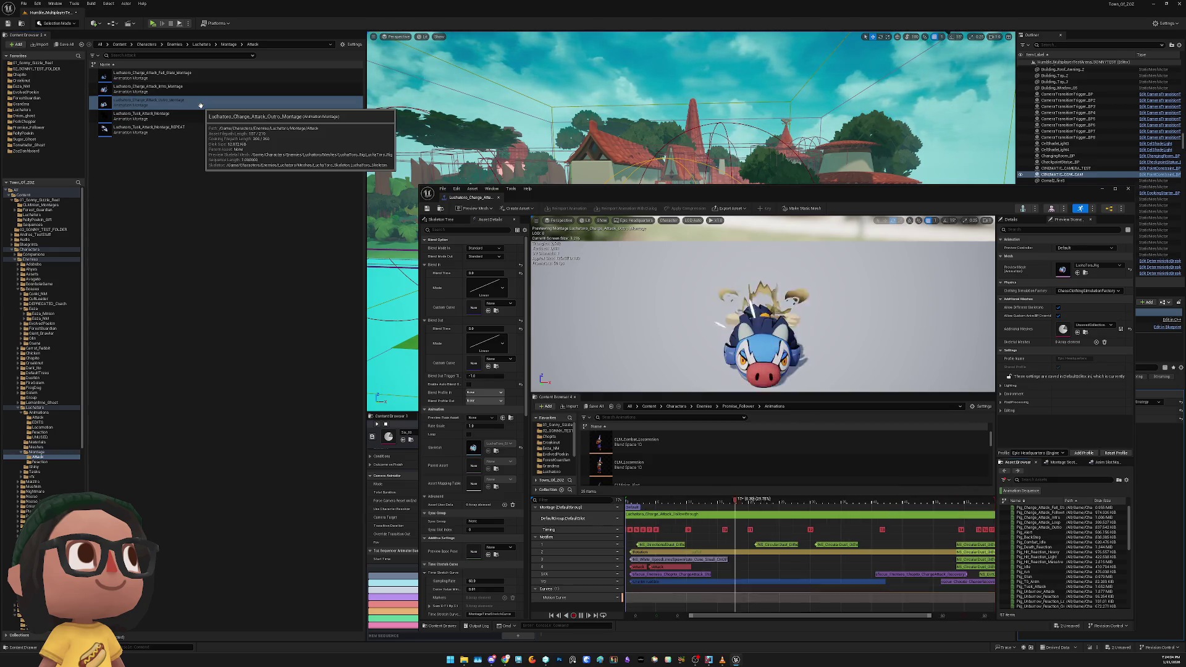
right_click(201, 105)
double_click(161, 116)
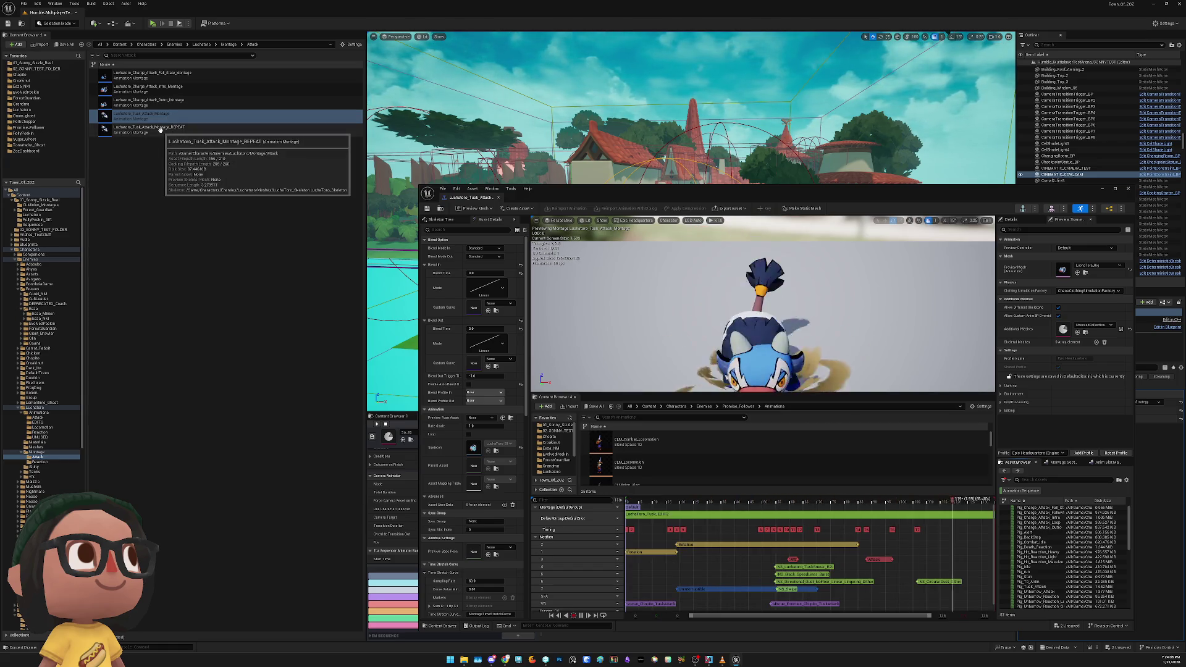
click(159, 129)
double_click(191, 134)
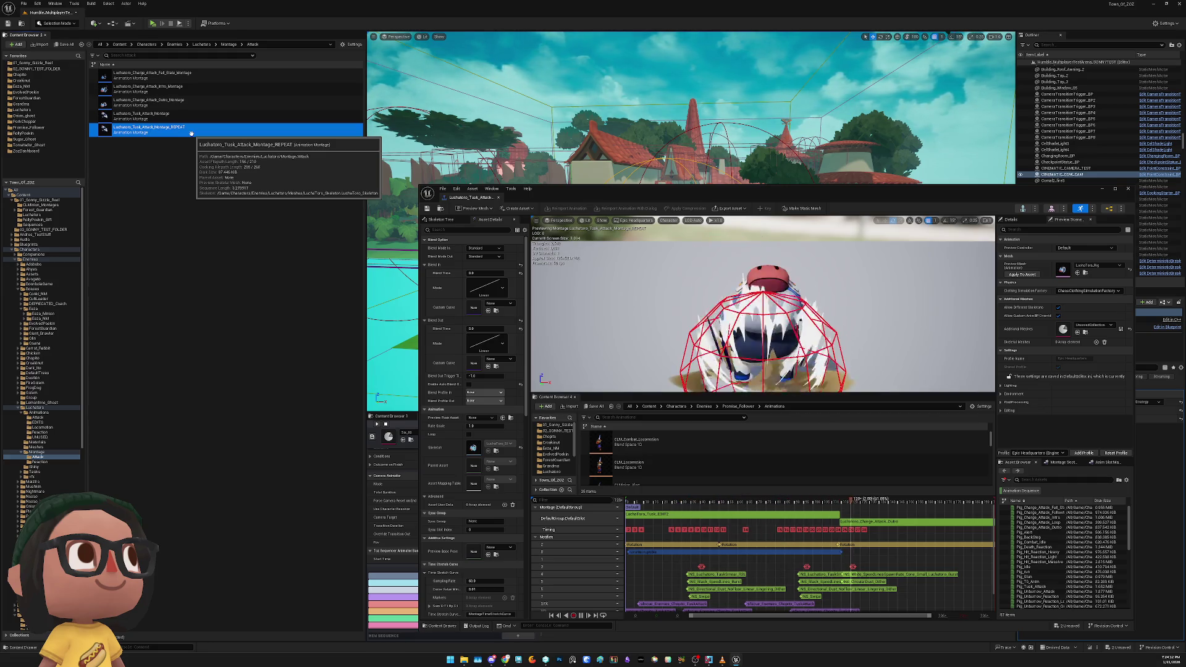
Preview the shiny Charge Attack Intro montage in the Shiny folder
key(BackSpace)
key(BackSpace)
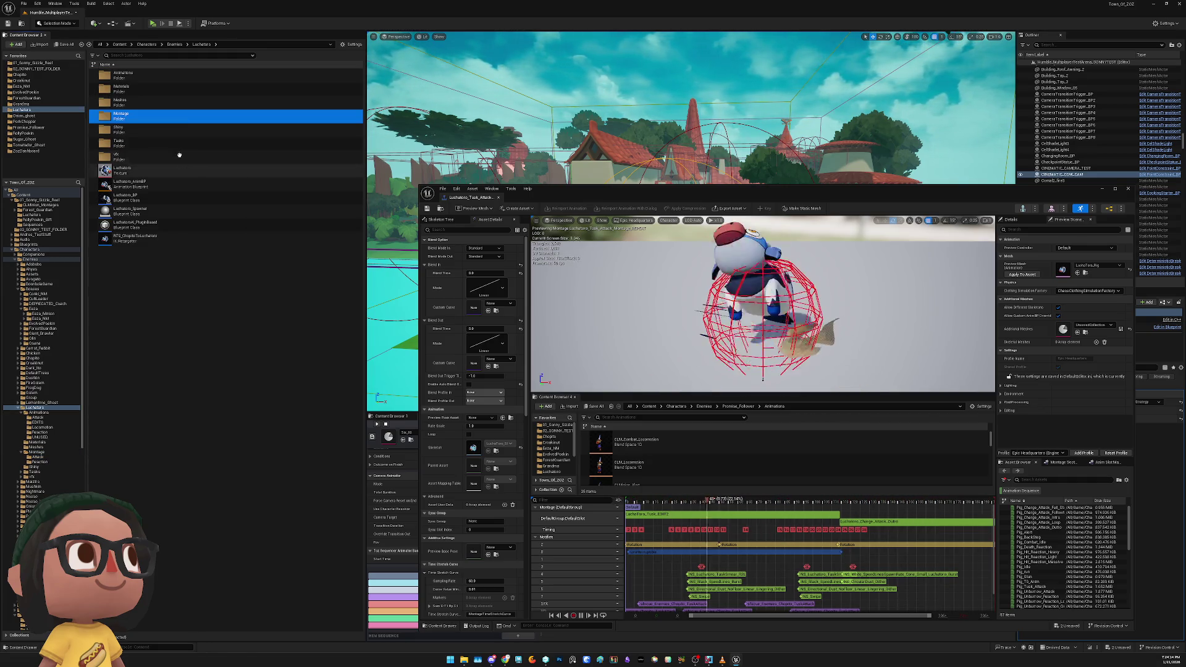
click(170, 129)
double_click(170, 131)
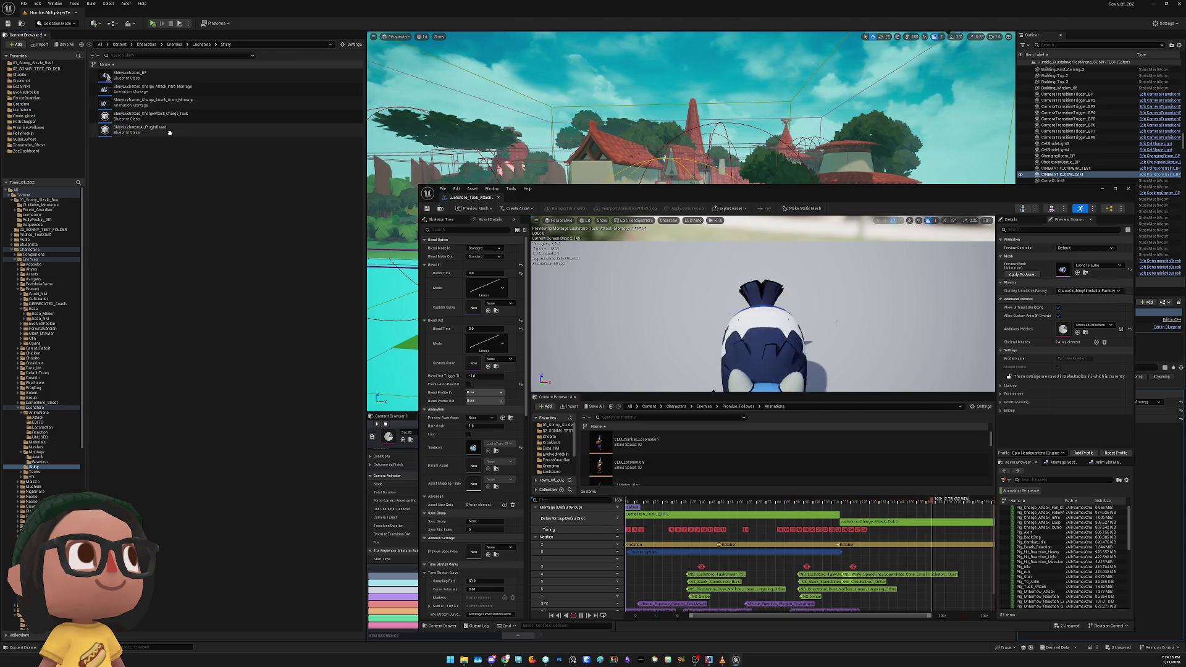
double_click(199, 93)
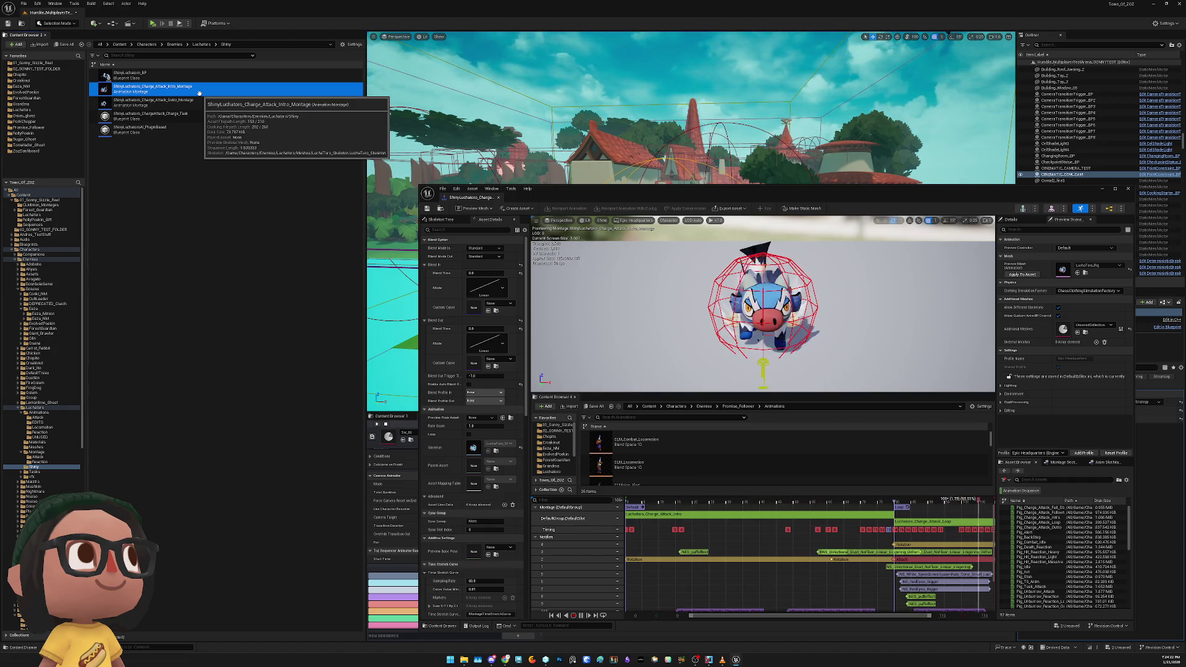
right_click(199, 93)
key(Escape)
Return to Montage/Attack and pick the Charge Attack Intro montage
key(alt+Left)
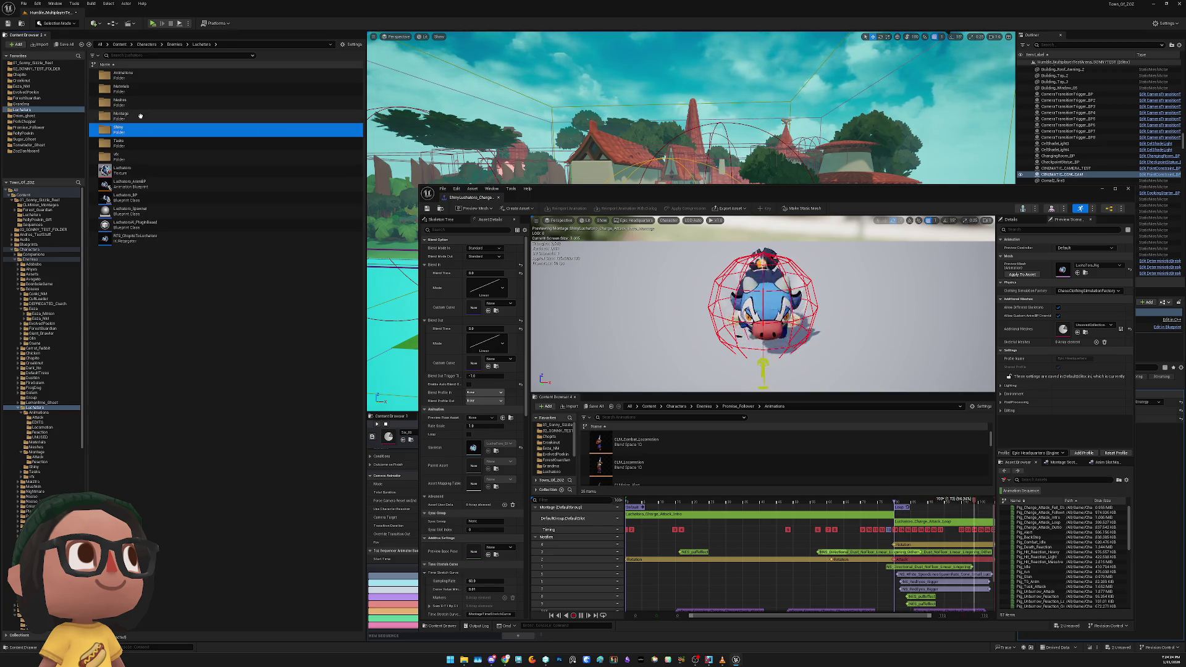
click(138, 118)
double_click(139, 118)
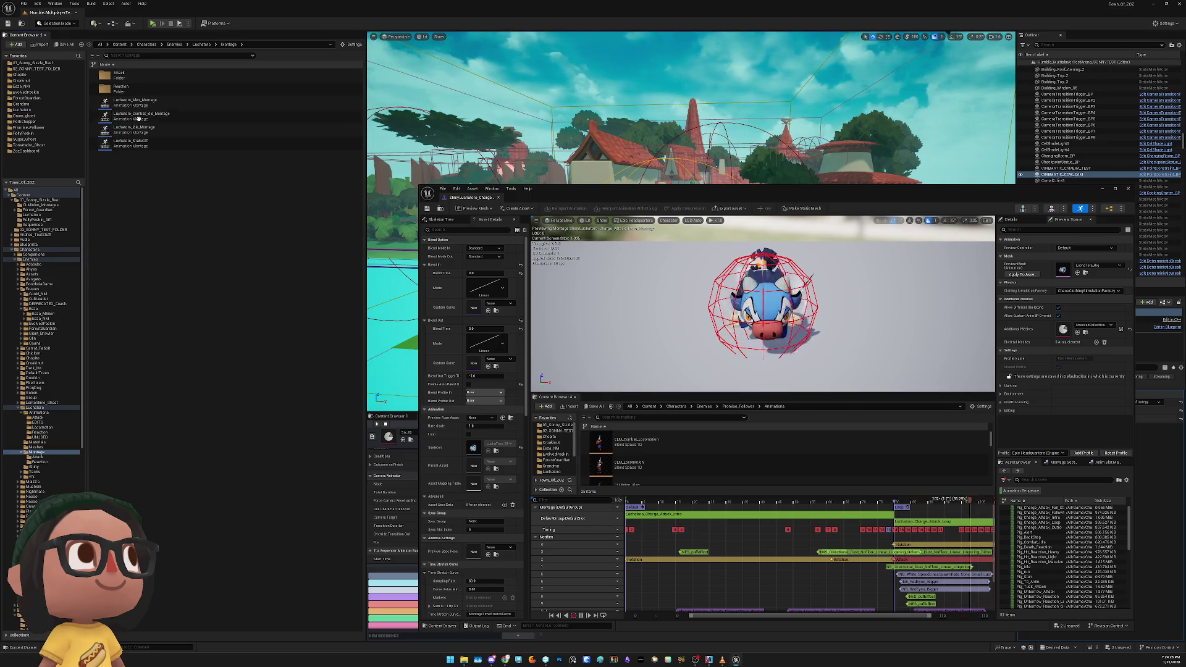
click(169, 75)
double_click(168, 75)
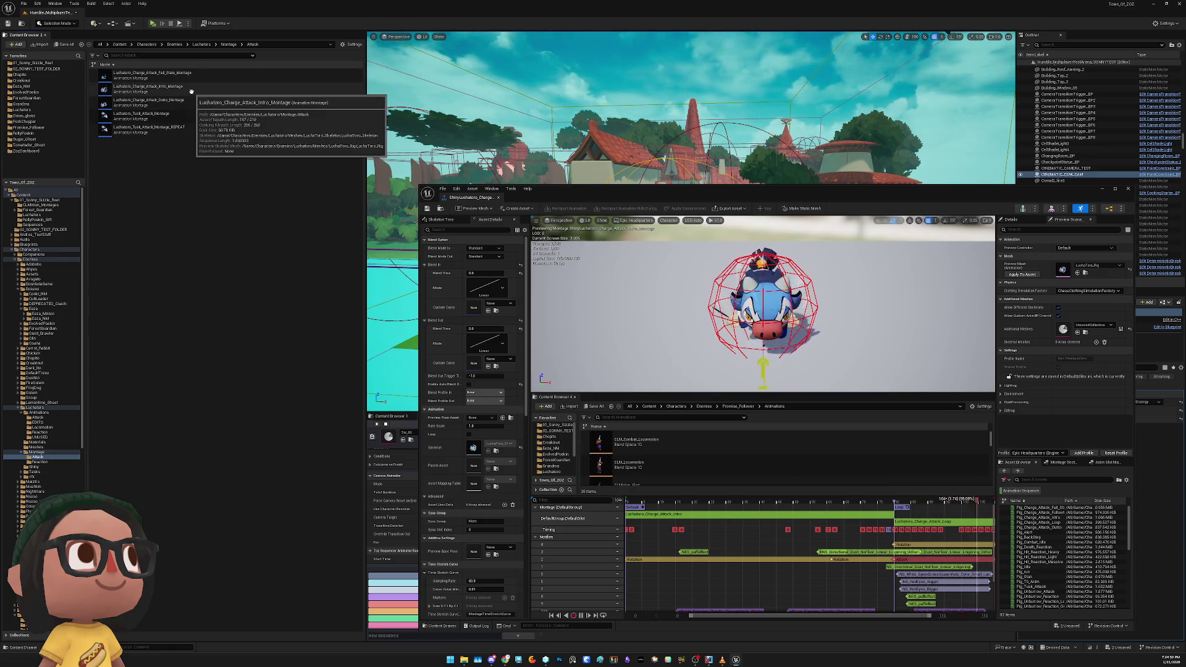
double_click(191, 90)
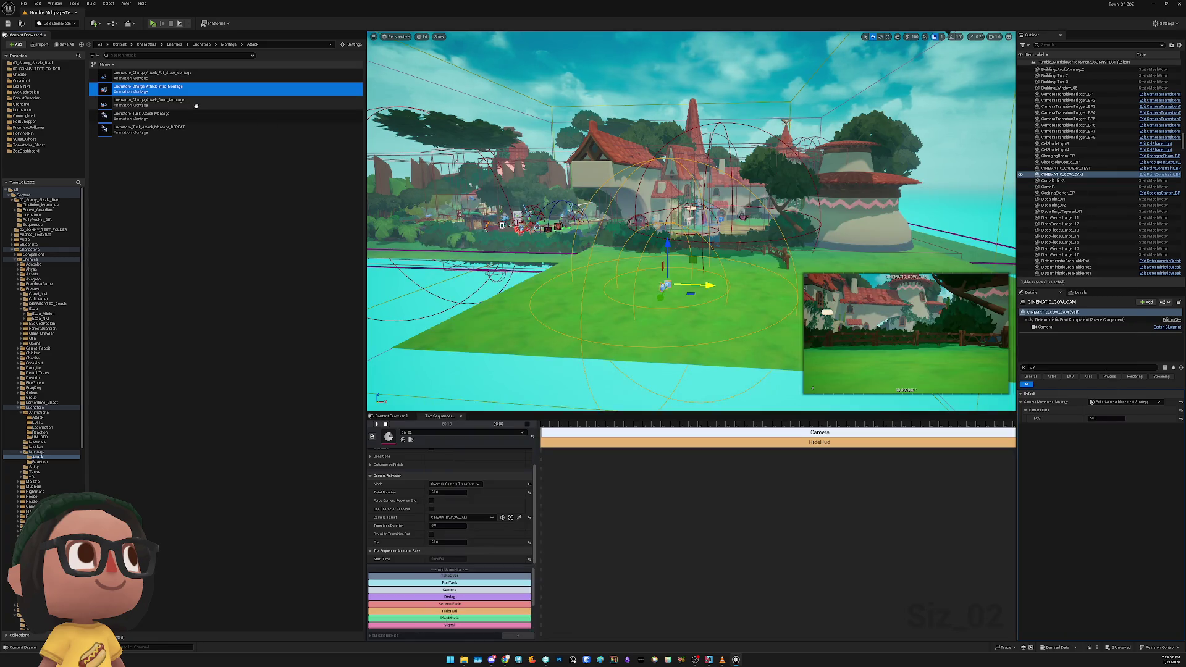
Place the Charge Attack Intro montage actor in the arena and nudge it up-right
mouse_move(196, 106)
mouse_down()
mouse_move(703, 273)
mouse_move(703, 290)
mouse_up()
key(e)
key(w)
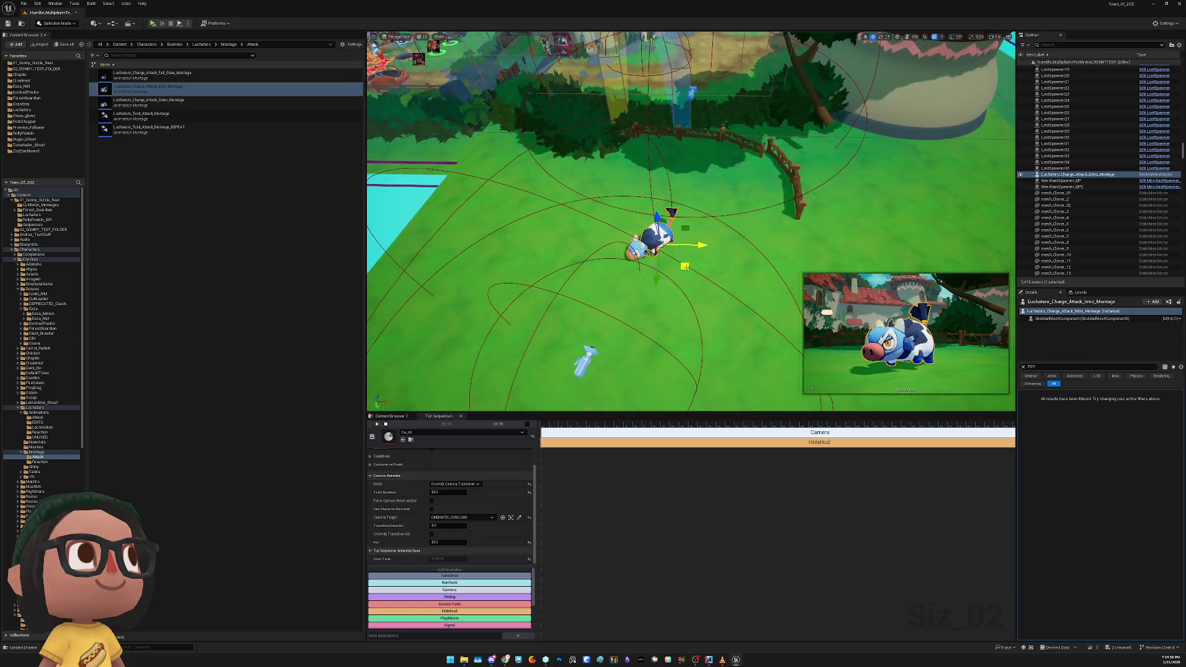
mouse_move(684, 266)
mouse_down()
mouse_move(704, 234)
mouse_move(694, 235)
mouse_move(708, 245)
mouse_up()
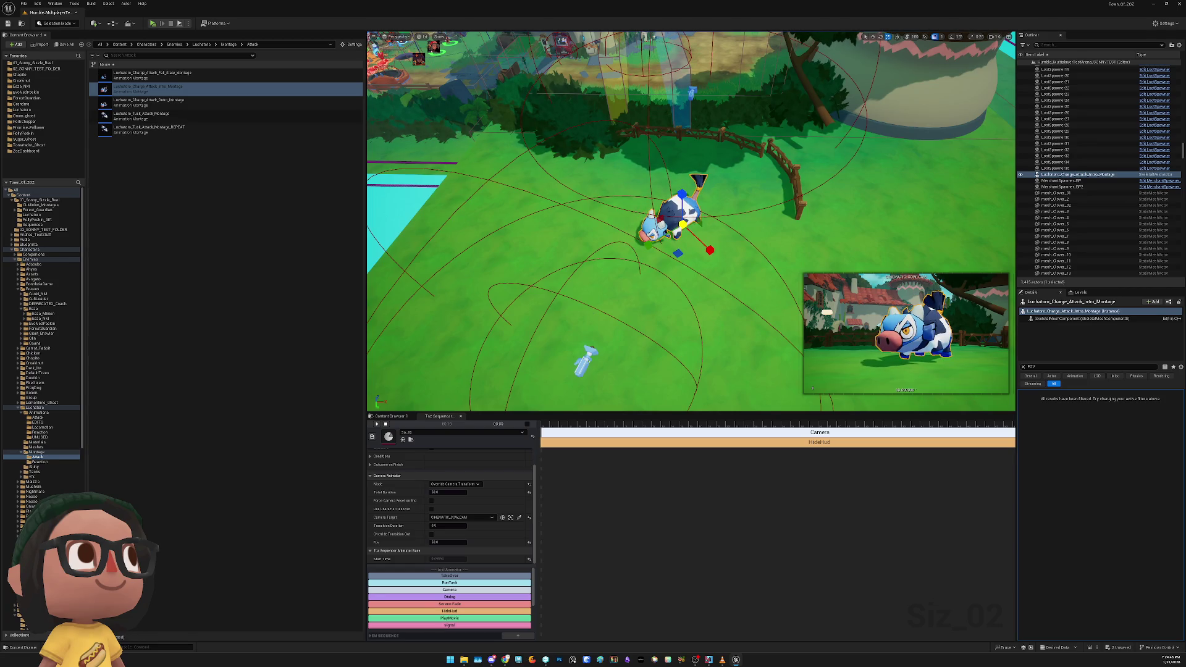
Move CINEMATIC_COW_CAM closer to the cow and set its field of view to 20
click(588, 360)
mouse_move(595, 375)
mouse_down()
mouse_move(539, 403)
mouse_move(560, 401)
mouse_up()
scroll(584, 296, down, 4)
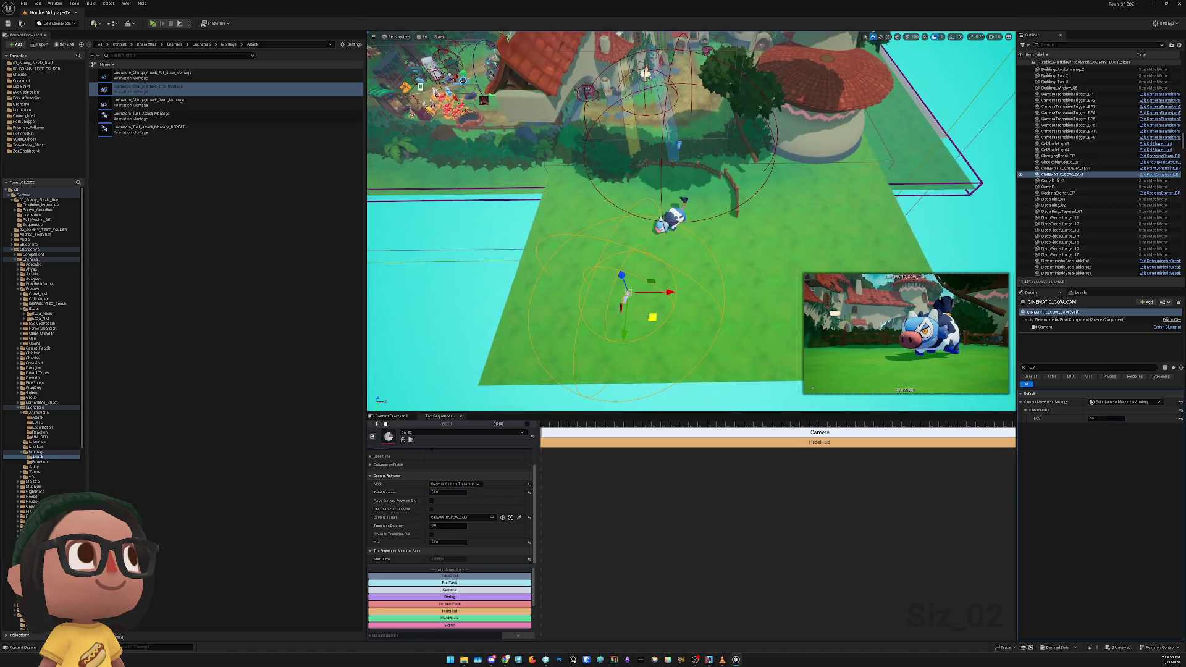
drag(644, 354, 639, 349)
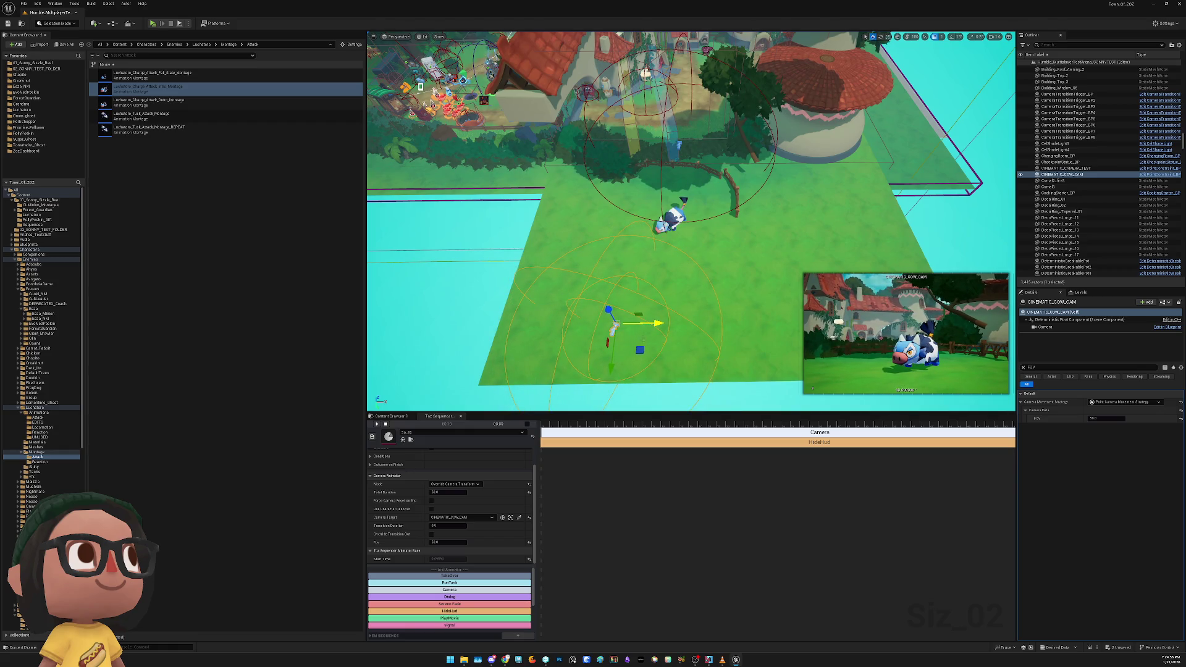
click(1090, 418)
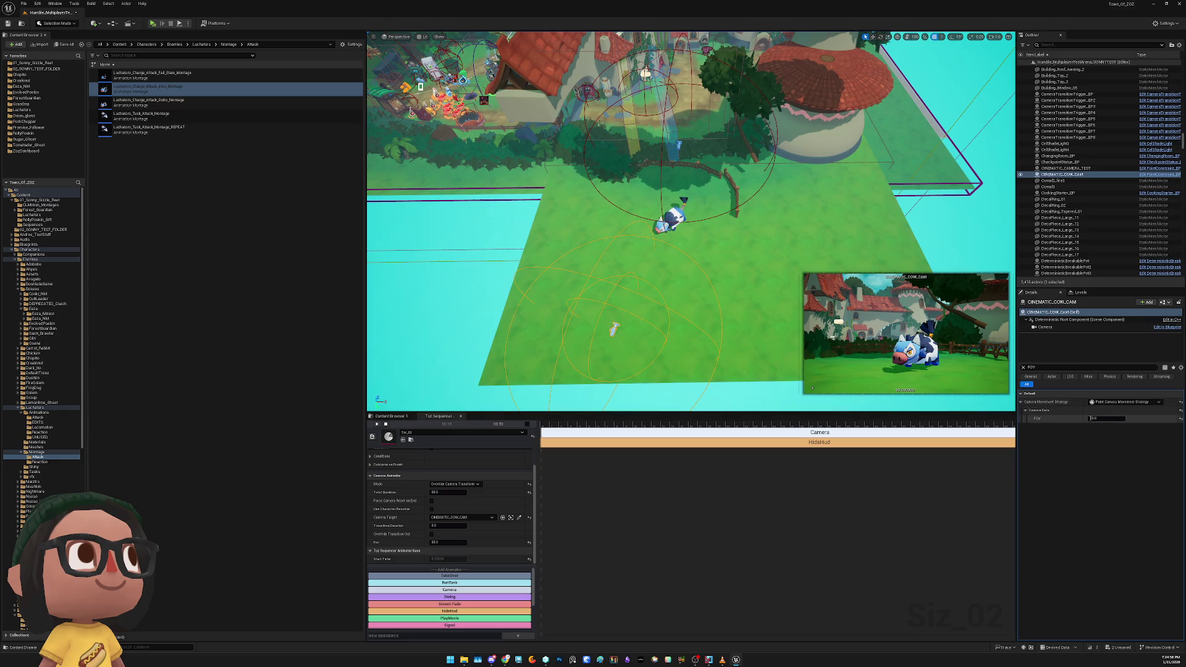
key(Return)
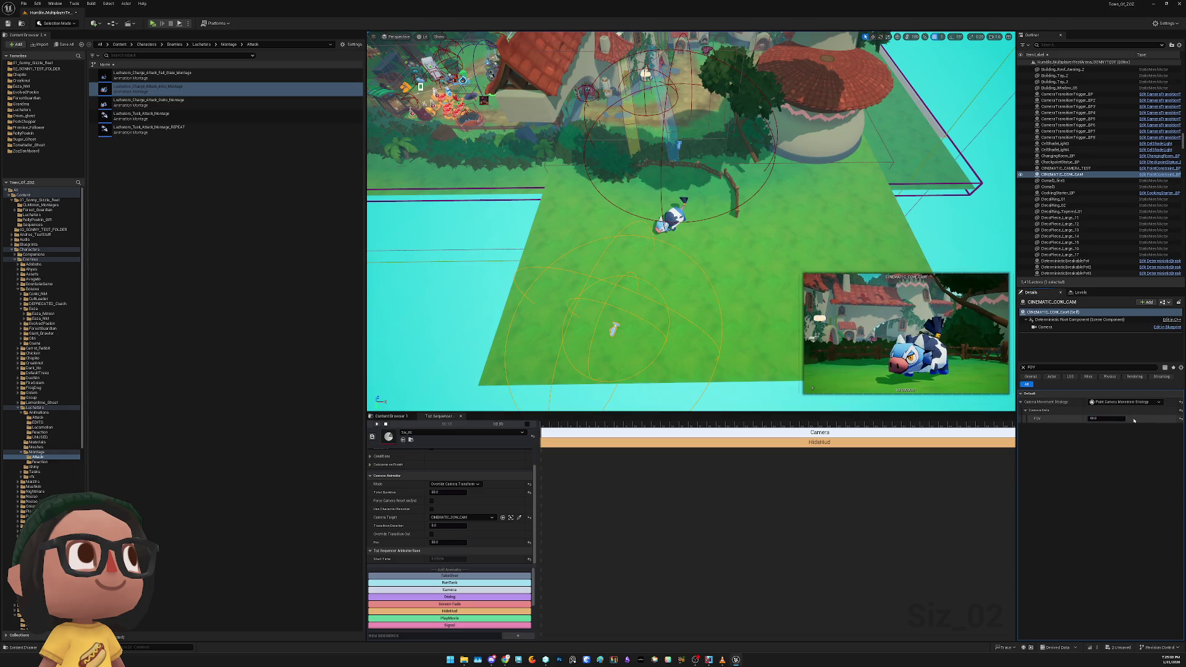
click(1095, 419)
text(20)
key(Return)
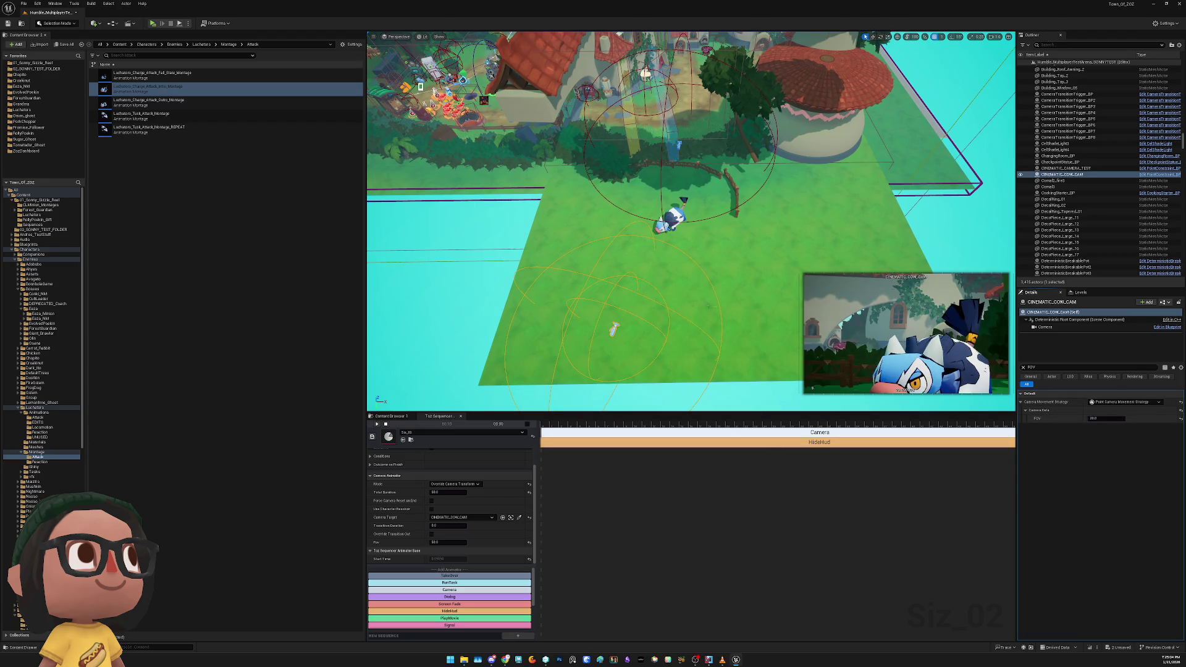
Pull the cinematic camera back along the ground to frame the whole cow
click(613, 329)
drag(611, 331, 621, 365)
scroll(617, 364, down, 5)
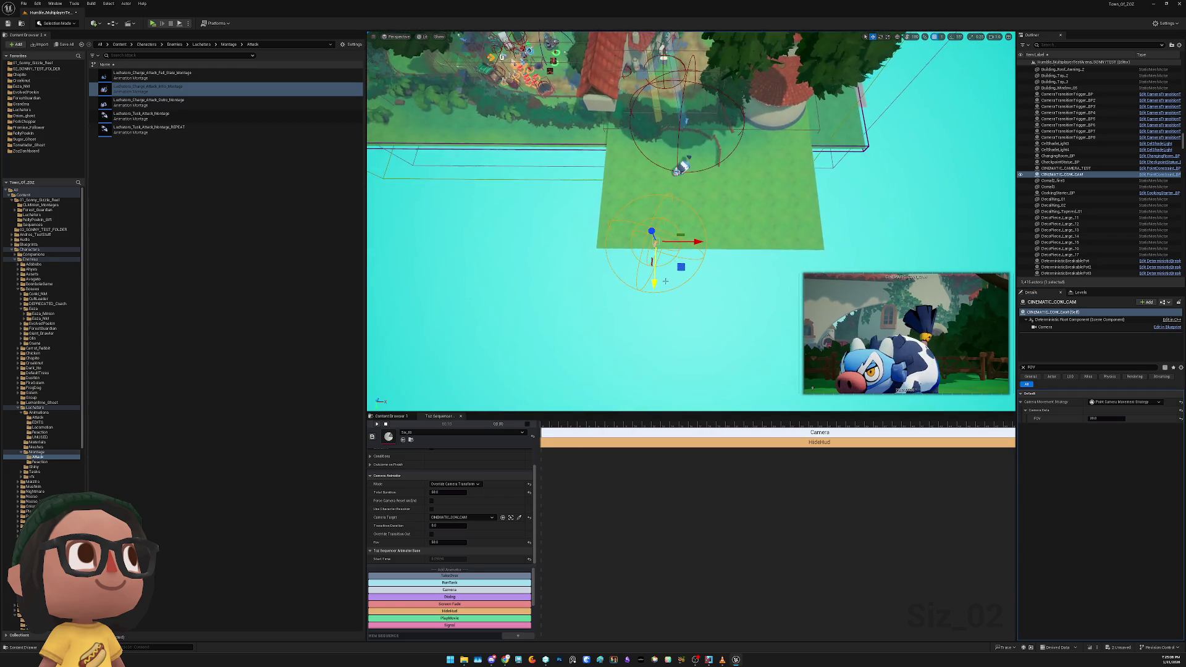
mouse_move(660, 294)
mouse_down()
mouse_move(658, 323)
mouse_move(633, 343)
mouse_move(648, 344)
mouse_up()
click(648, 344)
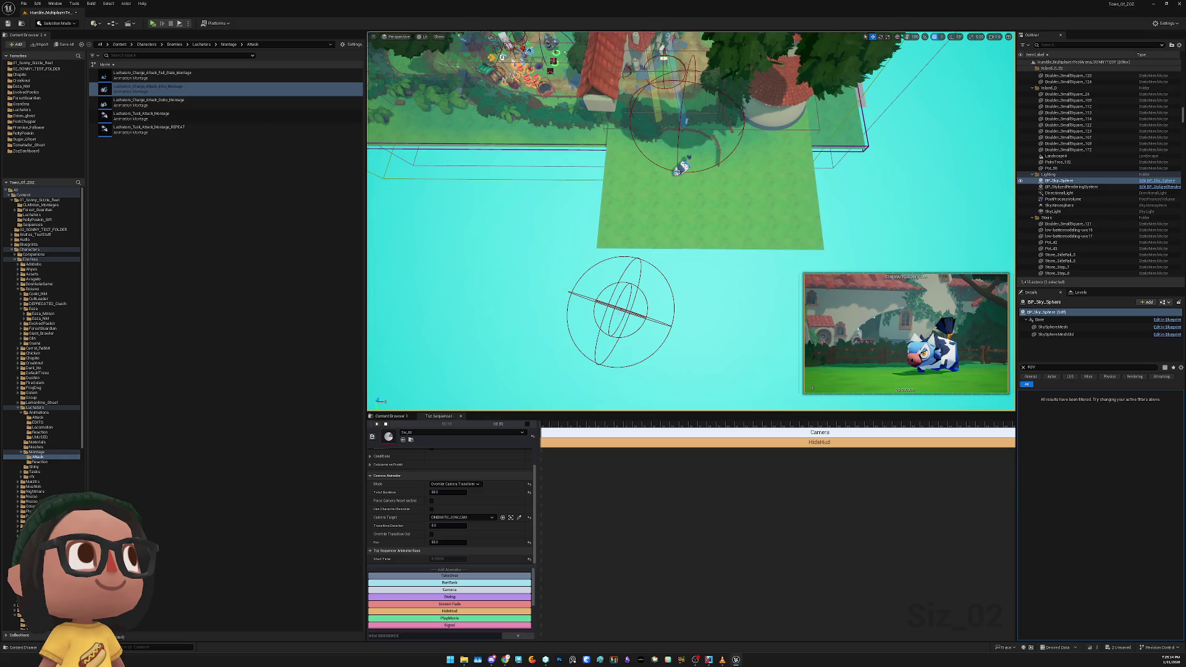
Clear the FOV filter, set the montage actor's Forced Lod Model to 0, and play-test
click(679, 169)
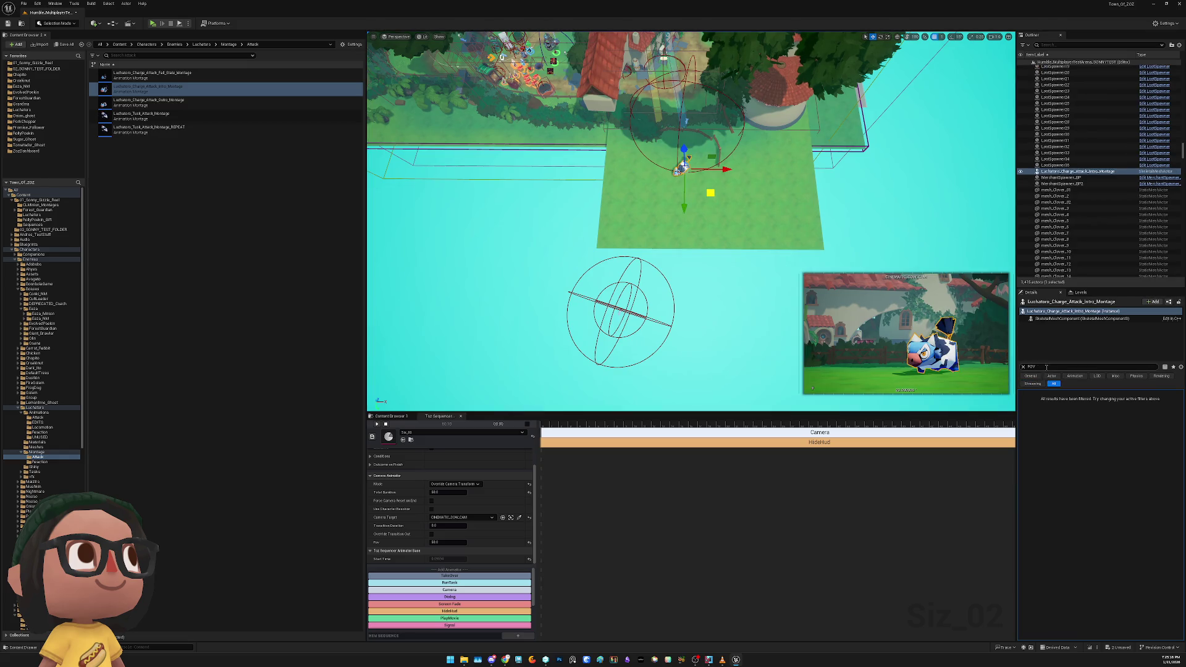
click(1035, 367)
click(1023, 367)
text(lod)
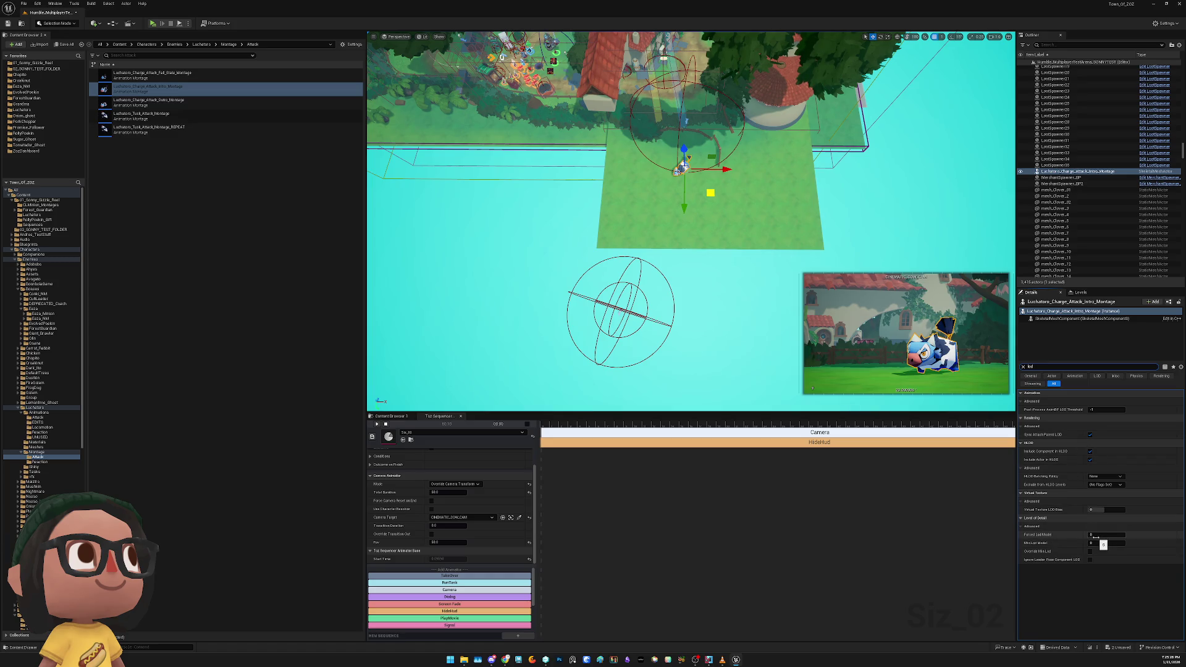
click(1104, 533)
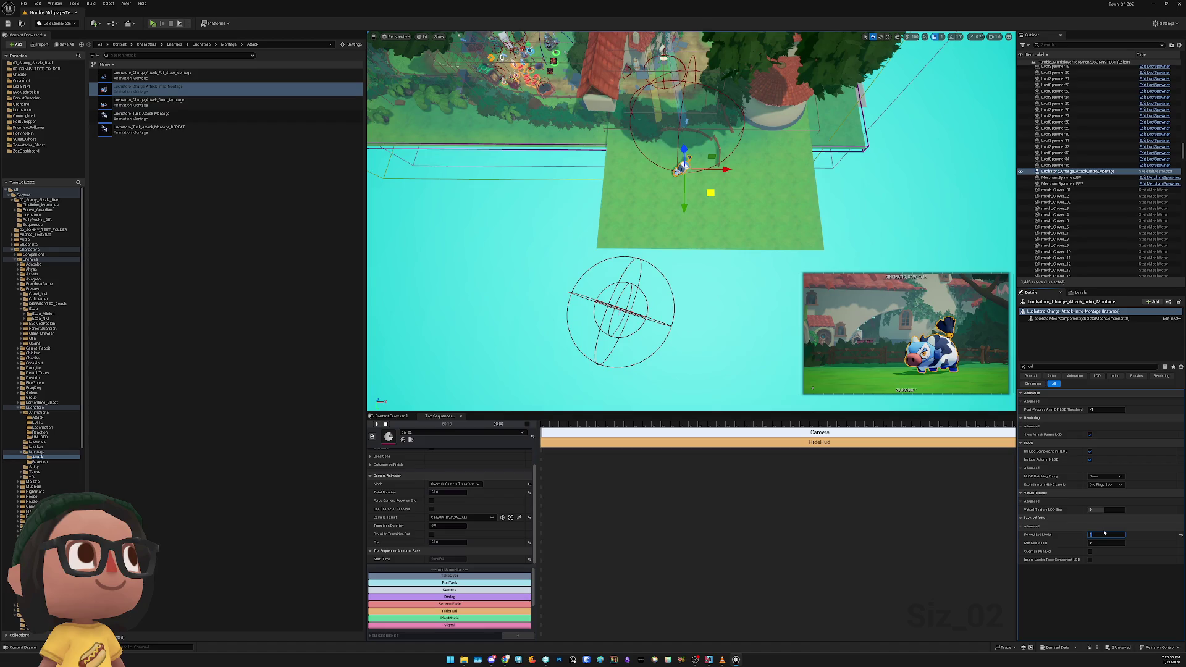
click(1098, 542)
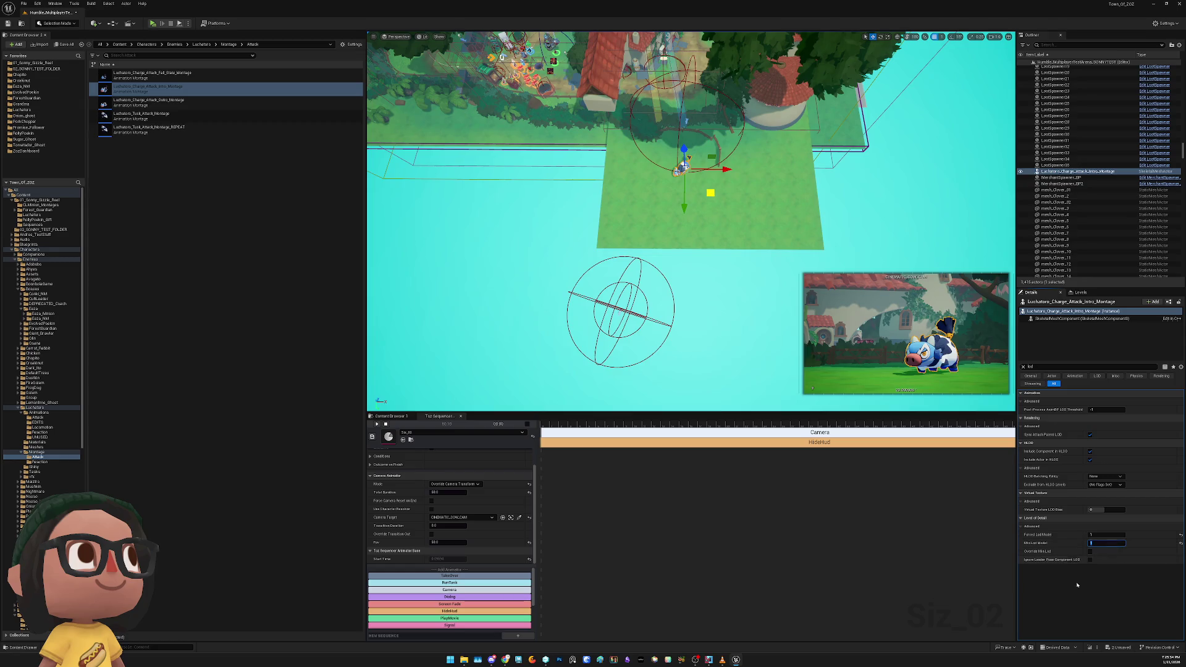
click(886, 539)
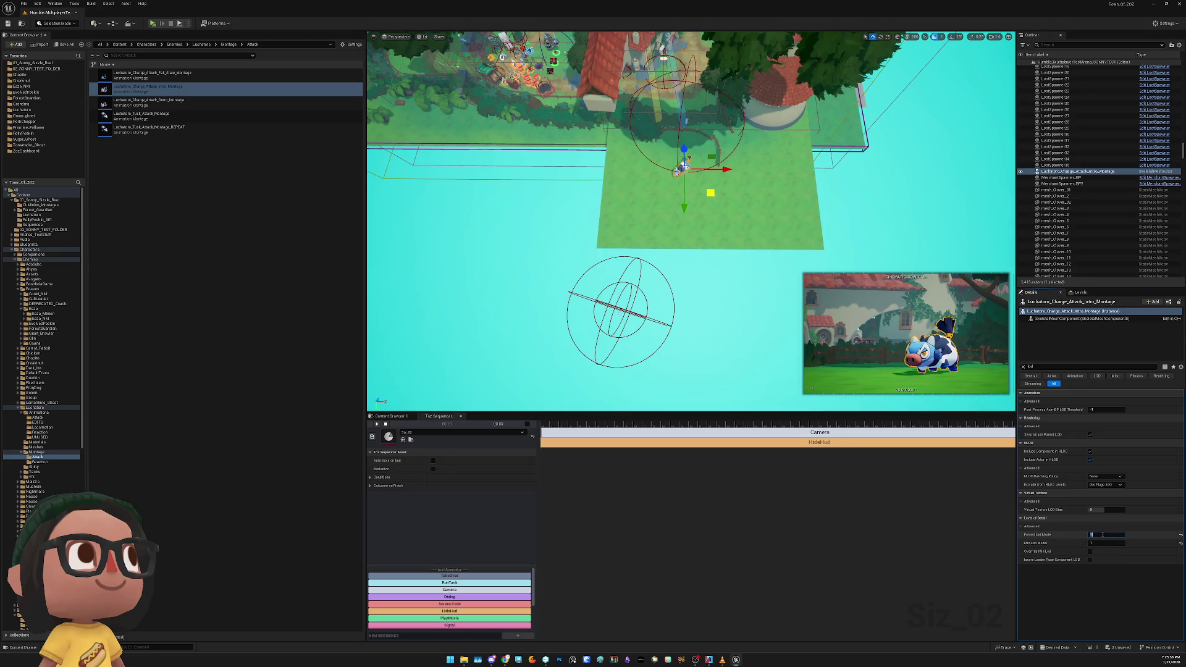
key(Escape)
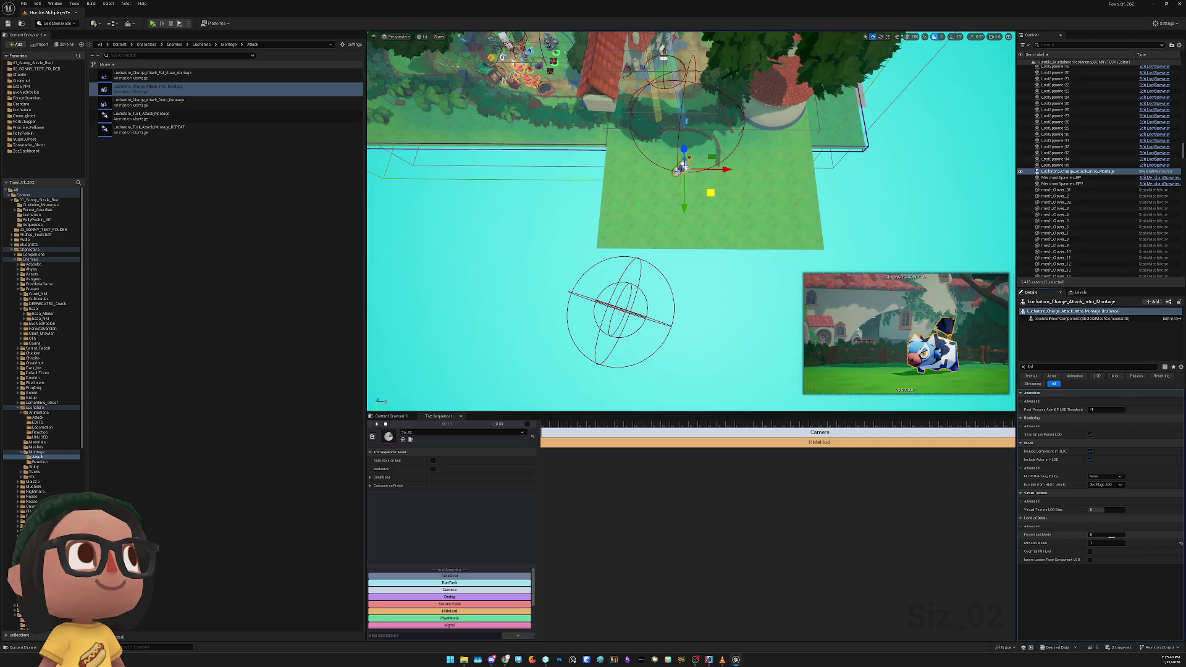
click(1105, 538)
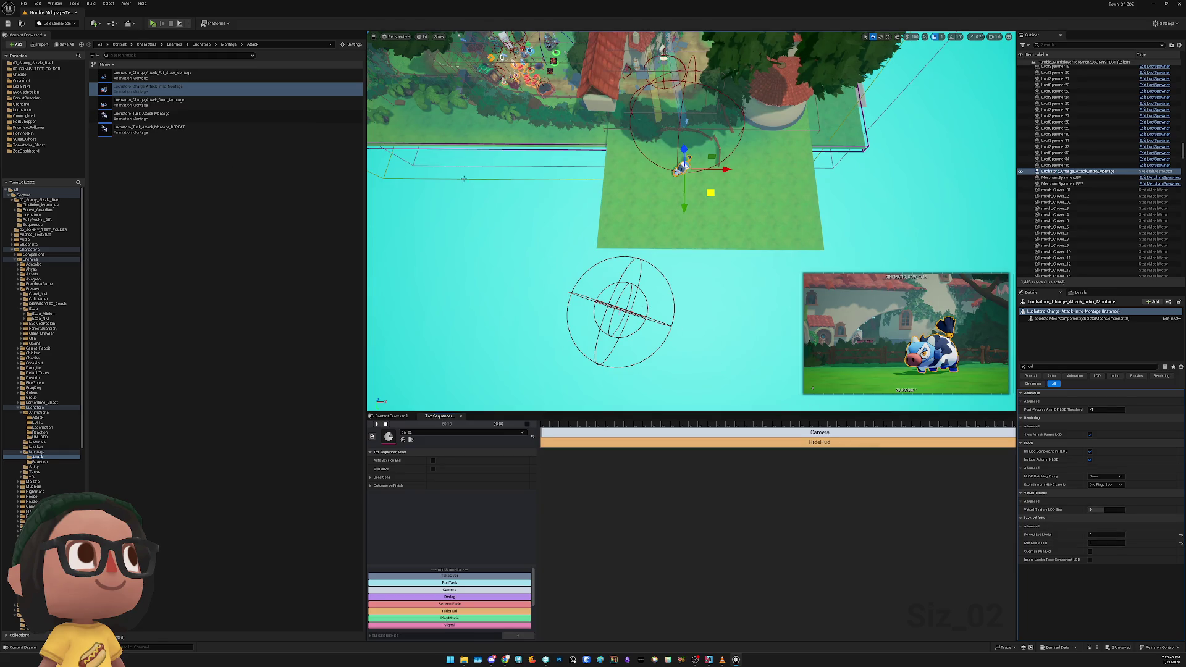
click(152, 23)
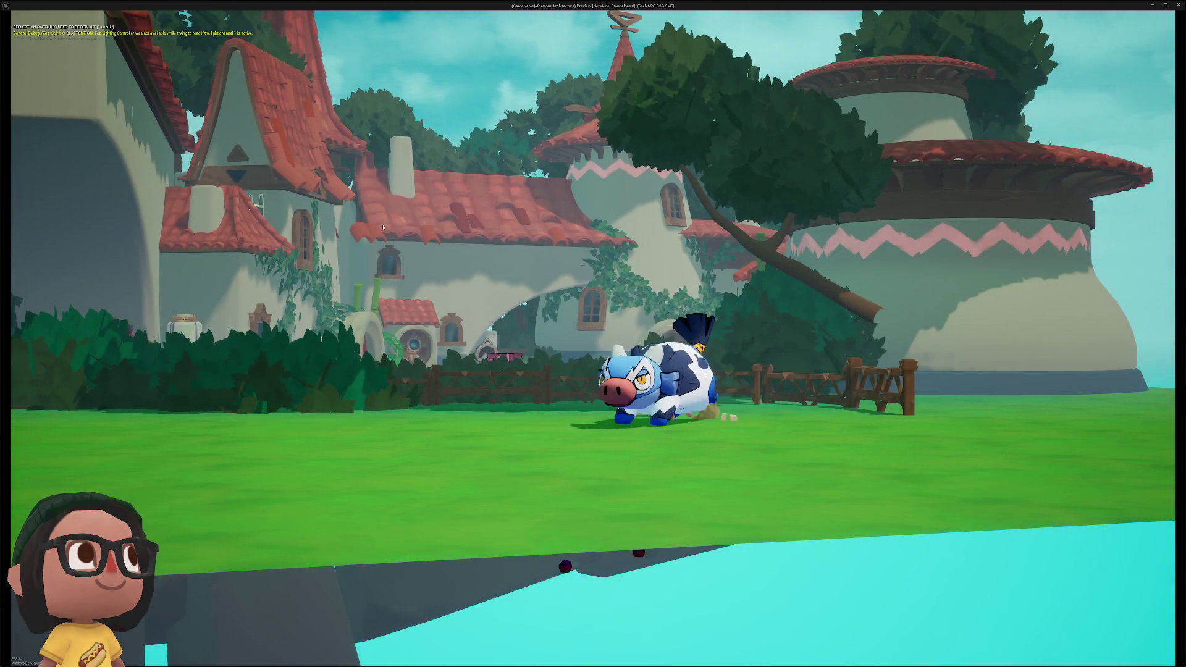
Stop the cow play-test and return to the arena editor
key(Escape)
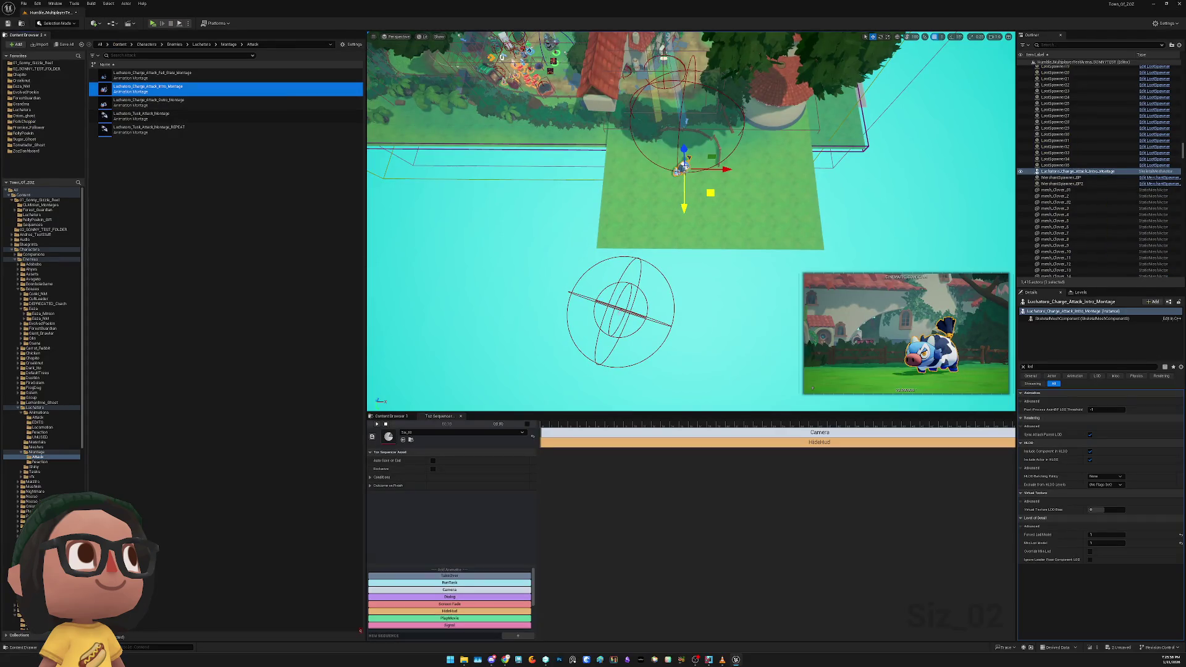
key(Delete)
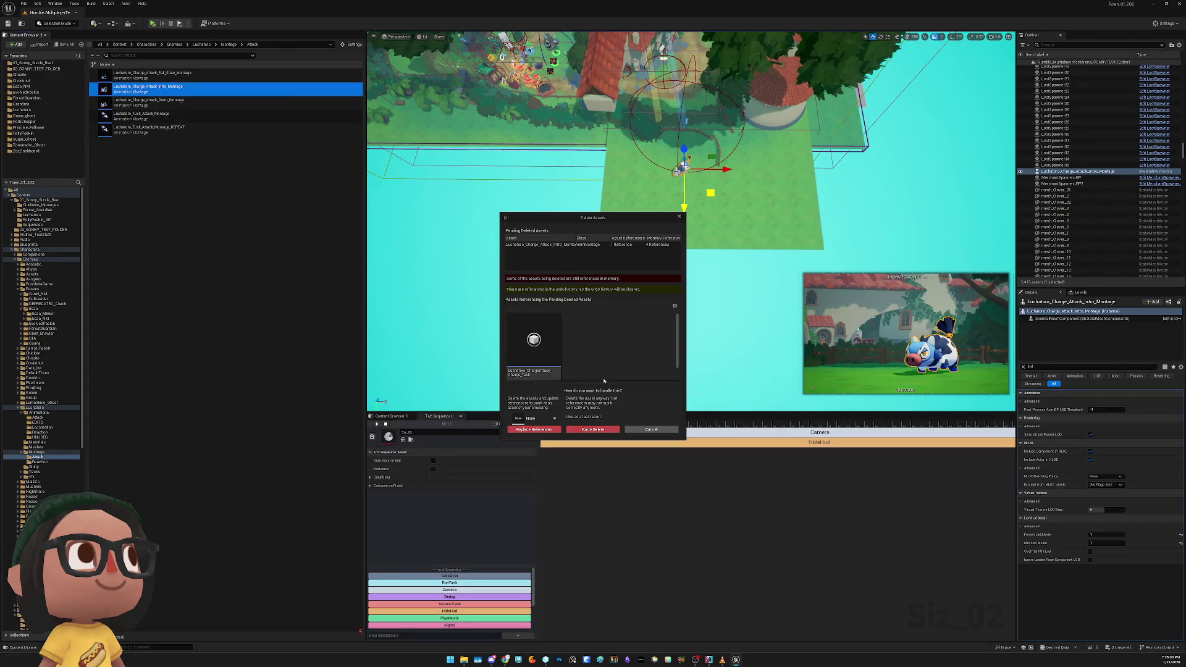
click(577, 431)
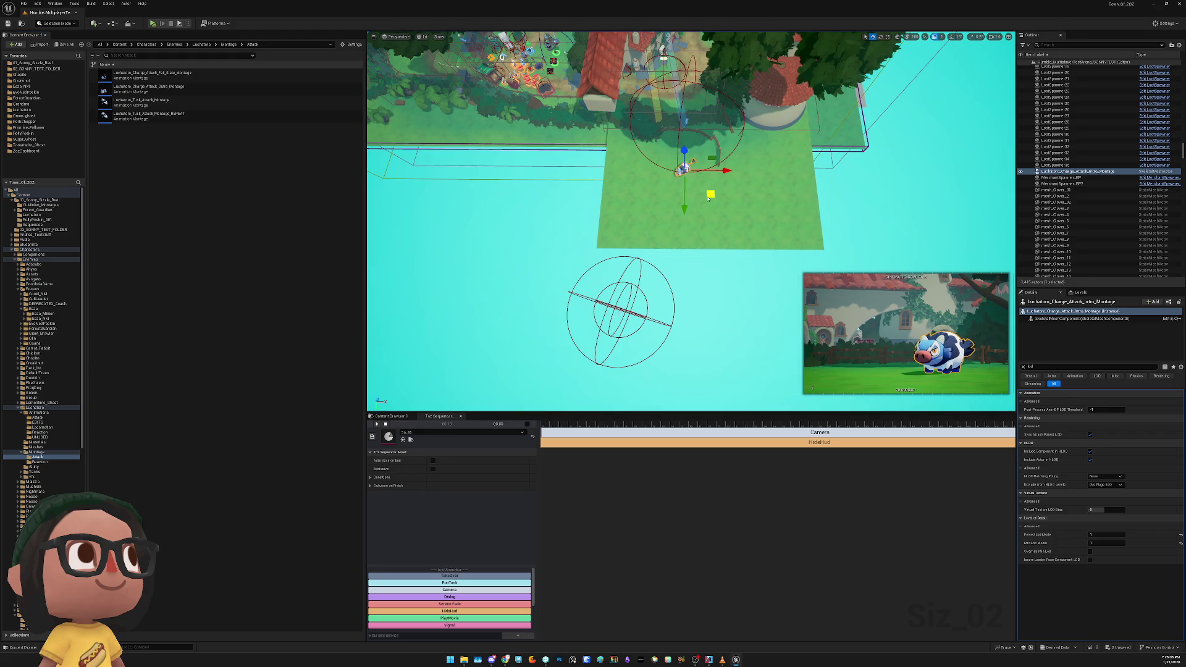
key(Delete)
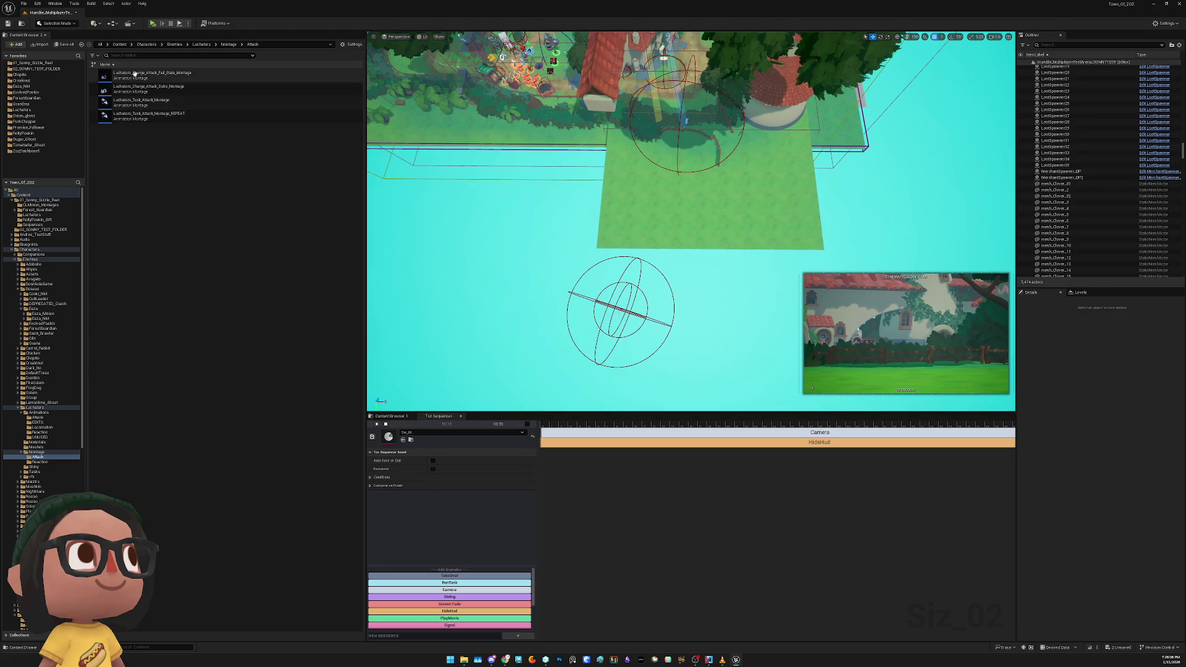
key(alt+Left)
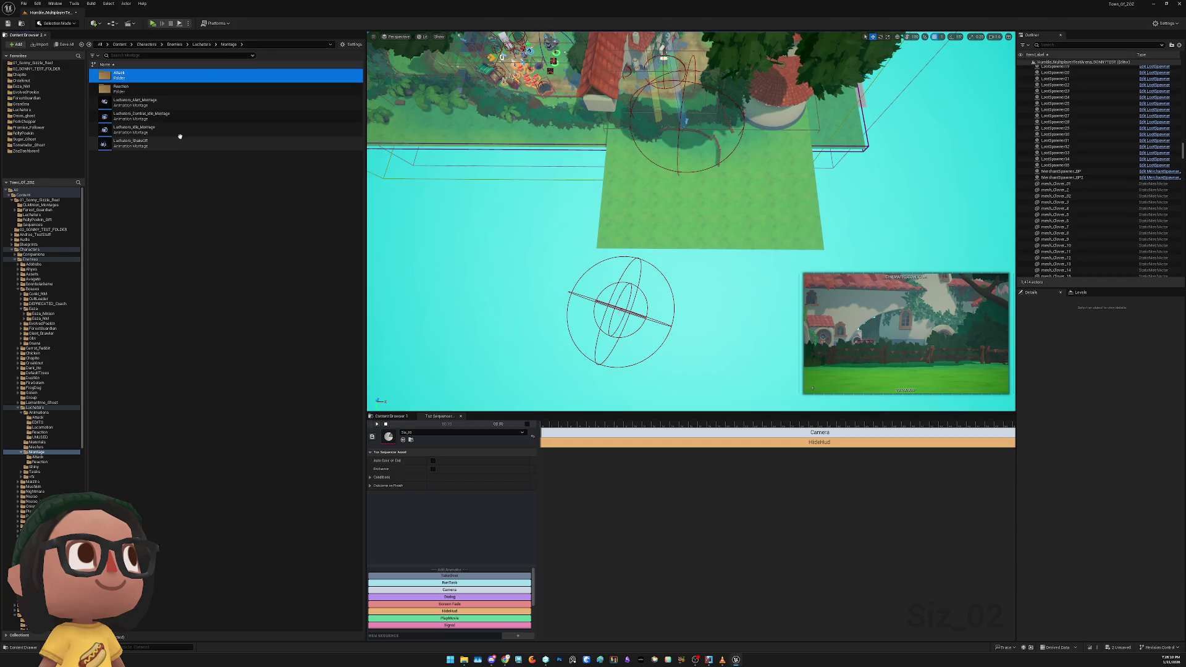
click(176, 120)
drag(176, 120, 689, 164)
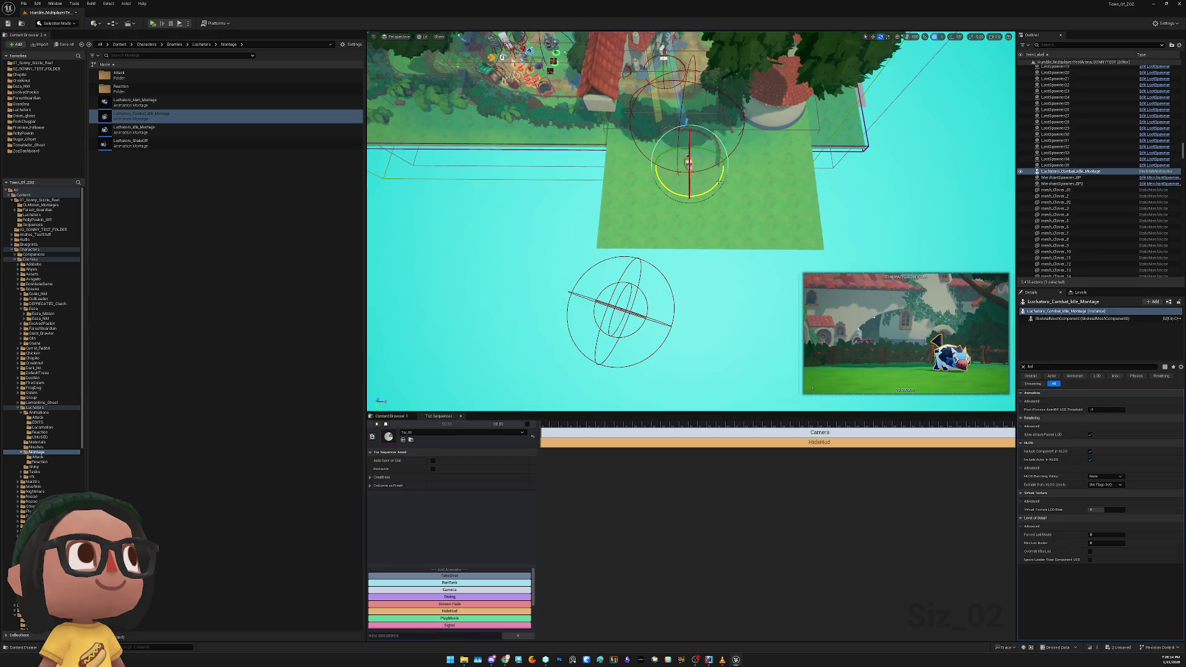
key(w)
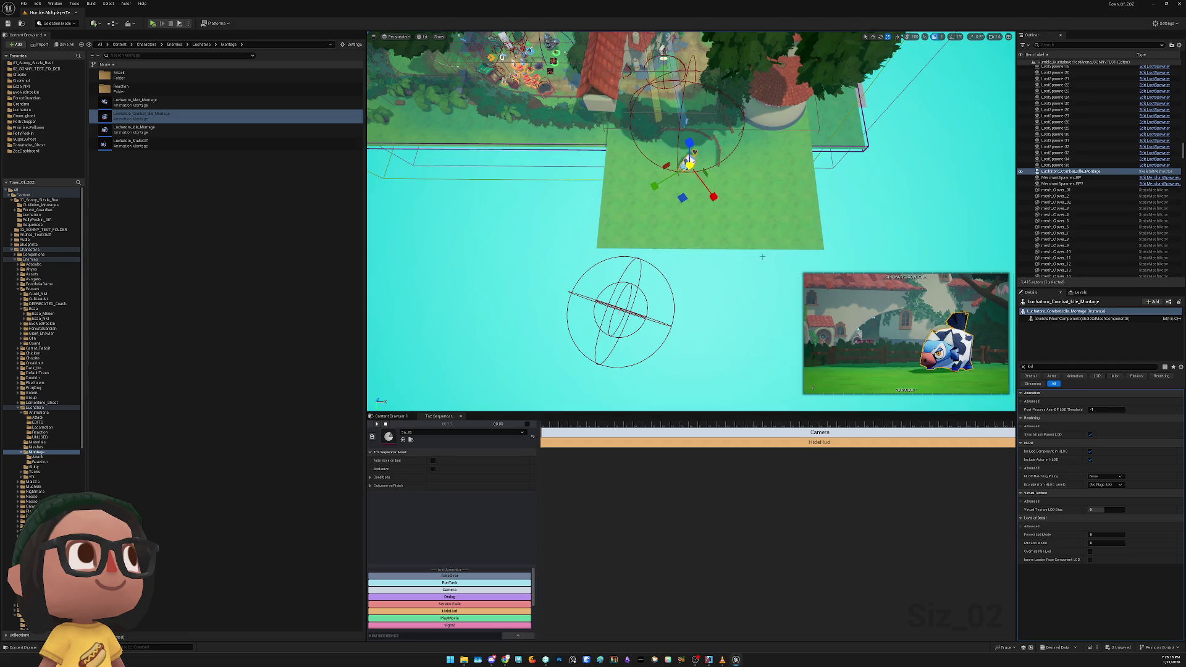
click(1104, 534)
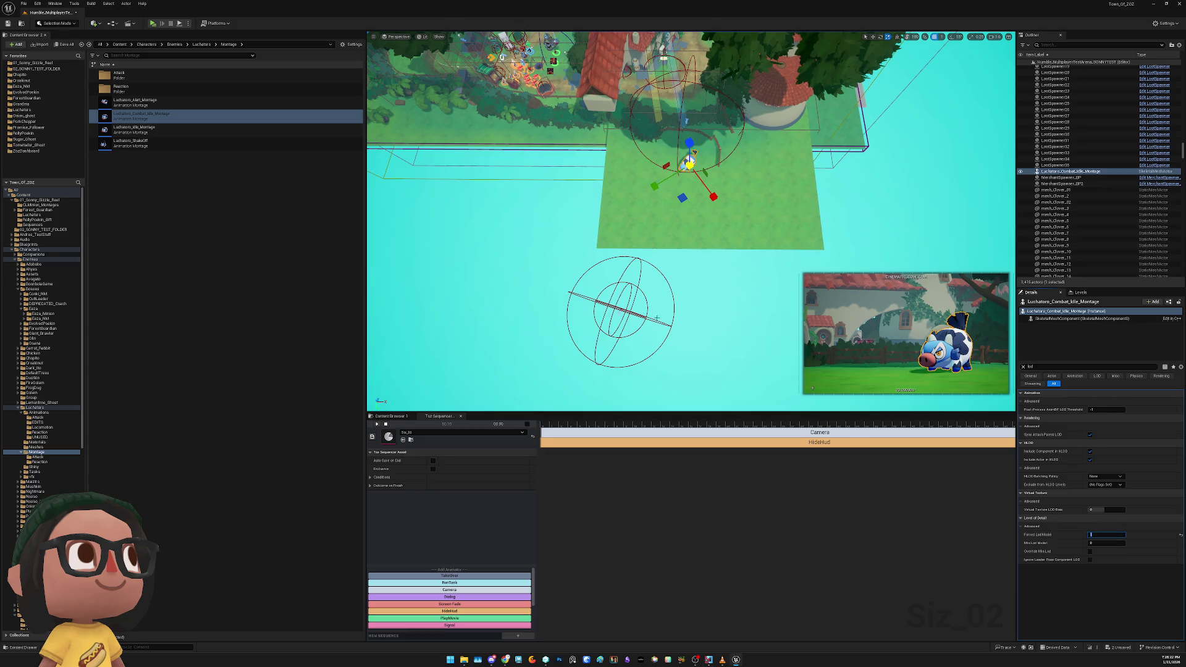
Pilot CINEMATIC_COW_CAM, lower it closer to the cow, then eject
click(621, 311)
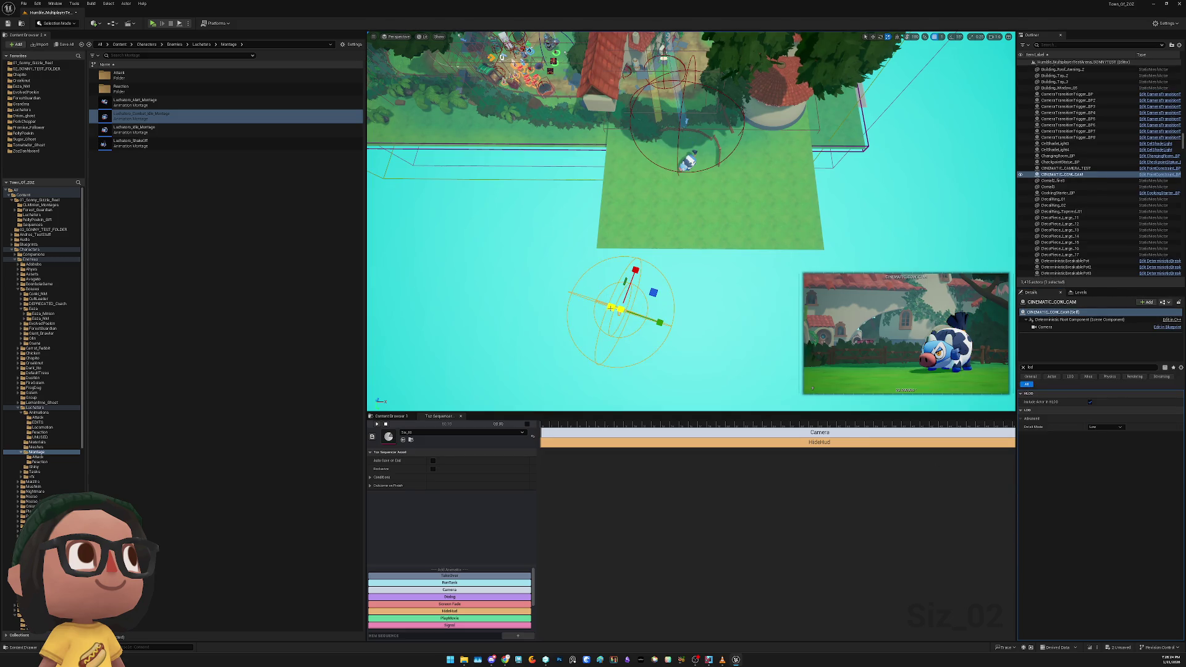
right_click(617, 311)
click(642, 406)
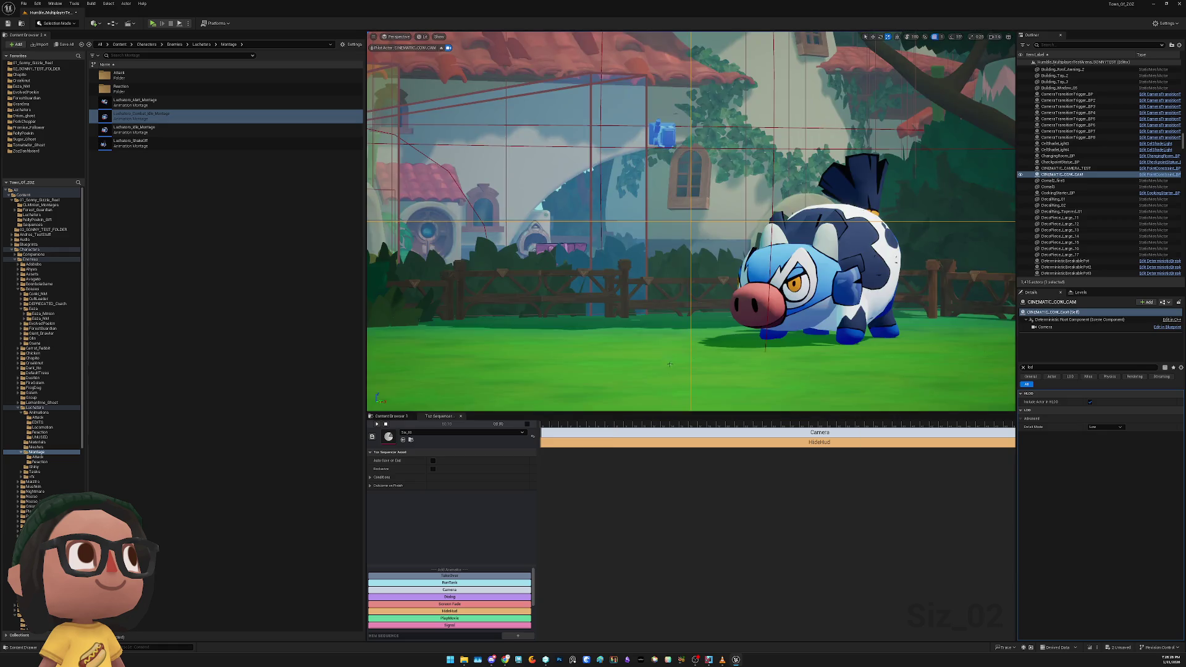
mouse_move(665, 315)
mouse_down()
mouse_move(562, 308)
mouse_move(642, 287)
mouse_move(642, 265)
mouse_move(611, 242)
mouse_up()
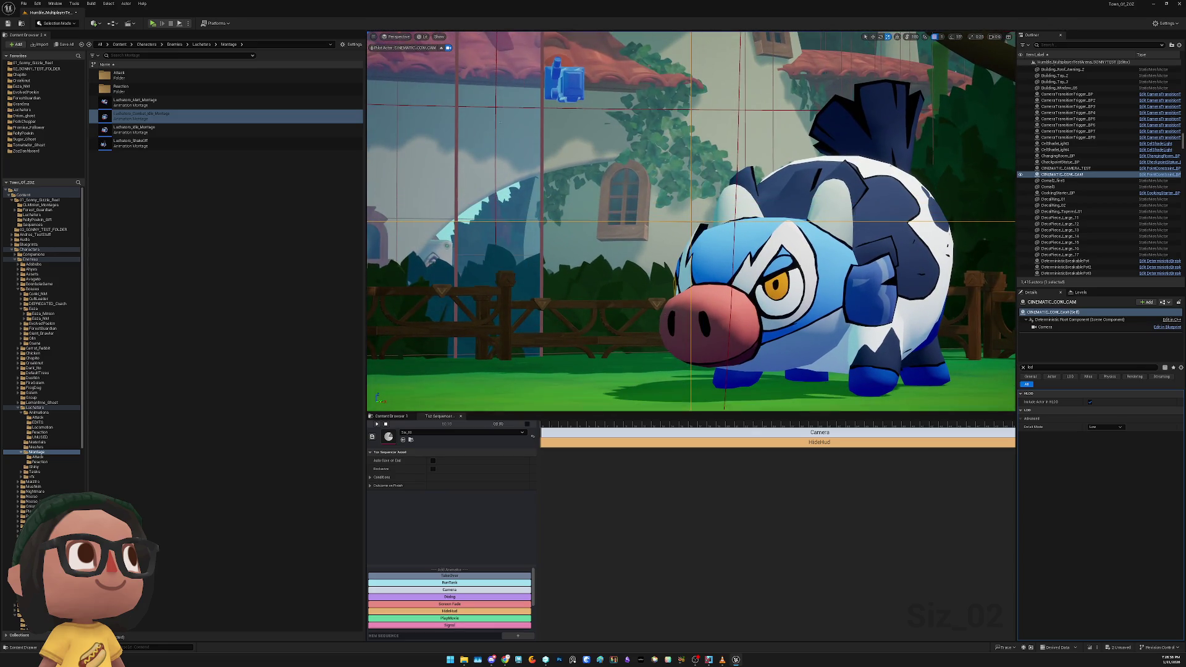
click(441, 48)
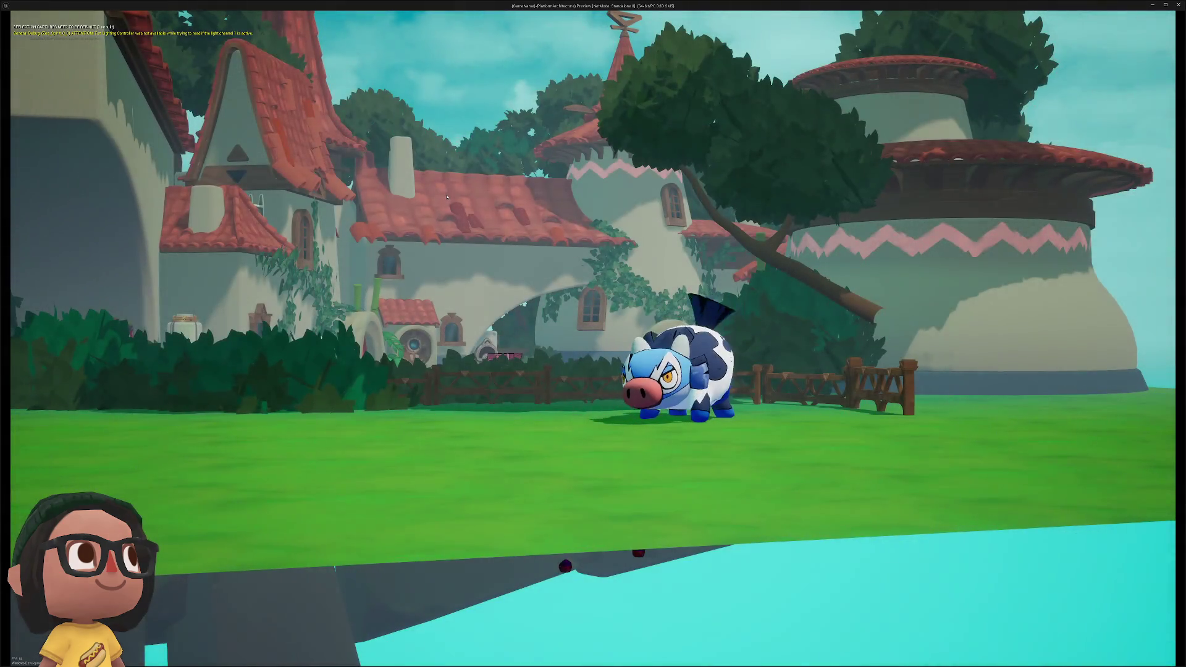
Enter 5 in the Camera track's Camera Animator Fov (was 60), then test-play and stop
key(Escape)
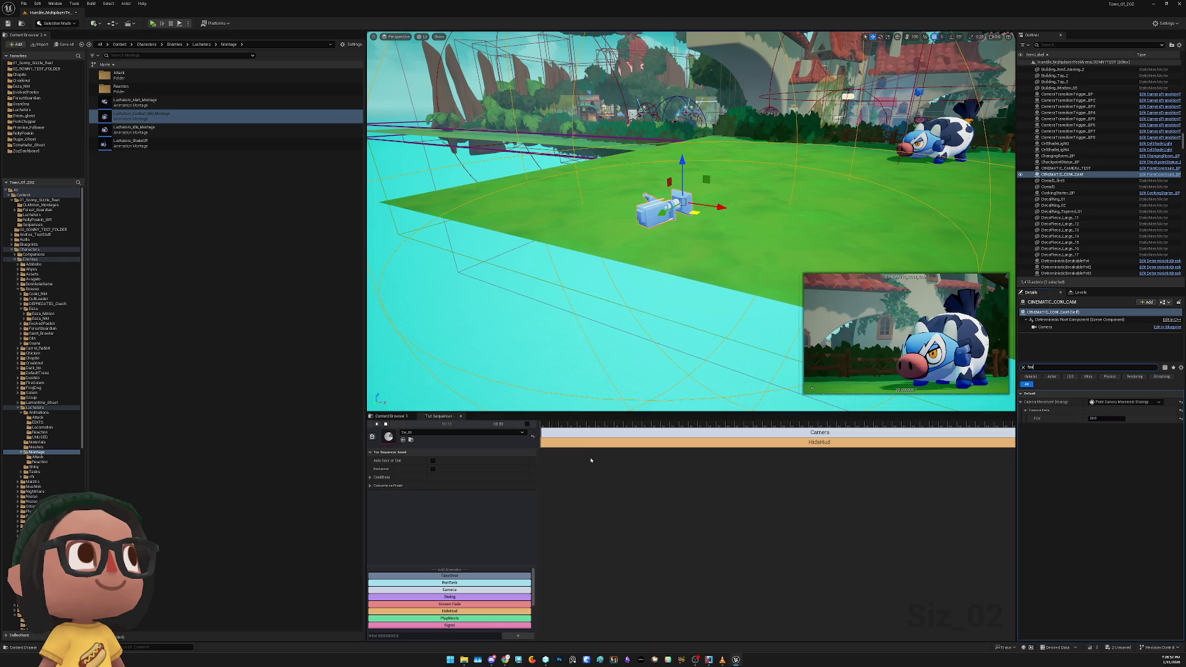
click(598, 436)
text(5)
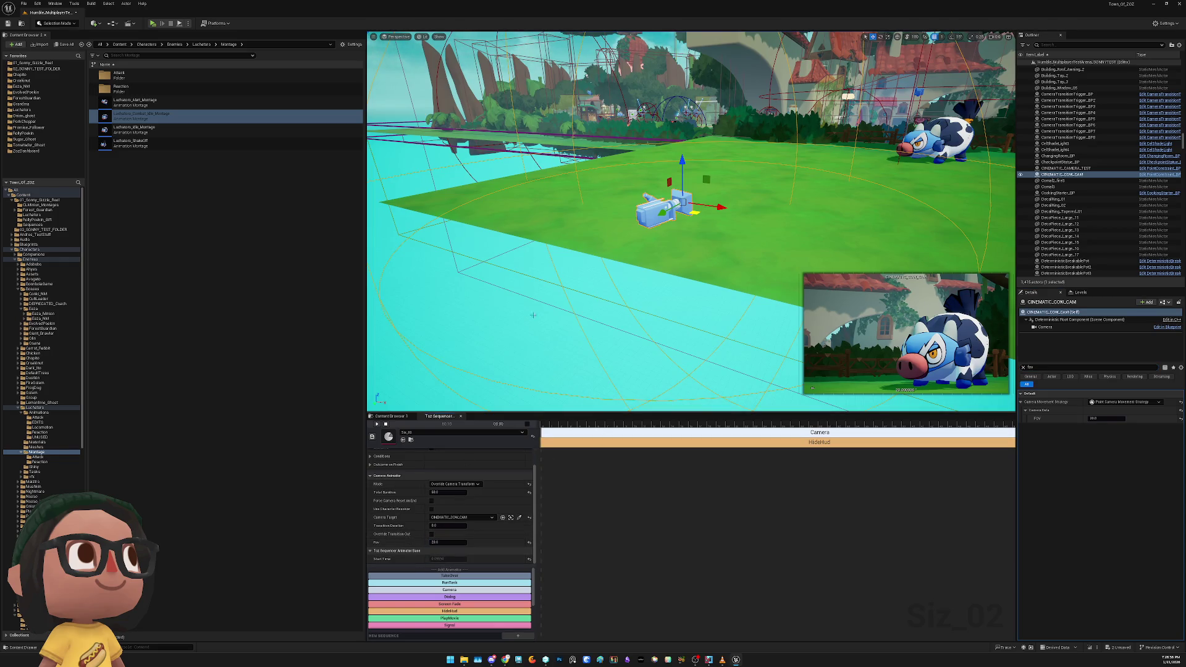
click(152, 24)
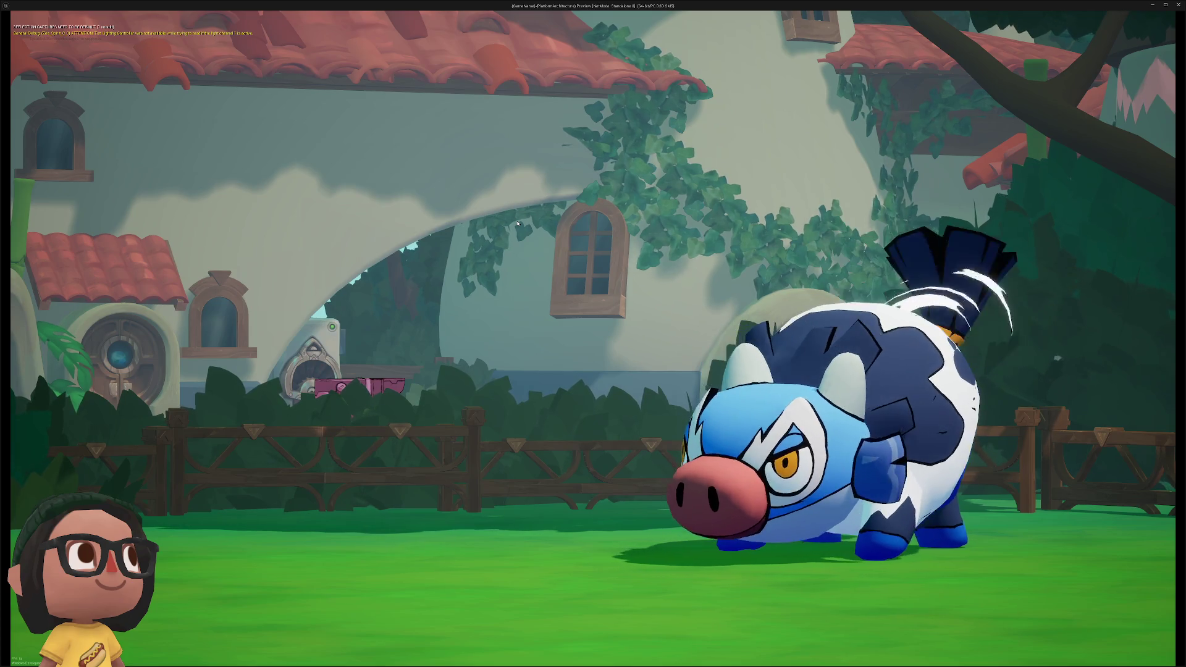
key(Escape)
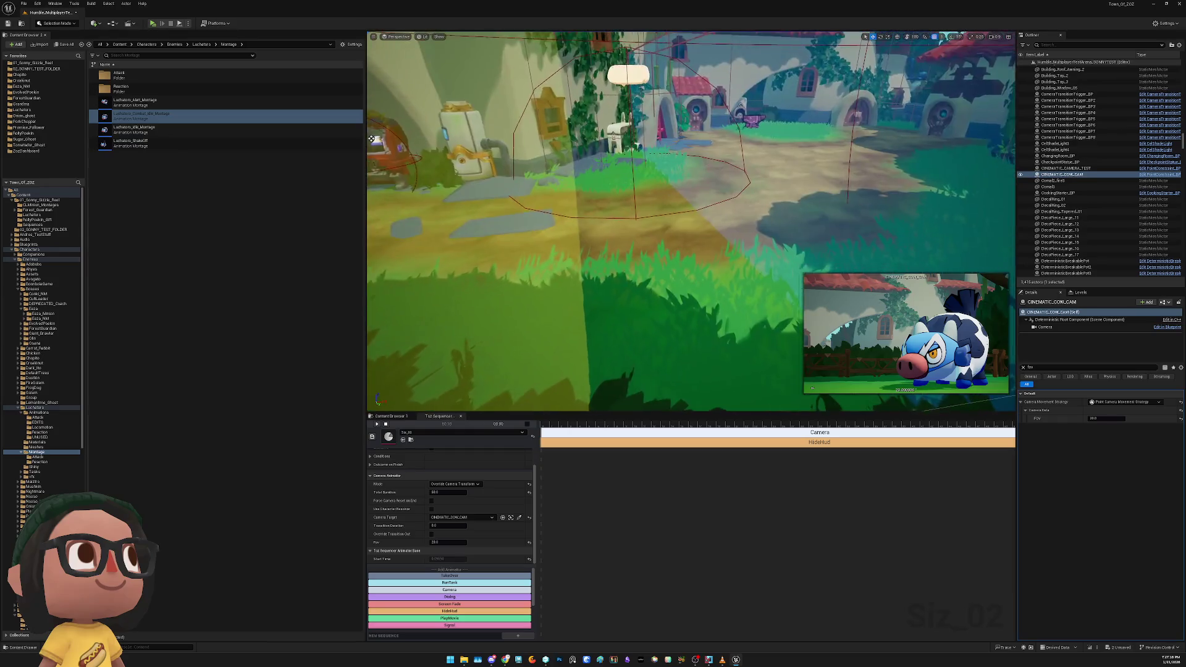
click(619, 309)
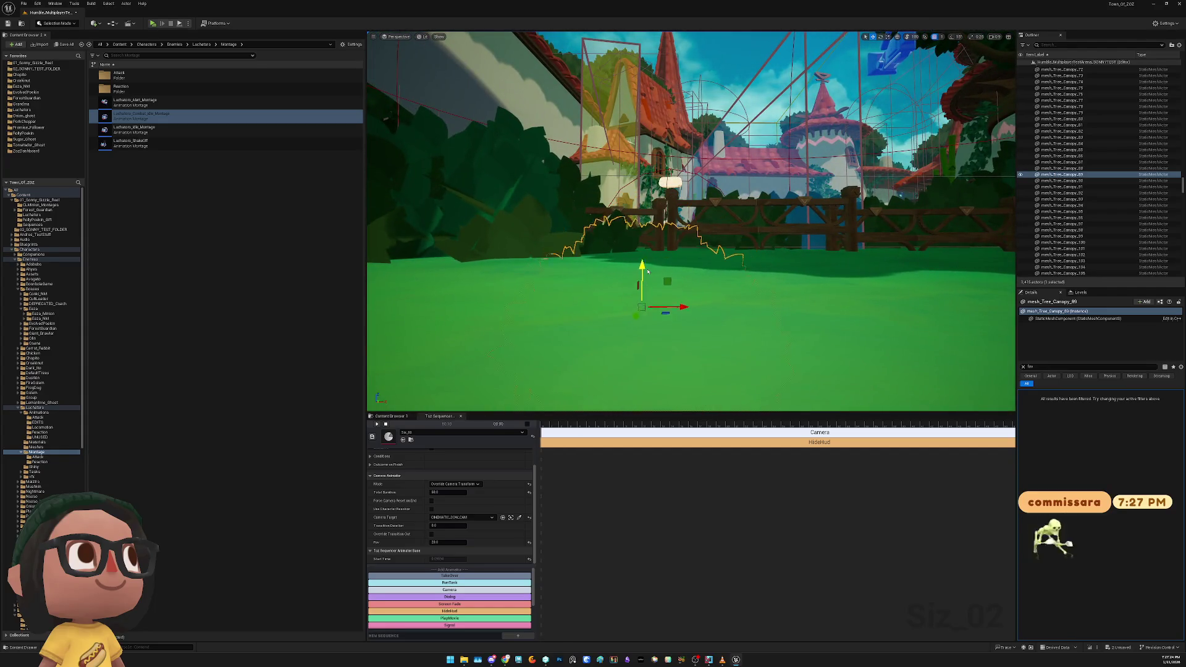
click(715, 215)
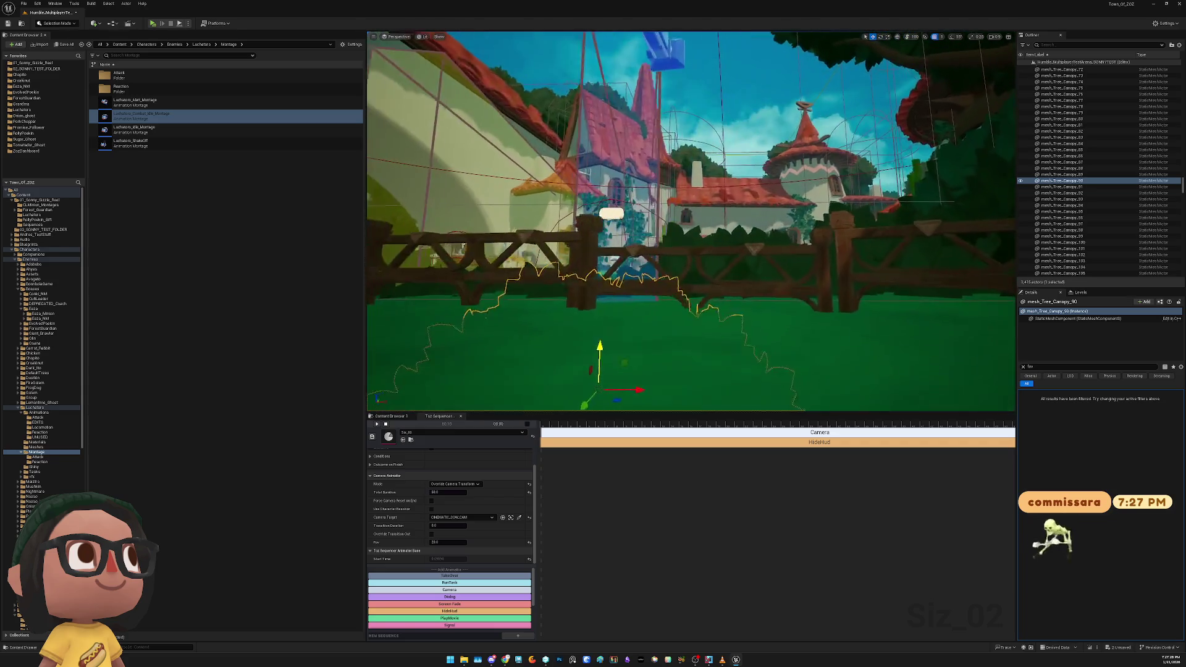
click(735, 232)
click(758, 236)
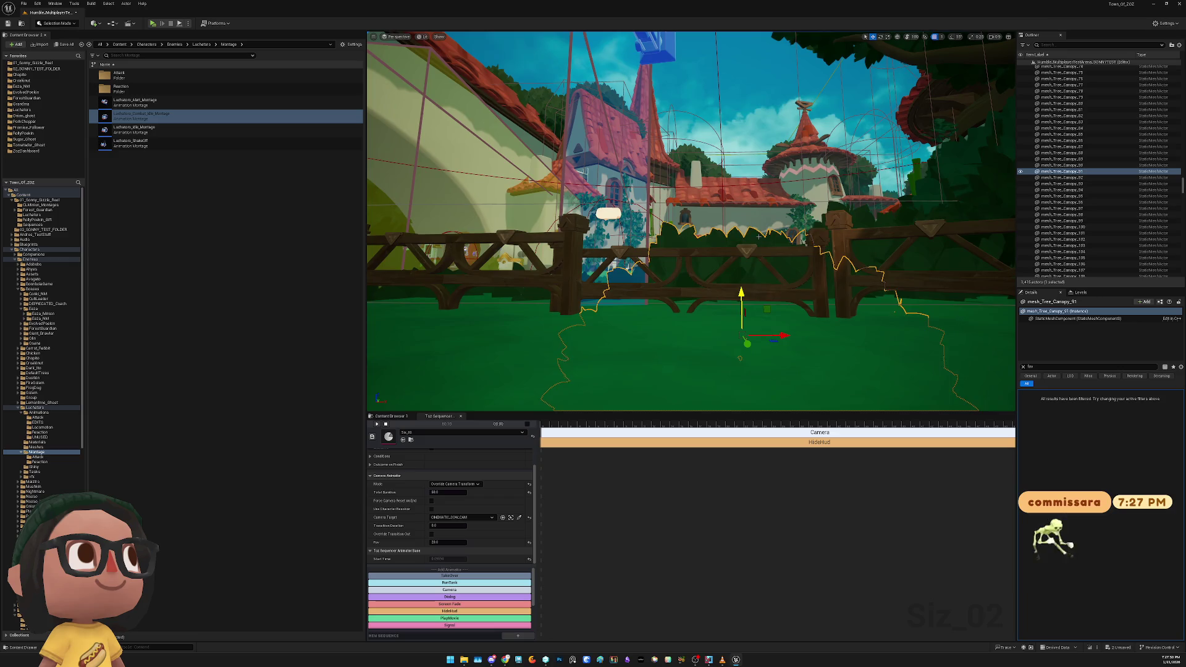
scroll(733, 313, down, 3)
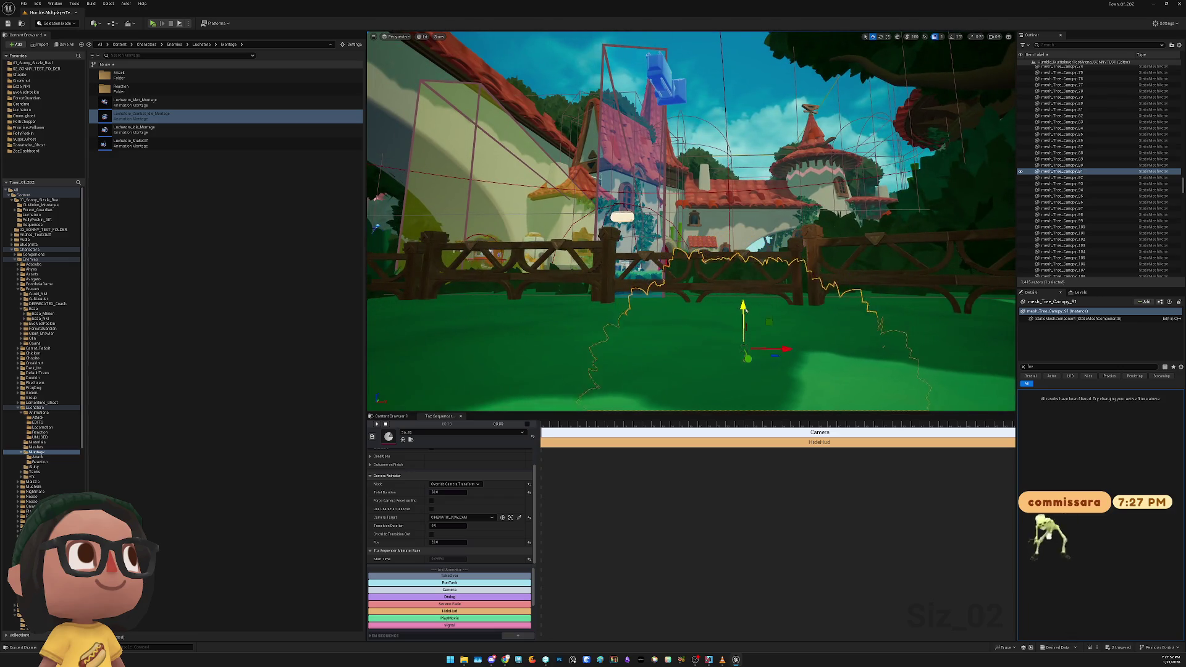
click(890, 292)
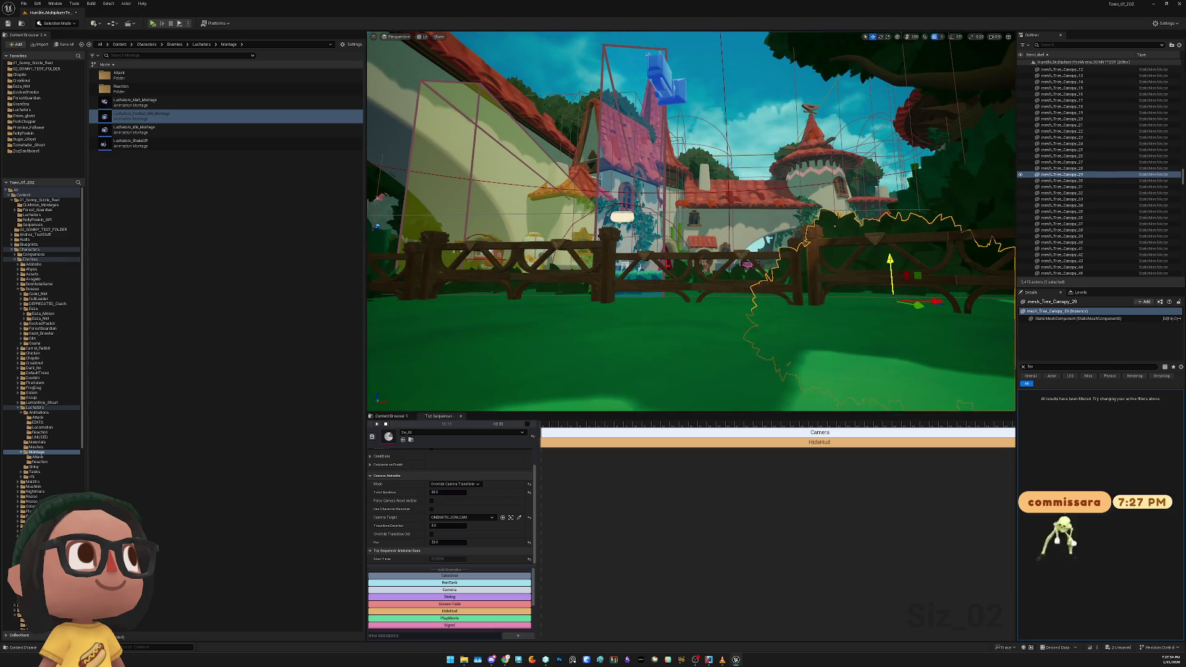
drag(890, 292, 790, 225)
click(672, 223)
Give CINEMATIC_COW_CAM a 50 field of view and slide it toward the cow
drag(671, 222, 618, 220)
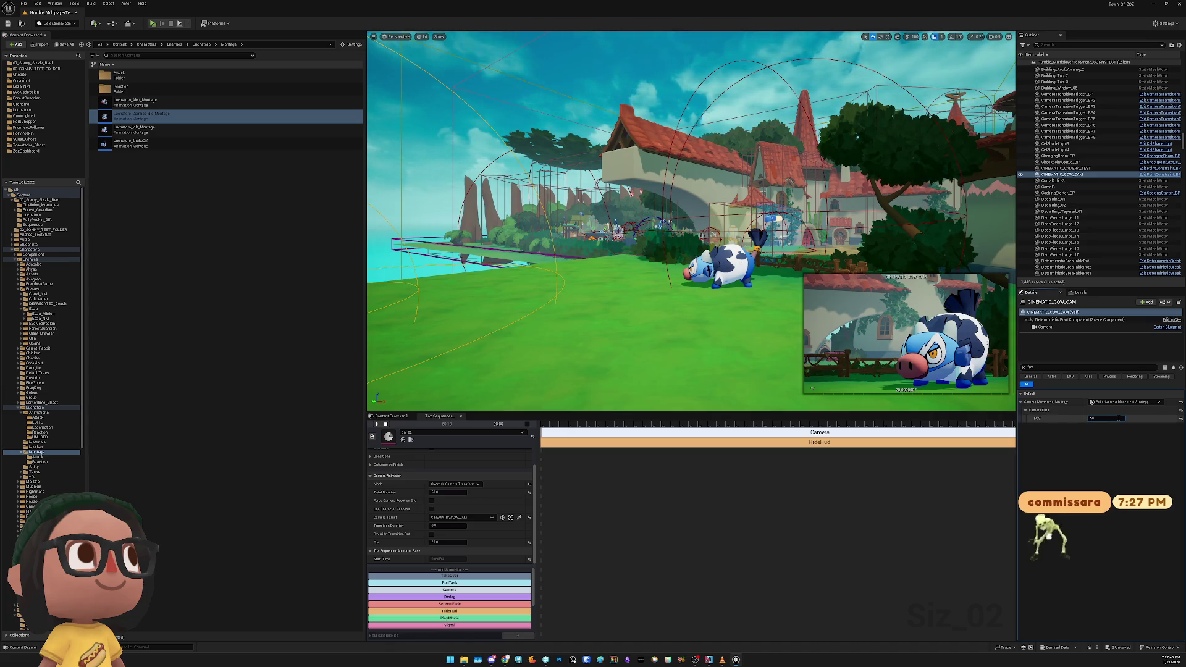
key(Return)
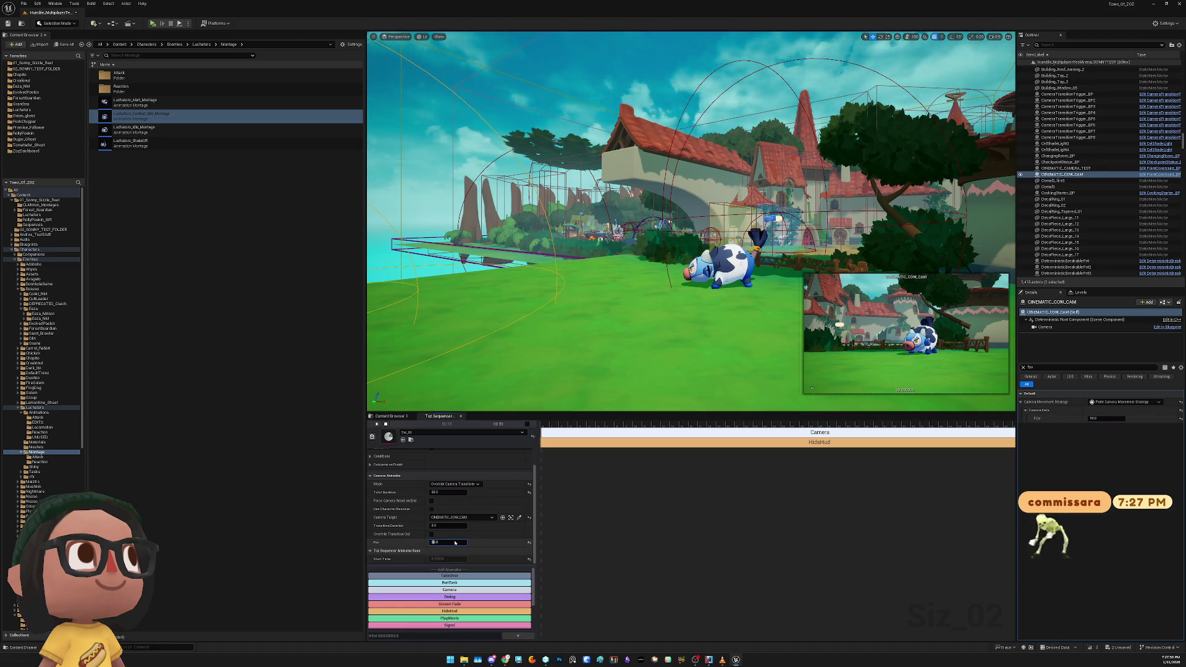
key(f)
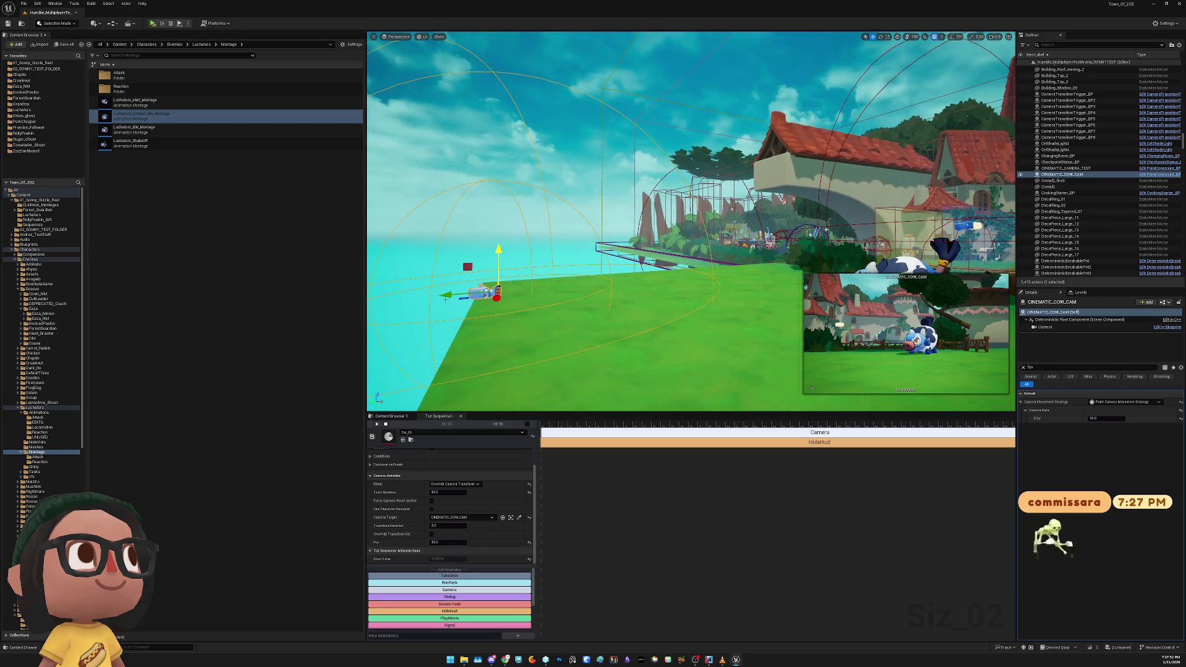
mouse_move(460, 295)
mouse_down()
mouse_move(620, 287)
mouse_move(654, 241)
mouse_up()
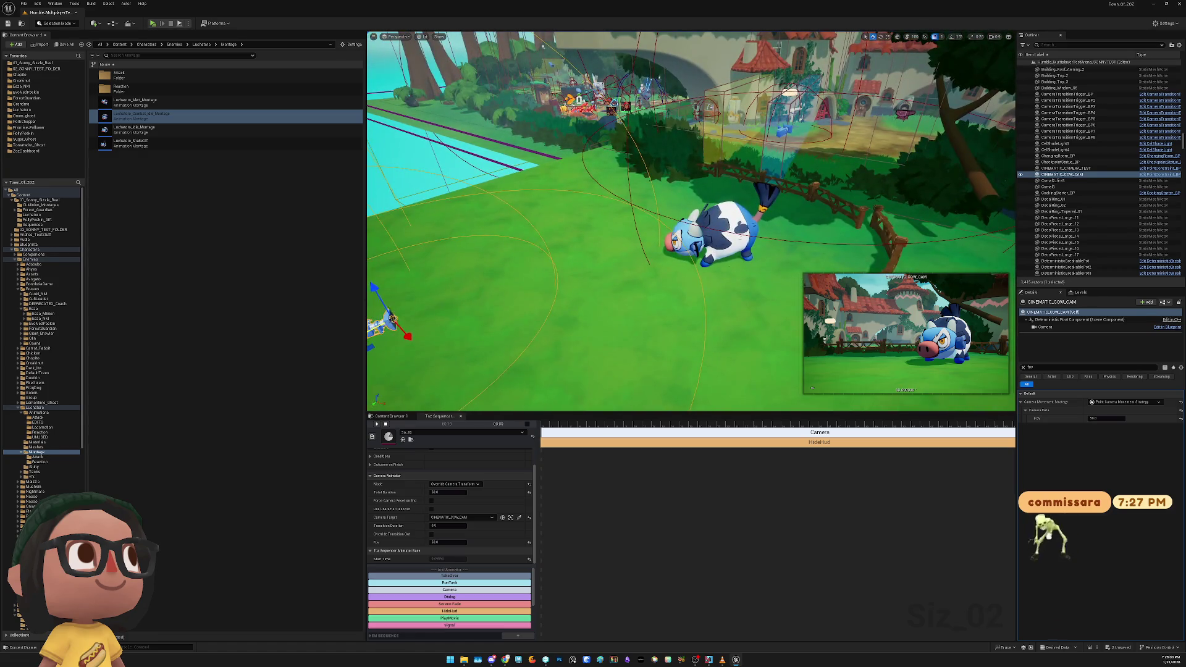
Shift the cow up and to the right, ready to rotate it
click(720, 241)
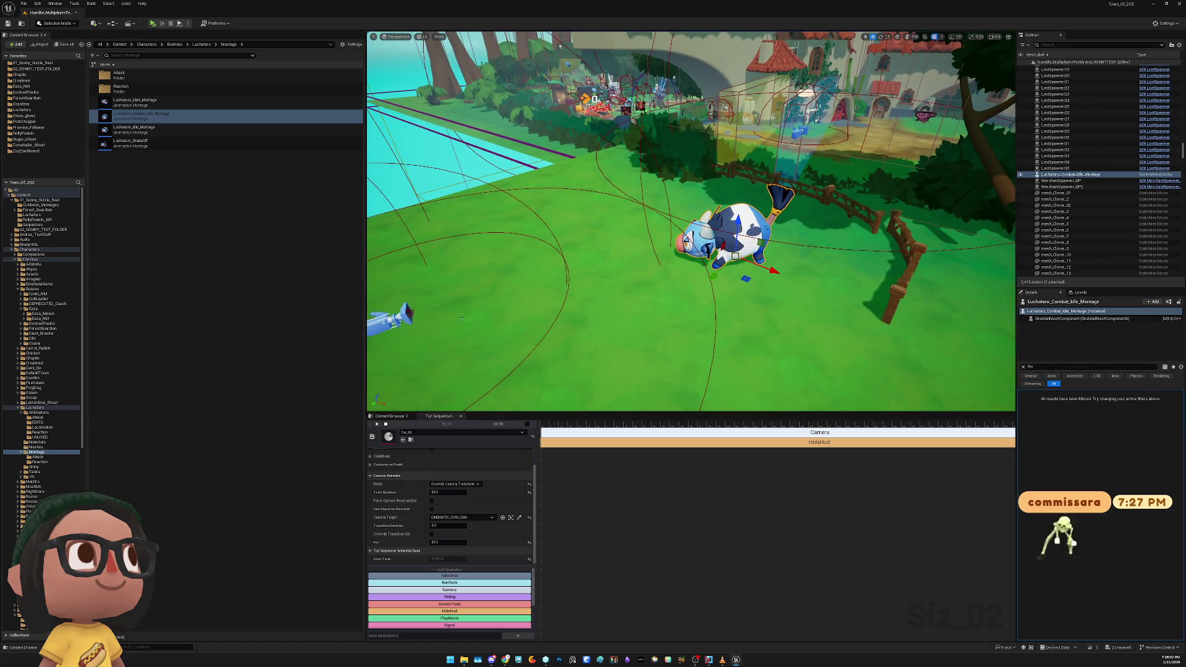
click(408, 312)
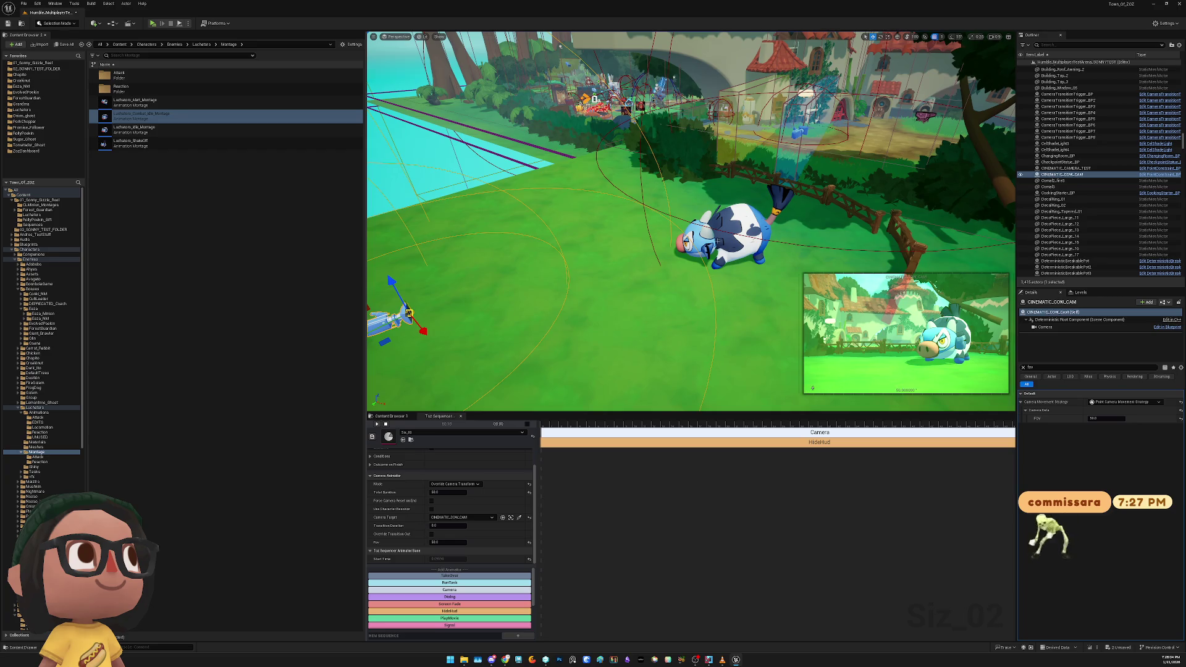
click(735, 254)
mouse_move(746, 279)
mouse_down()
mouse_move(756, 254)
mouse_move(821, 253)
mouse_move(770, 252)
mouse_up()
key(e)
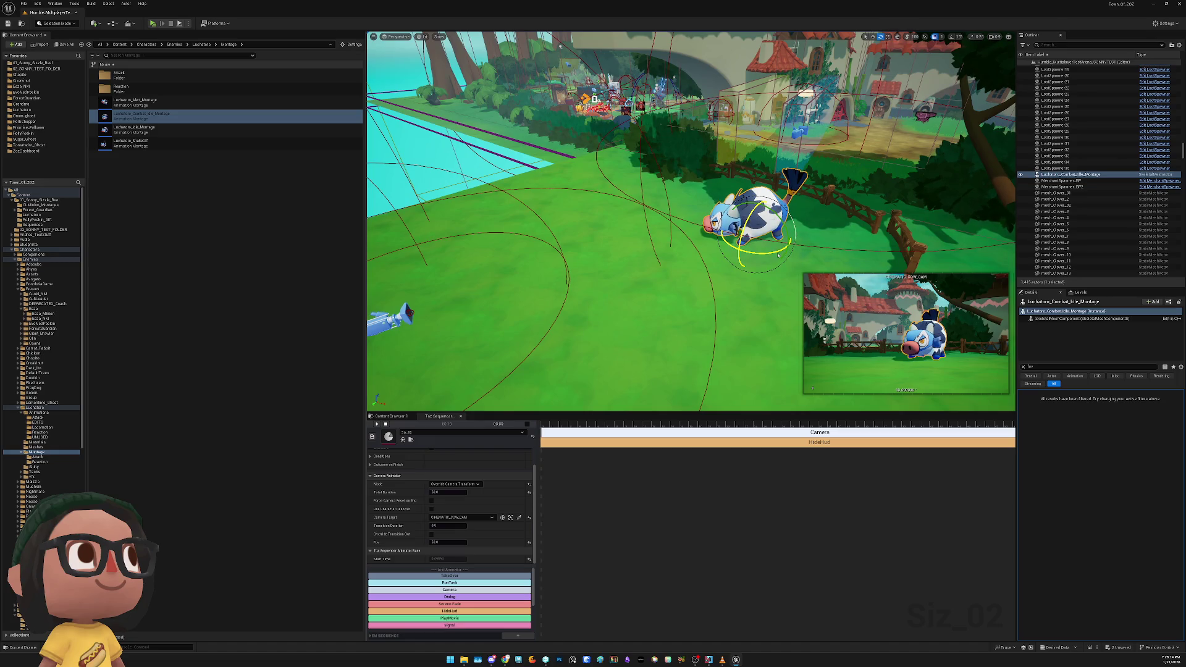
Turn the cow further and select mesh_Tree_Branch_2 with canopies 31 and 35
drag(778, 255, 766, 256)
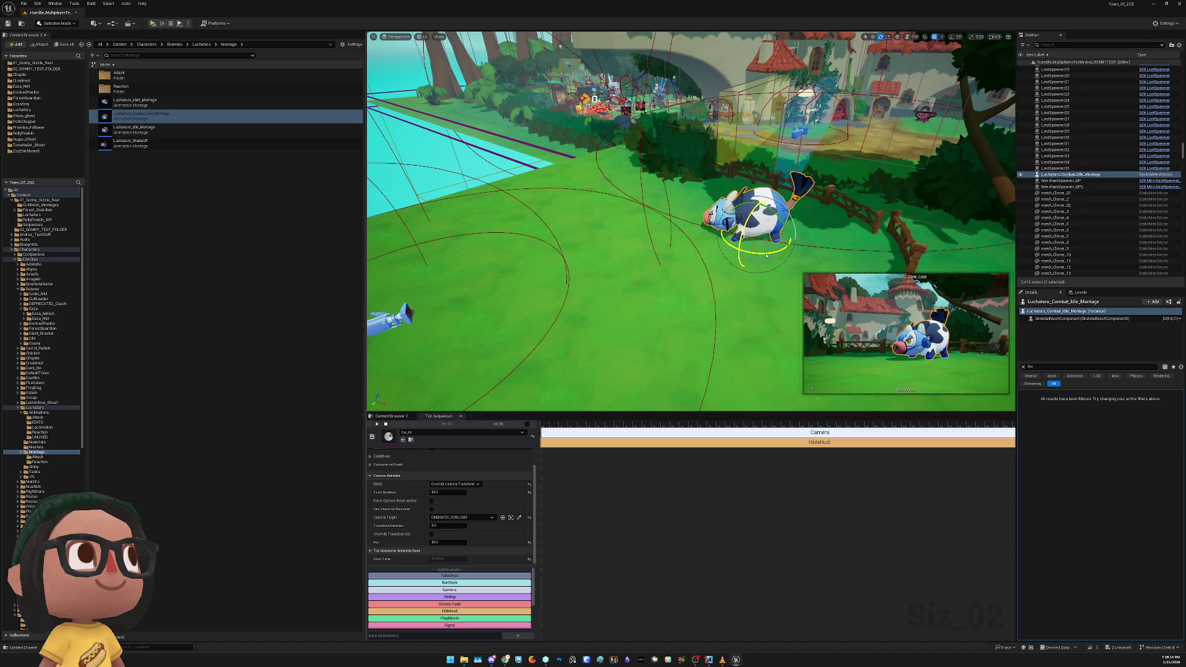
click(975, 145)
key(f)
click(873, 163)
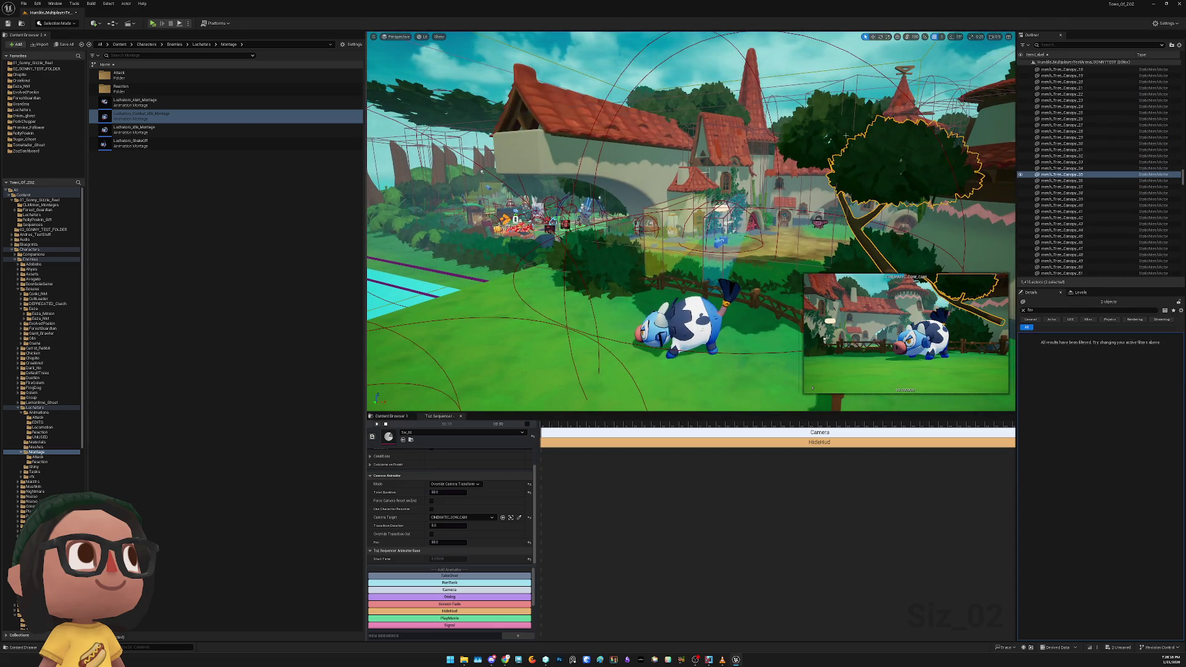
right_click(833, 132)
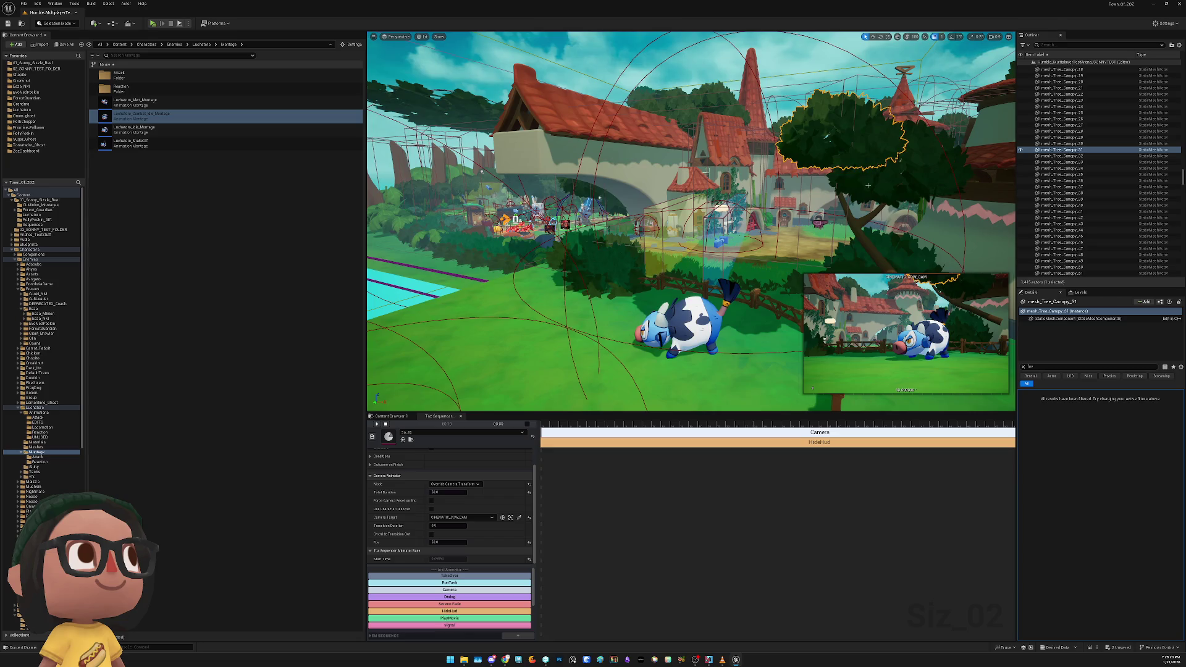
ctrl+click(855, 223)
ctrl+click(878, 250)
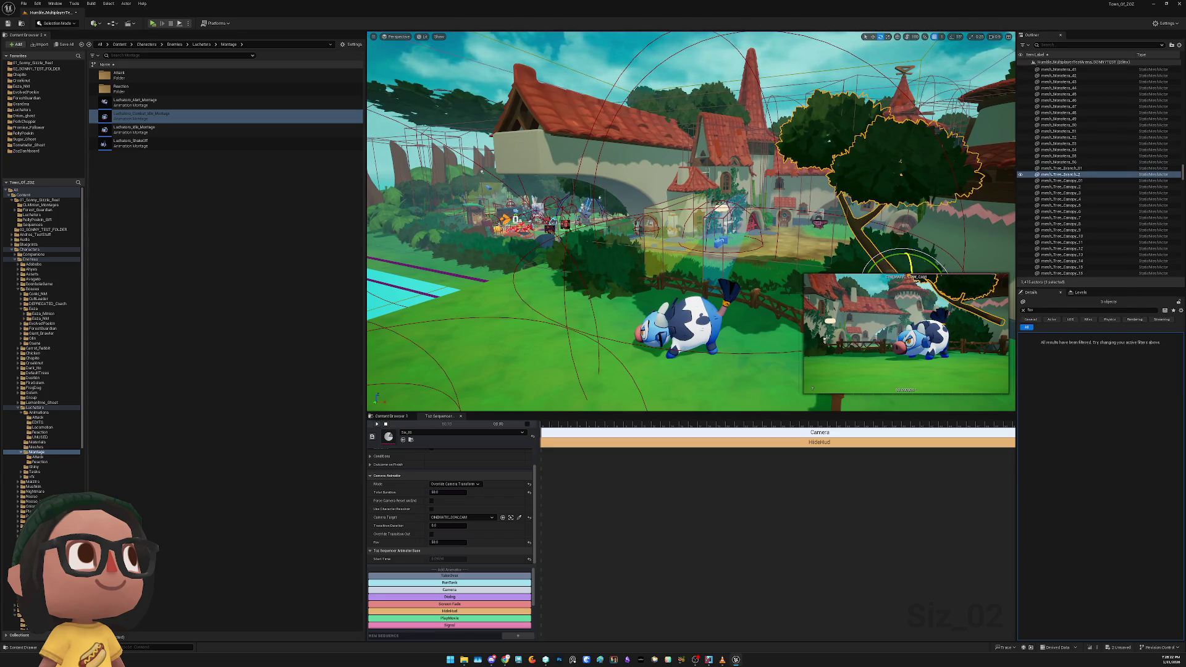
key(f)
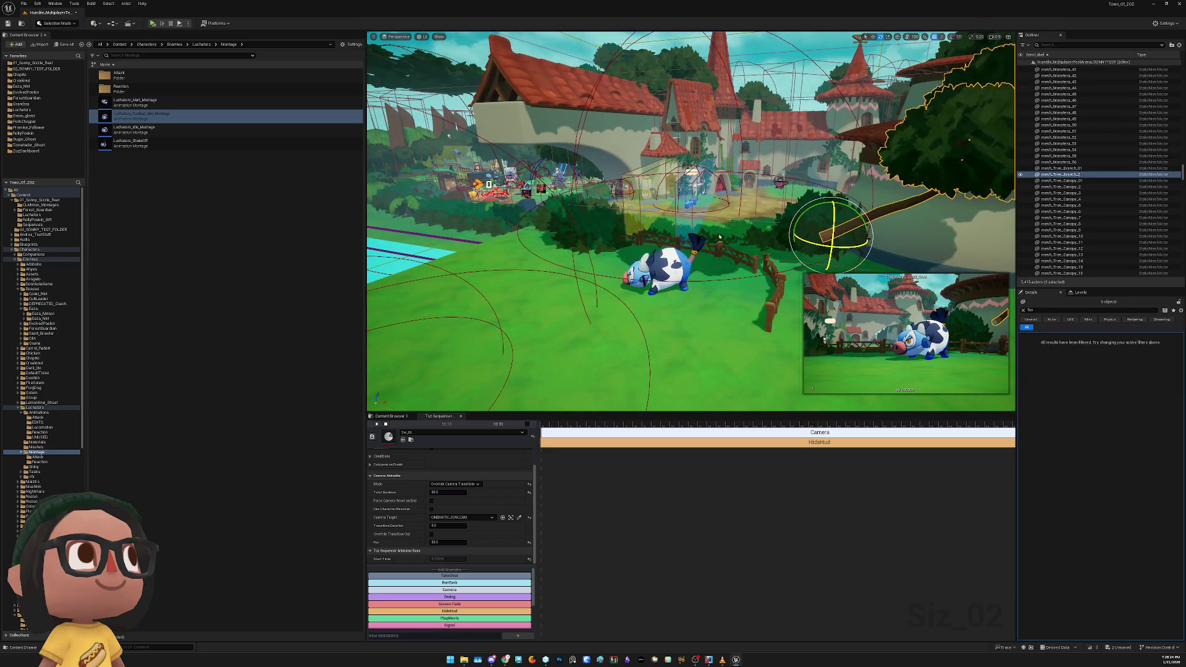
Move the branch and canopies left, down, then back right and up, and play in Standalone
key(w)
mouse_move(690, 223)
mouse_down()
mouse_move(432, 235)
mouse_move(698, 222)
mouse_up()
drag(840, 237, 531, 213)
drag(519, 141, 549, 240)
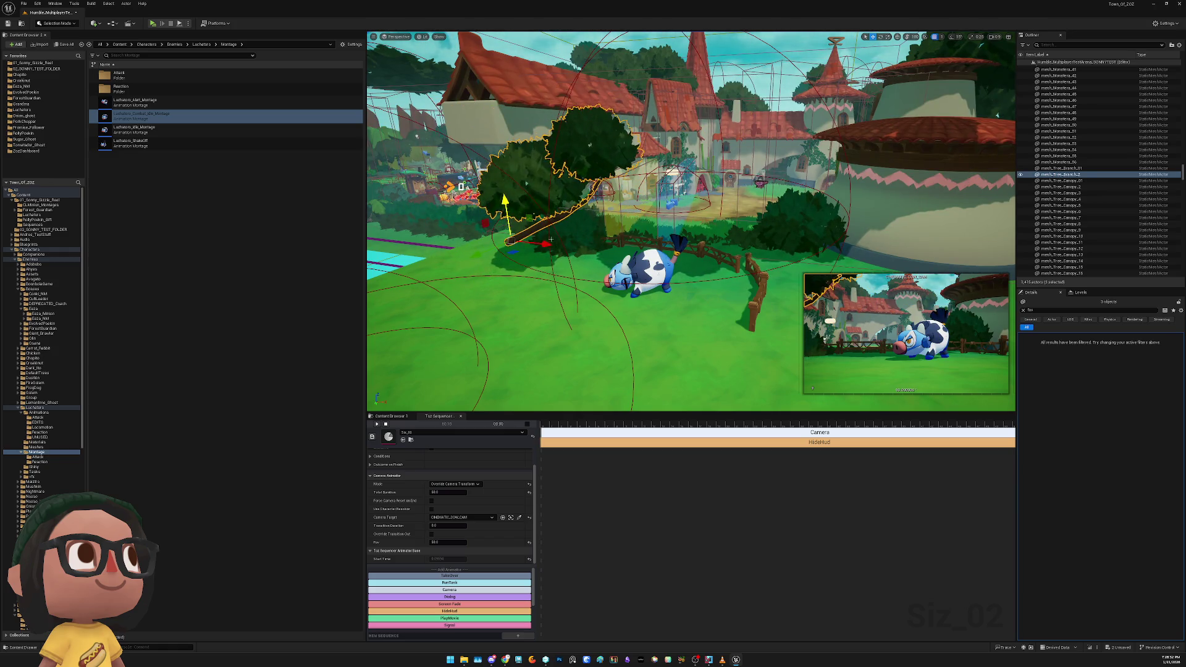
drag(997, 114, 980, 115)
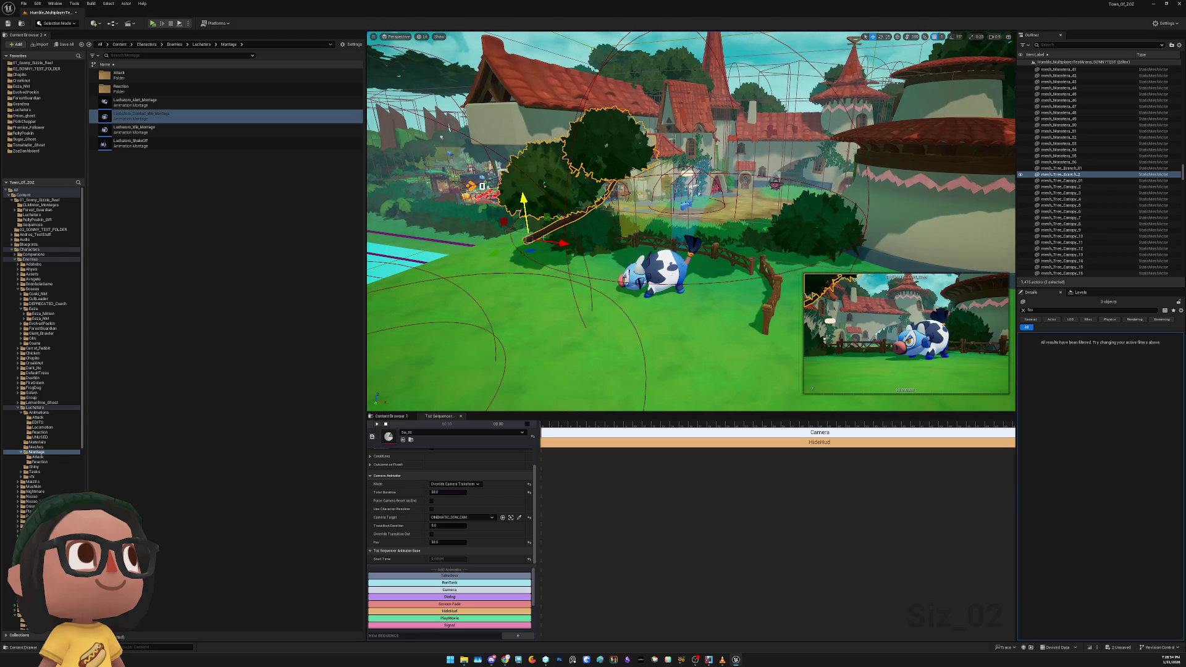
mouse_move(508, 247)
mouse_down()
mouse_move(572, 222)
mouse_move(642, 225)
mouse_up()
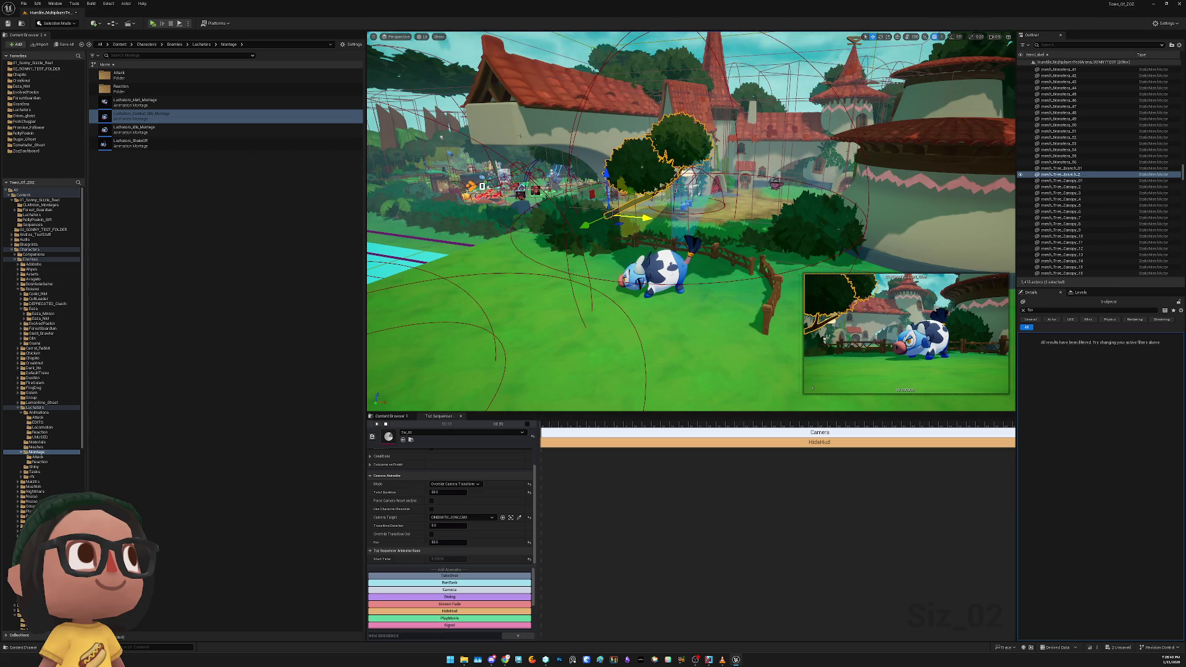
click(155, 24)
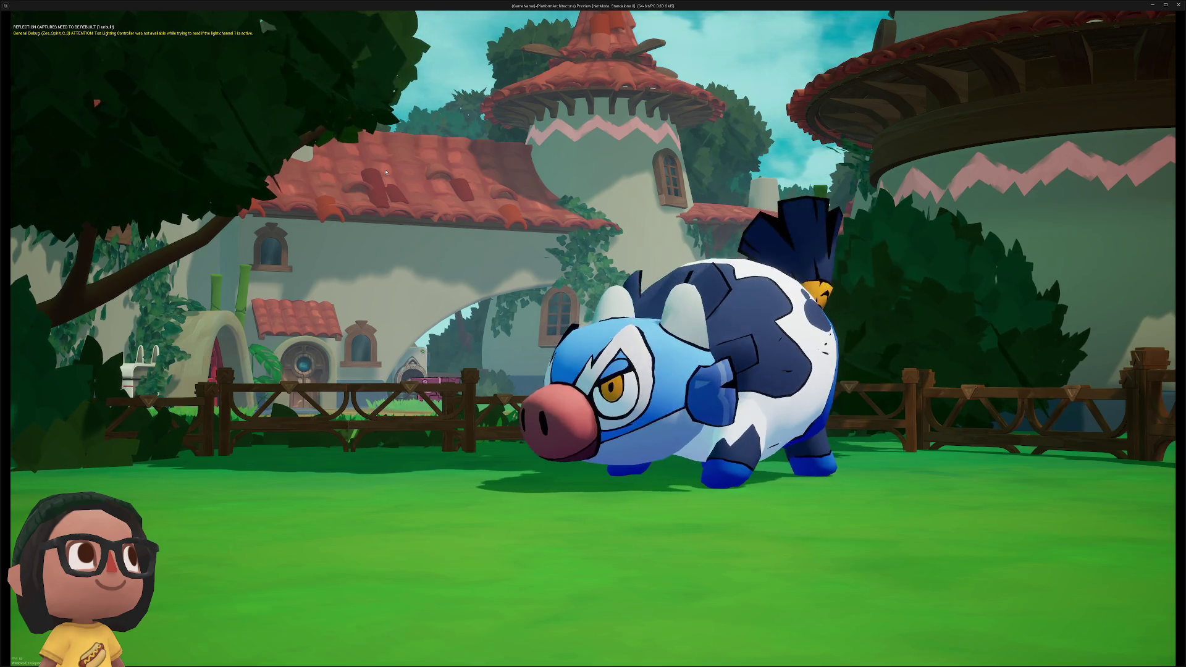
Close the game preview and inspect the foliage actor in the viewport, then deselect it
key(Escape)
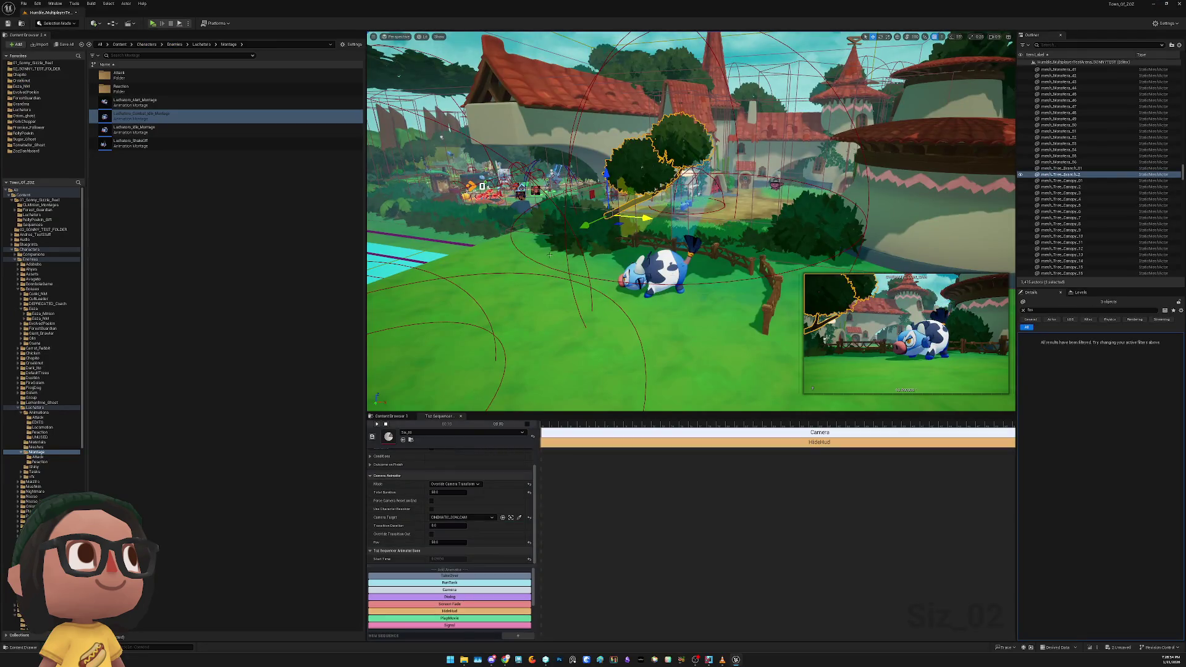
click(692, 185)
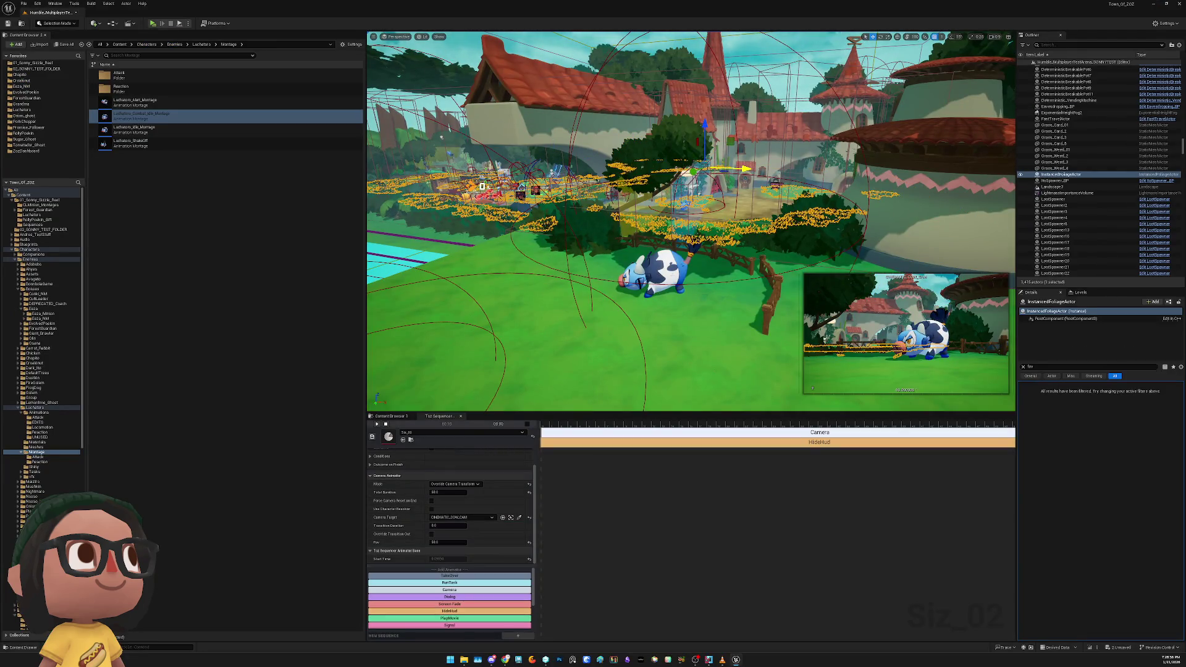
key(Escape)
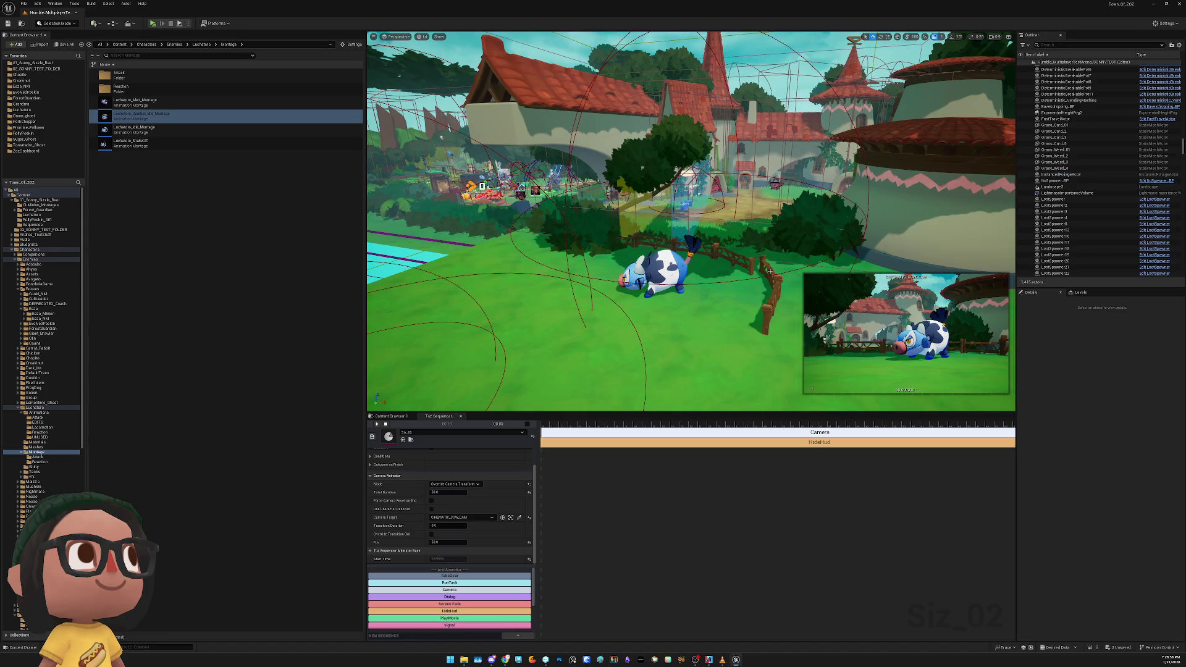
mouse_move(703, 235)
mouse_down()
mouse_move(623, 244)
mouse_move(685, 244)
mouse_up()
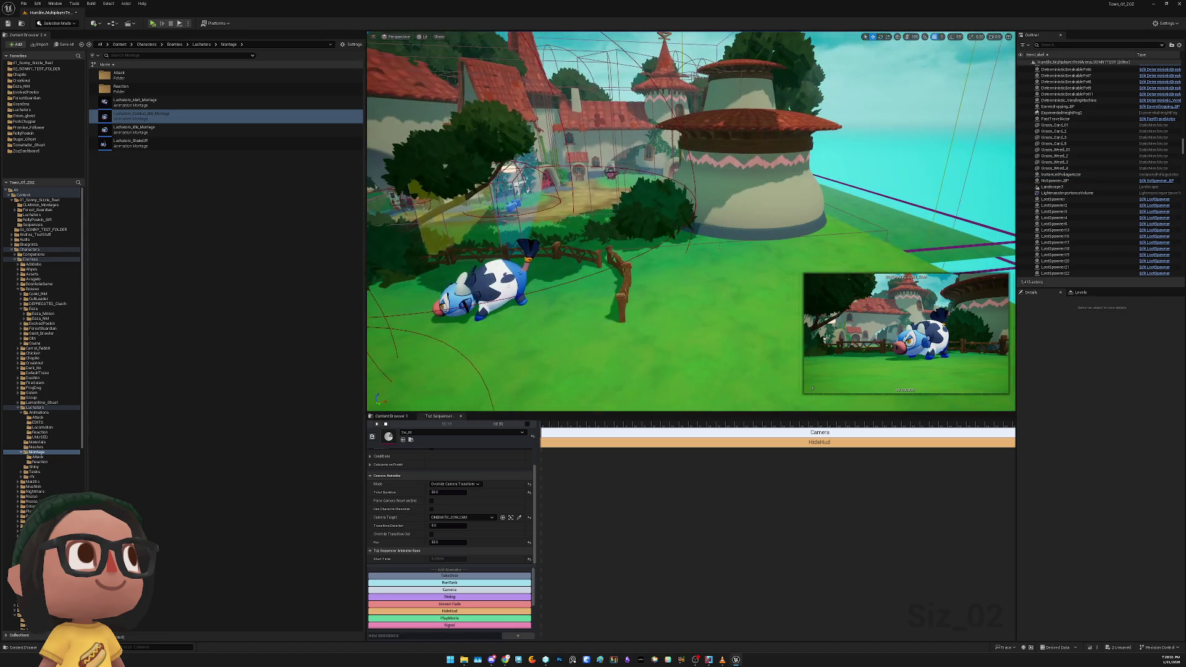
click(557, 232)
right_click(560, 233)
mouse_move(602, 324)
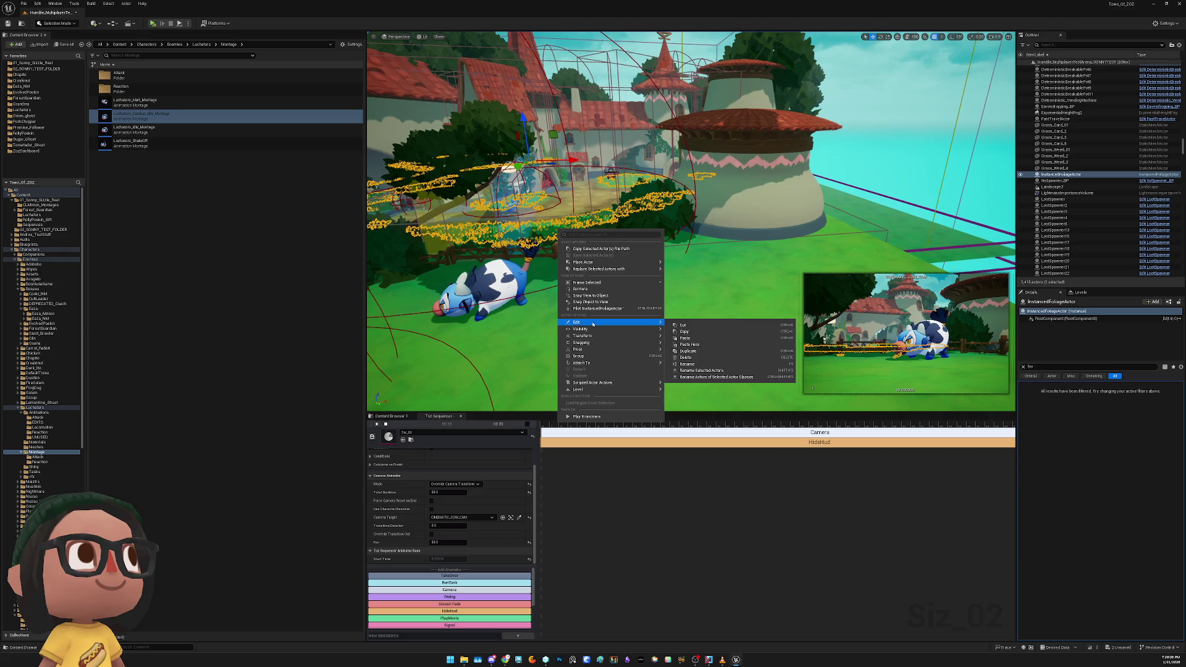
click(671, 348)
drag(607, 314, 890, 257)
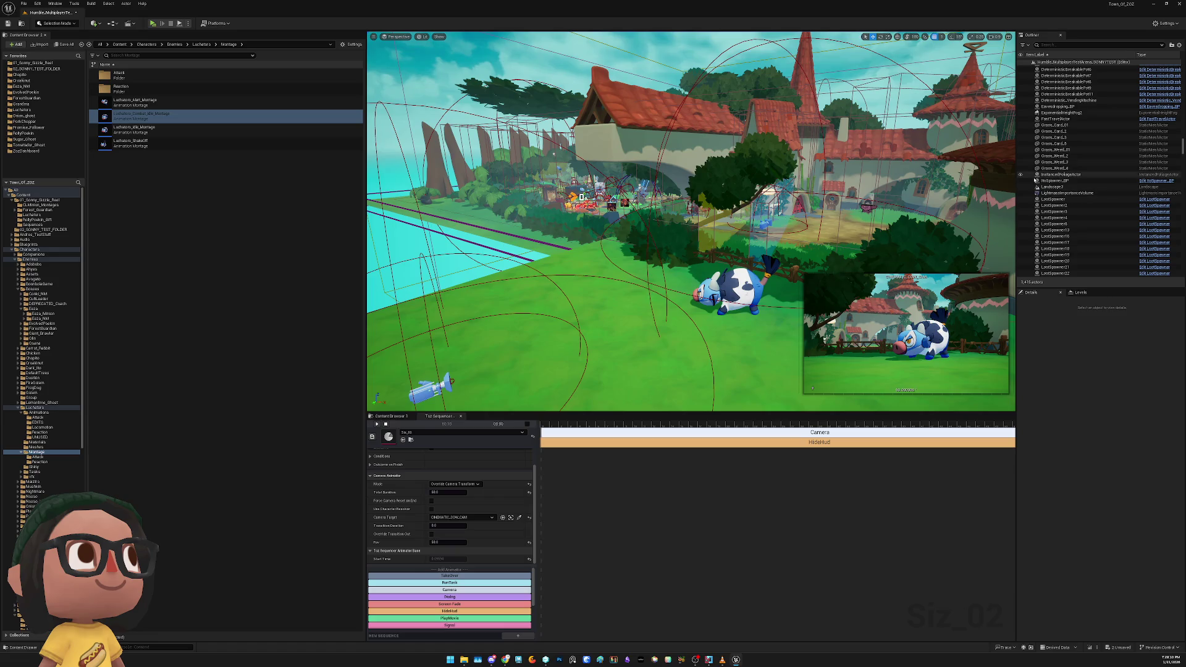
Add a child component under the foliage actor's RootComponent, try moving it, then undo
click(1063, 176)
click(1060, 319)
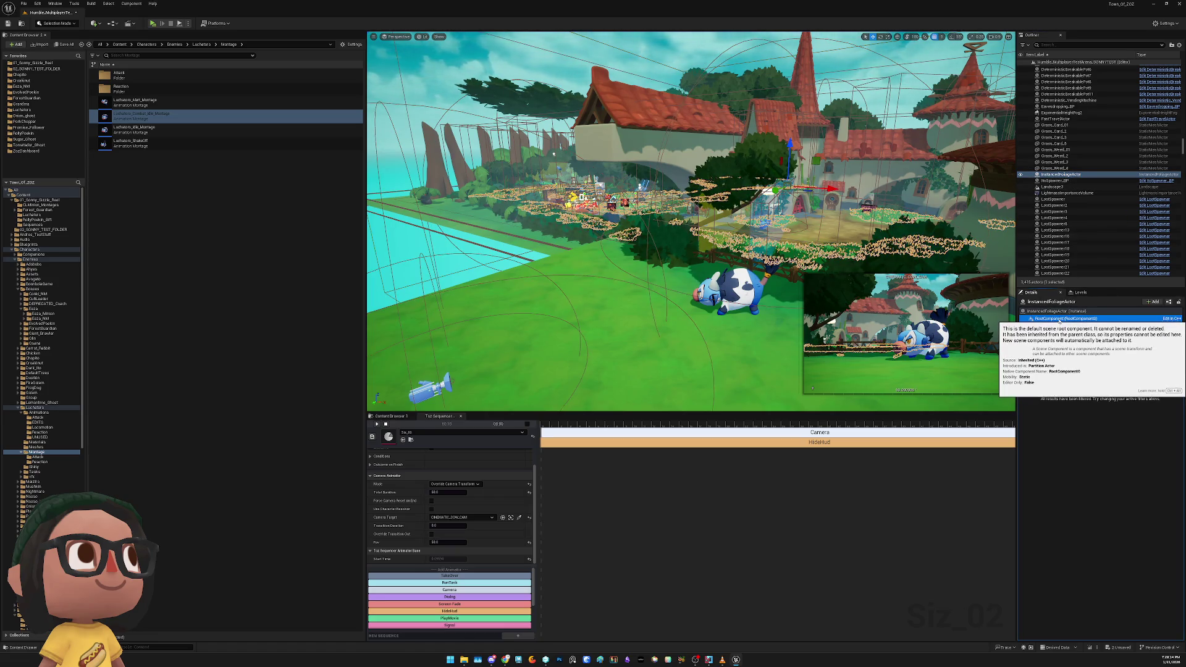
key(ctrl+d)
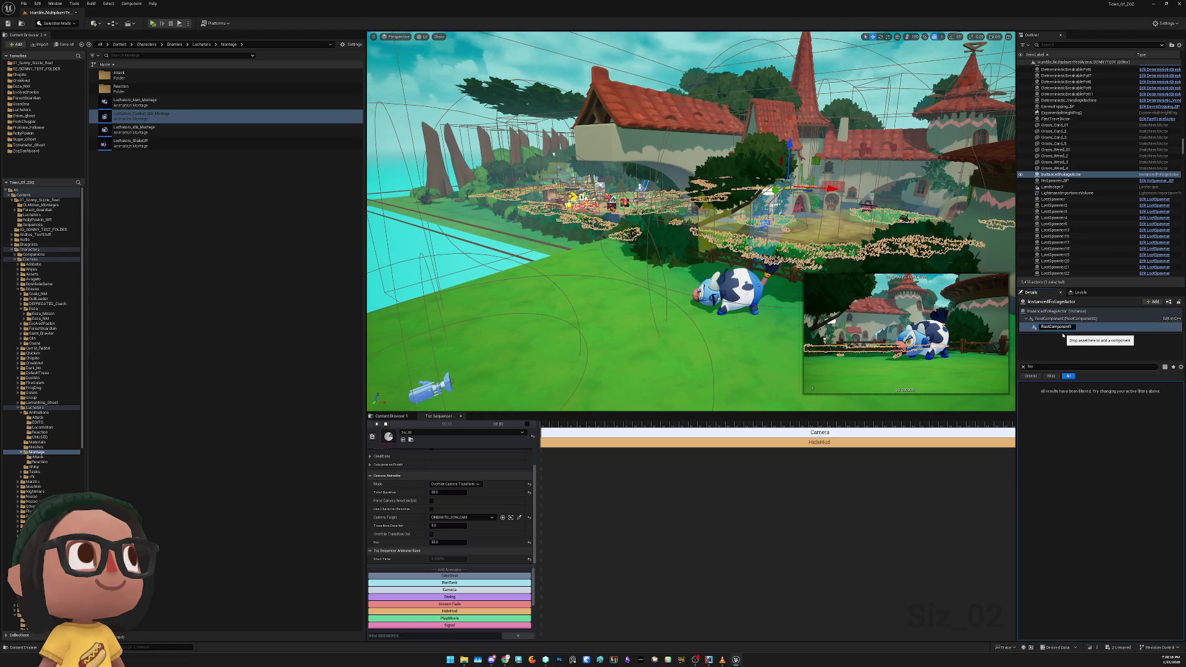
key(Return)
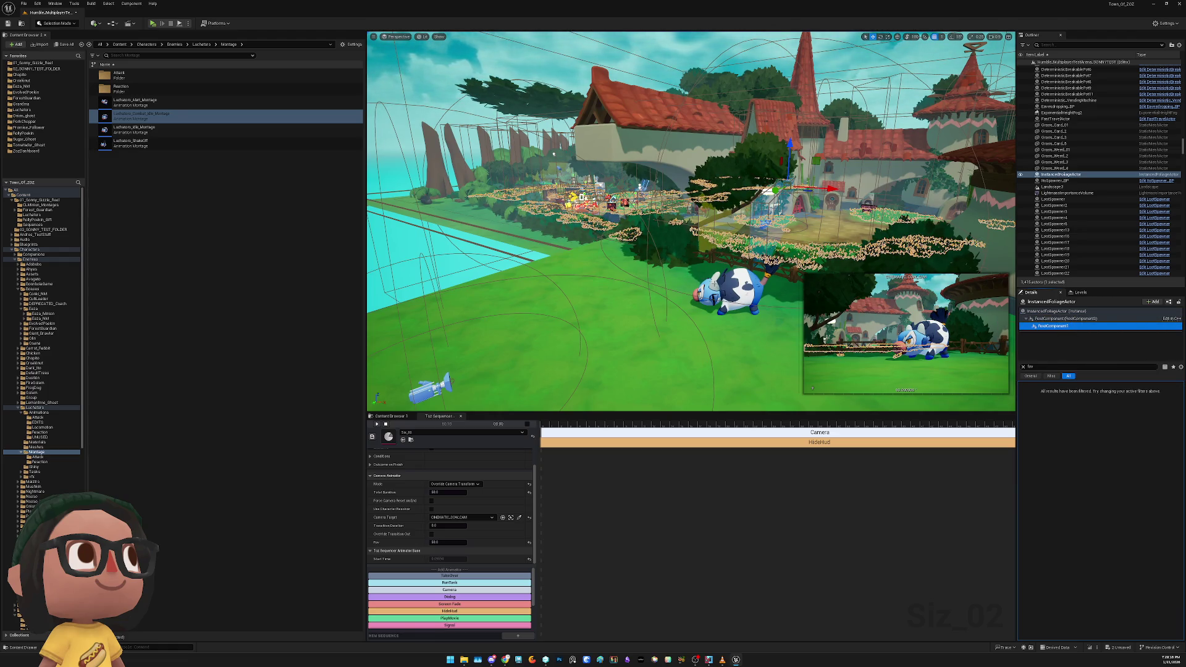
click(654, 250)
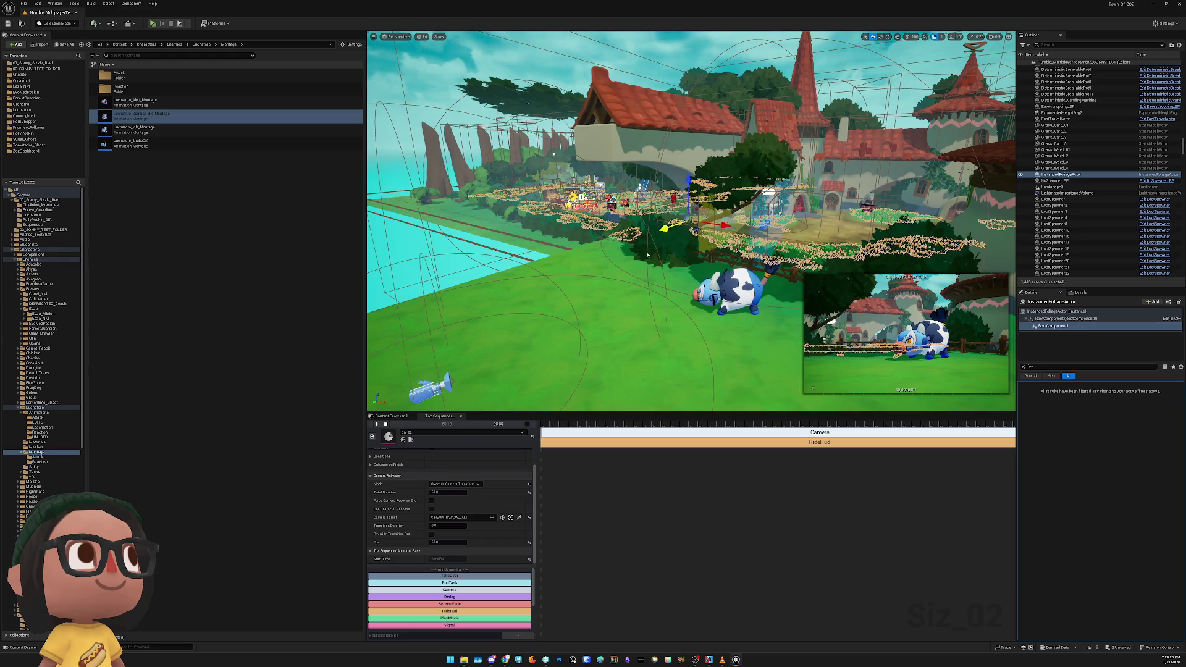
drag(391, 305, 407, 308)
key(ctrl+z)
key(ctrl+z)
key(ctrl+z)
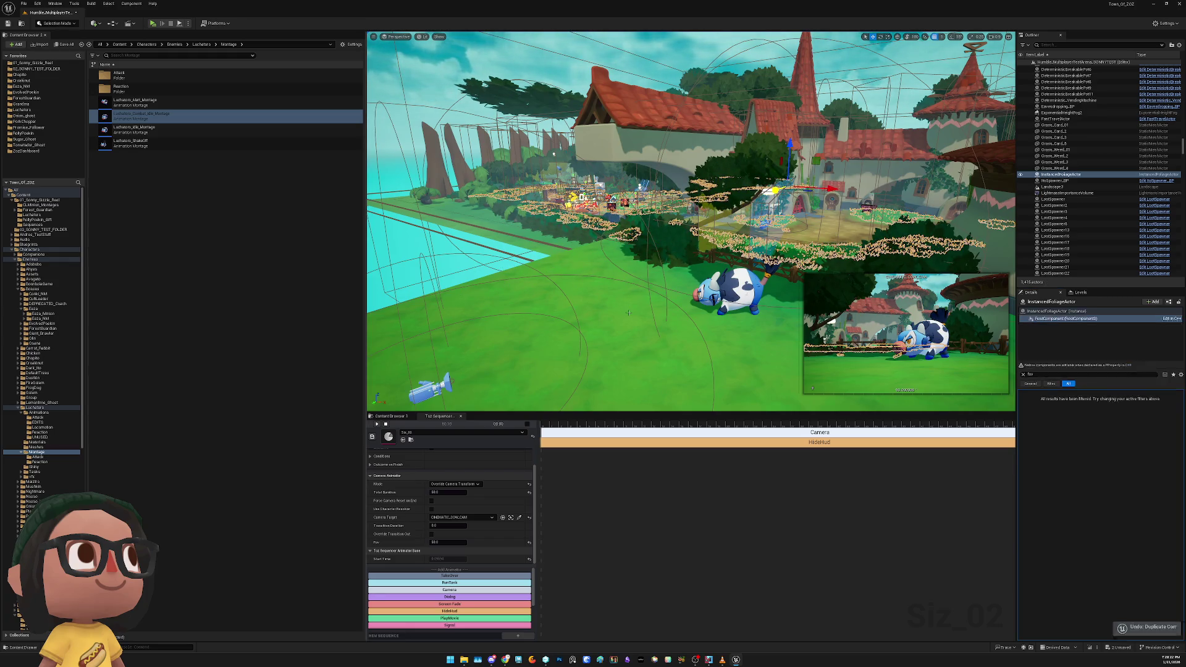
Clear the Details fov filter and select foliage entries Grass_Card_01 through Grass_Weed_4
click(1055, 312)
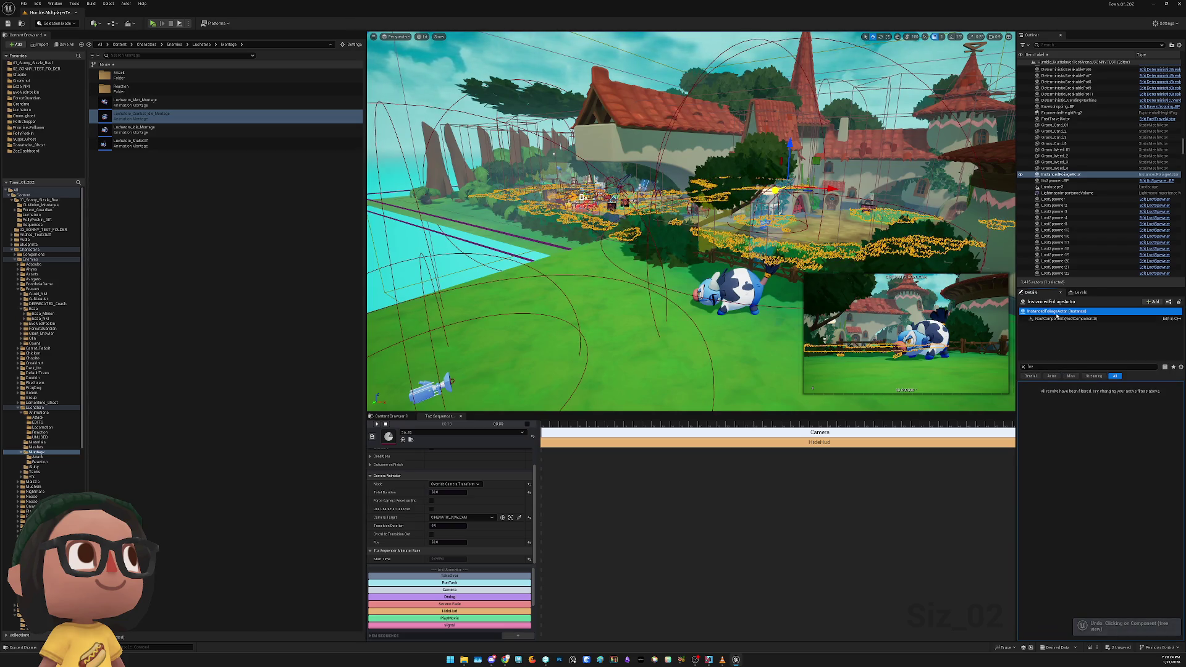
click(1023, 368)
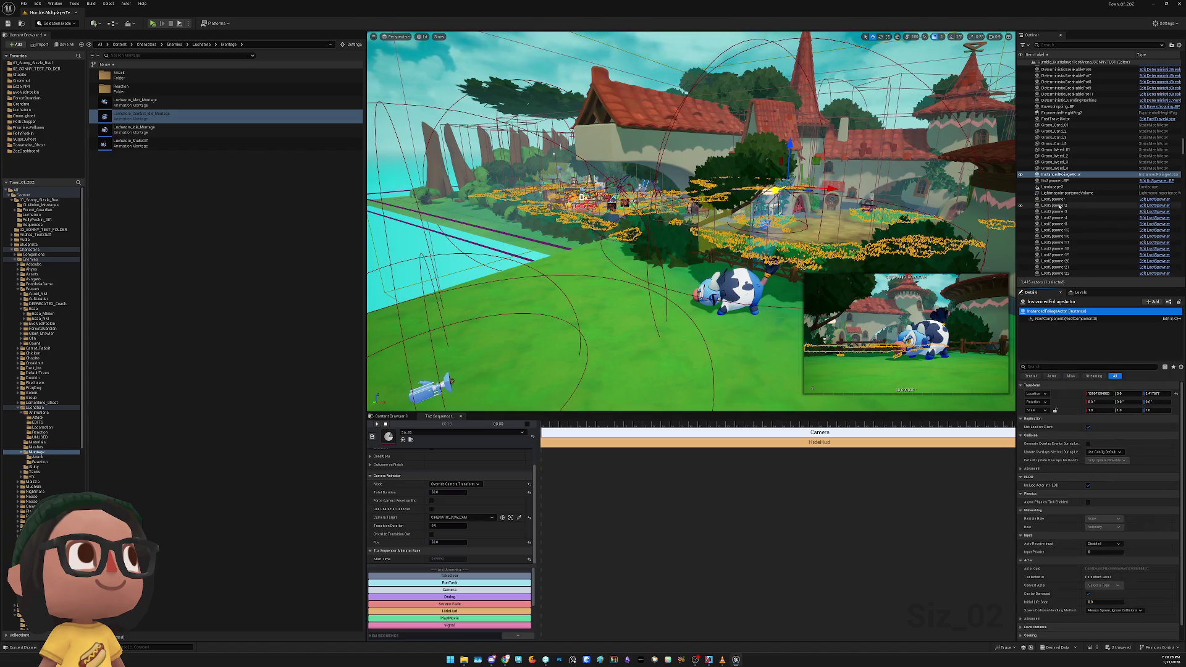
click(1060, 168)
shift+click(1067, 126)
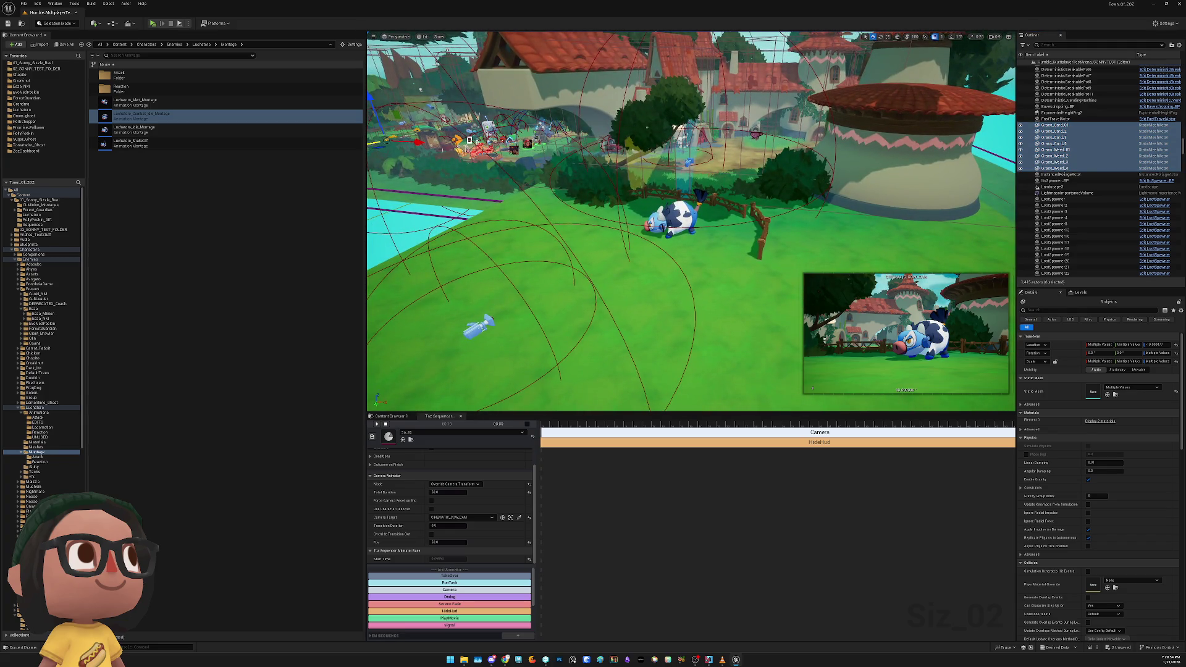
Shift the InstancedFoliageActor along Y, then select the Luchatoro cow and nudge it up-right
click(698, 194)
drag(673, 119, 645, 128)
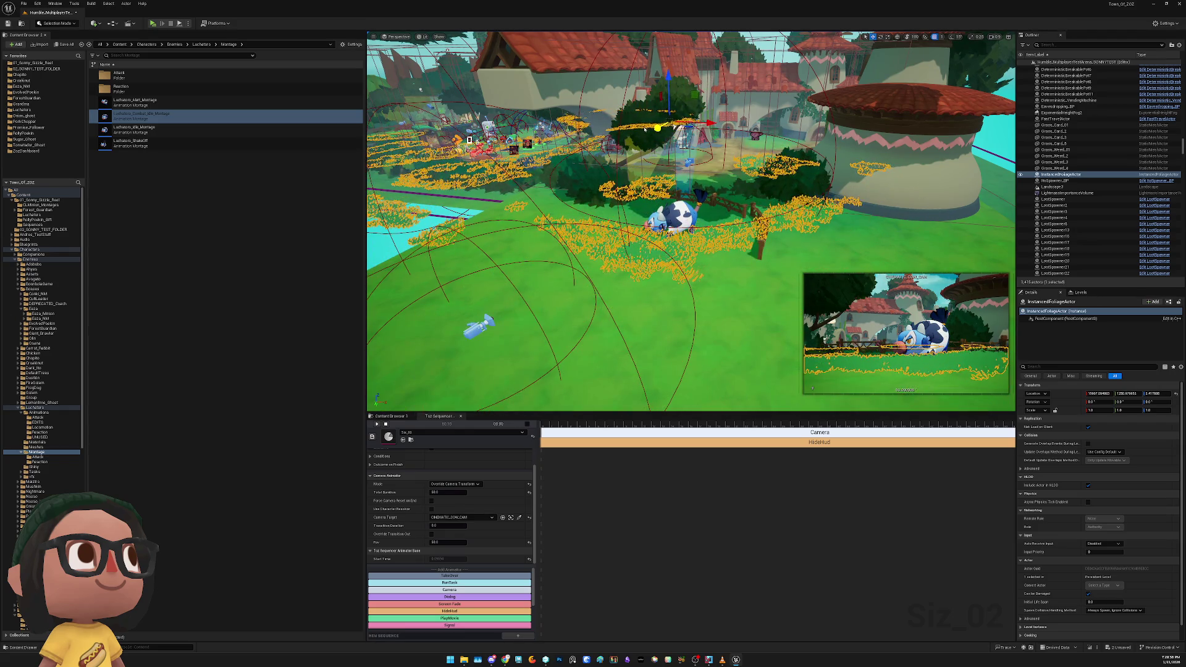
key(Escape)
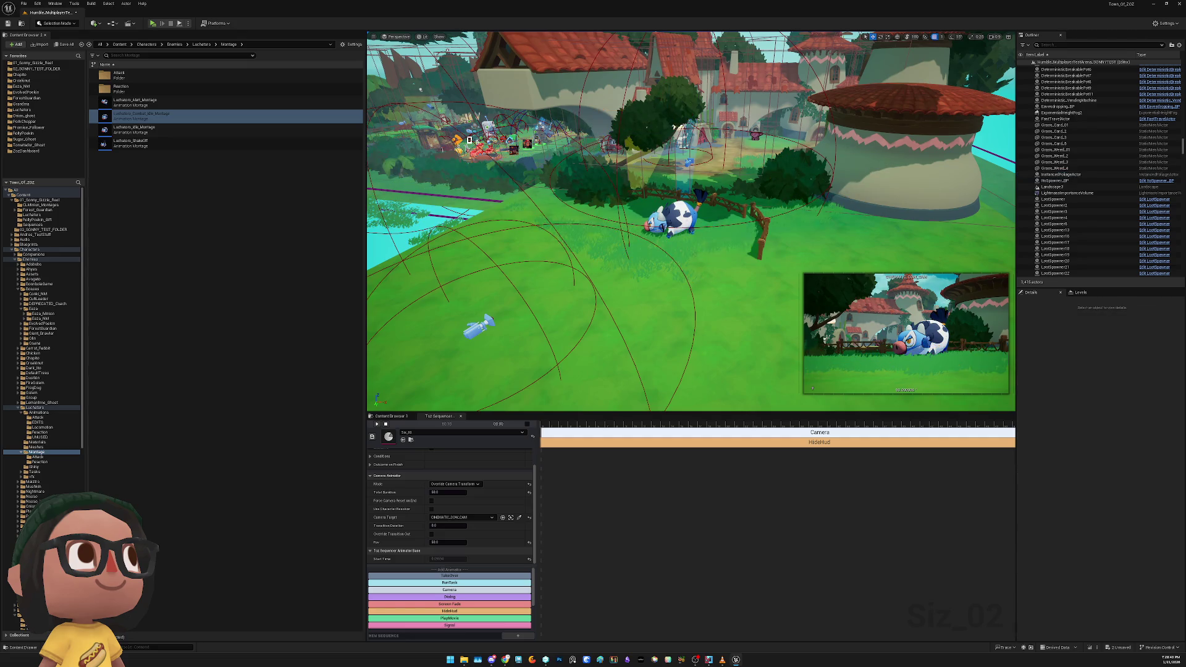
click(672, 217)
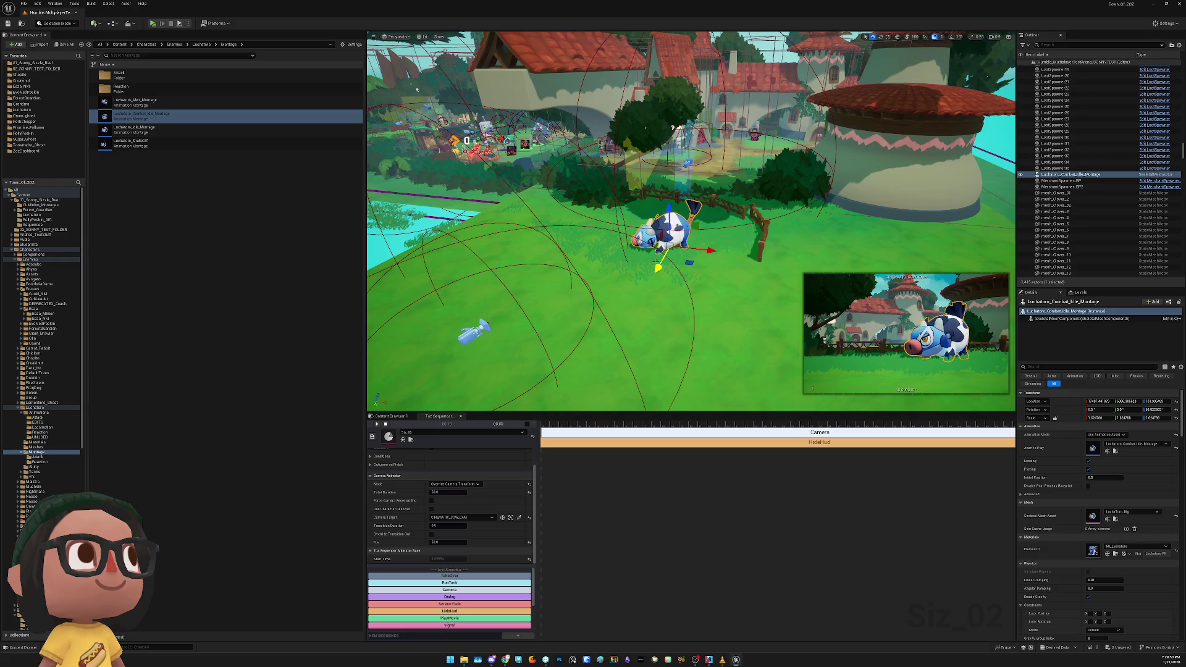
mouse_move(694, 254)
mouse_down()
mouse_move(687, 247)
mouse_move(712, 239)
mouse_up()
Lower the combat-idle cow onto the grass and slide CINEMATIC_COW_CAM to the left
scroll(700, 230, up, 6)
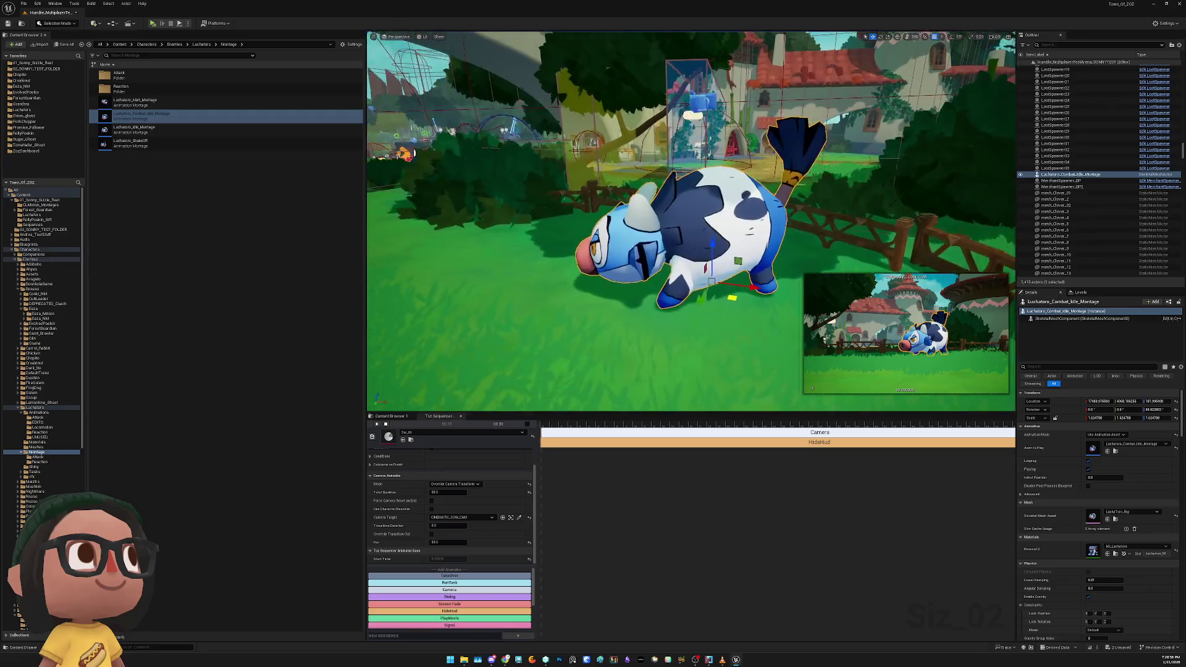
scroll(690, 220, up, 8)
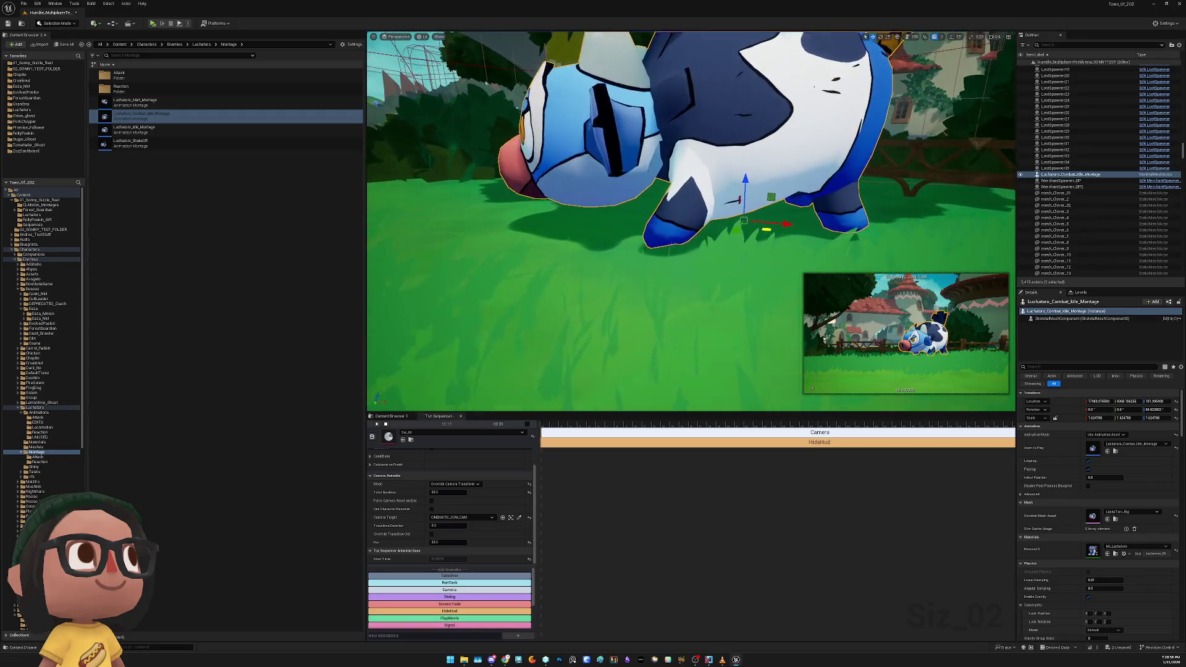
scroll(691, 220, up, 8)
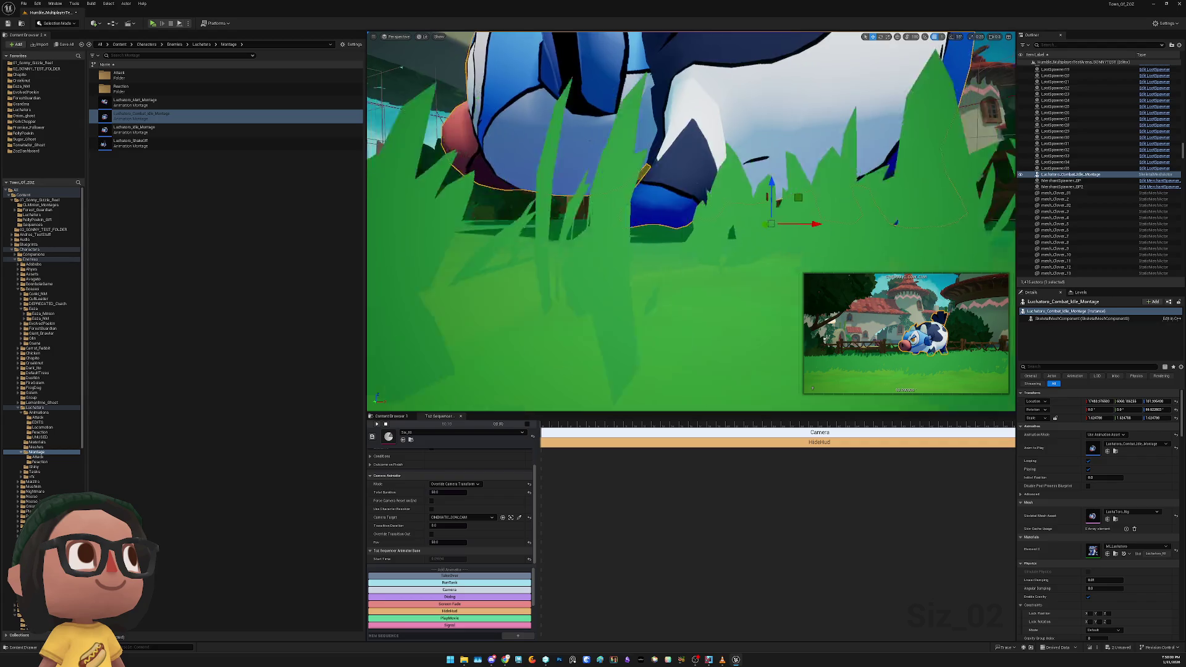
mouse_move(695, 237)
mouse_down()
mouse_move(667, 237)
mouse_move(695, 237)
mouse_up()
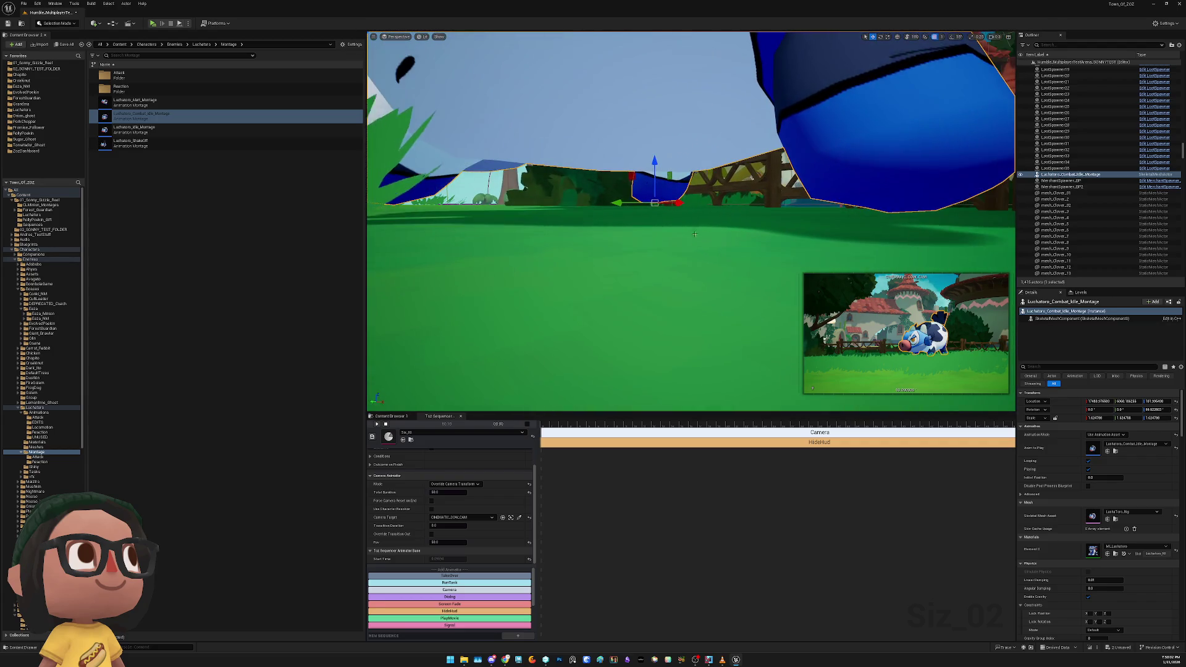
mouse_move(655, 162)
mouse_down()
mouse_move(654, 222)
mouse_move(655, 185)
mouse_move(654, 204)
mouse_move(636, 192)
mouse_move(641, 167)
mouse_up()
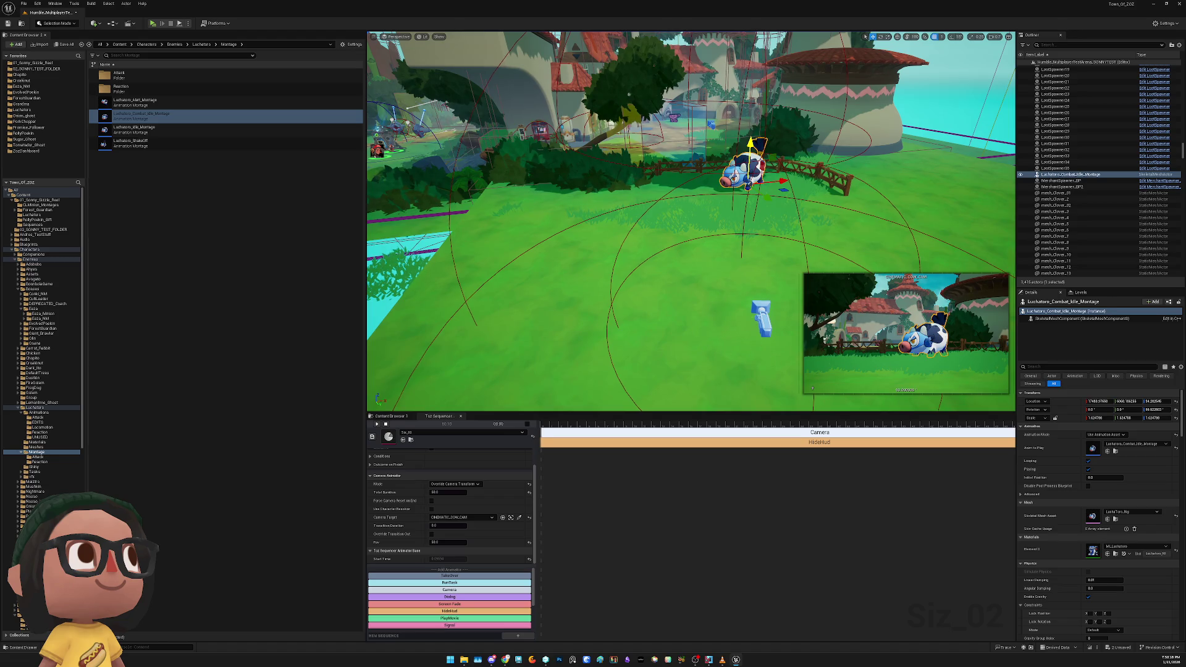
click(761, 312)
drag(796, 304, 770, 309)
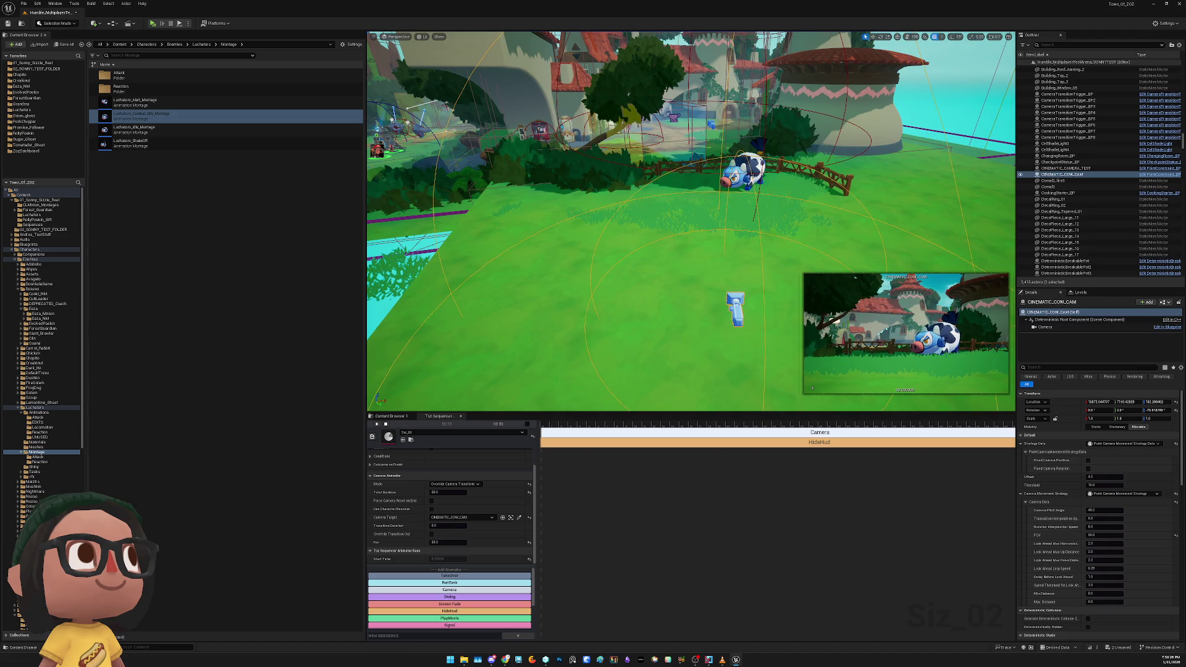
Undo a trial cow rotation to 119° yaw and place a Luchatoro_Idle_Montage cow beside it
click(746, 172)
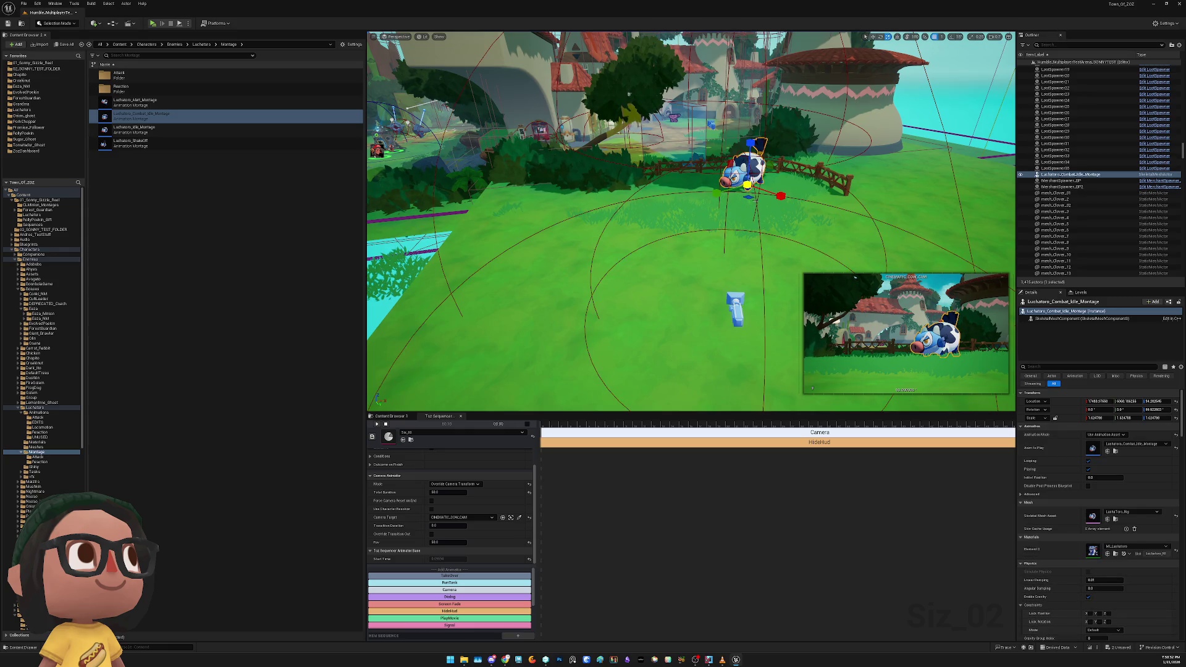
key(e)
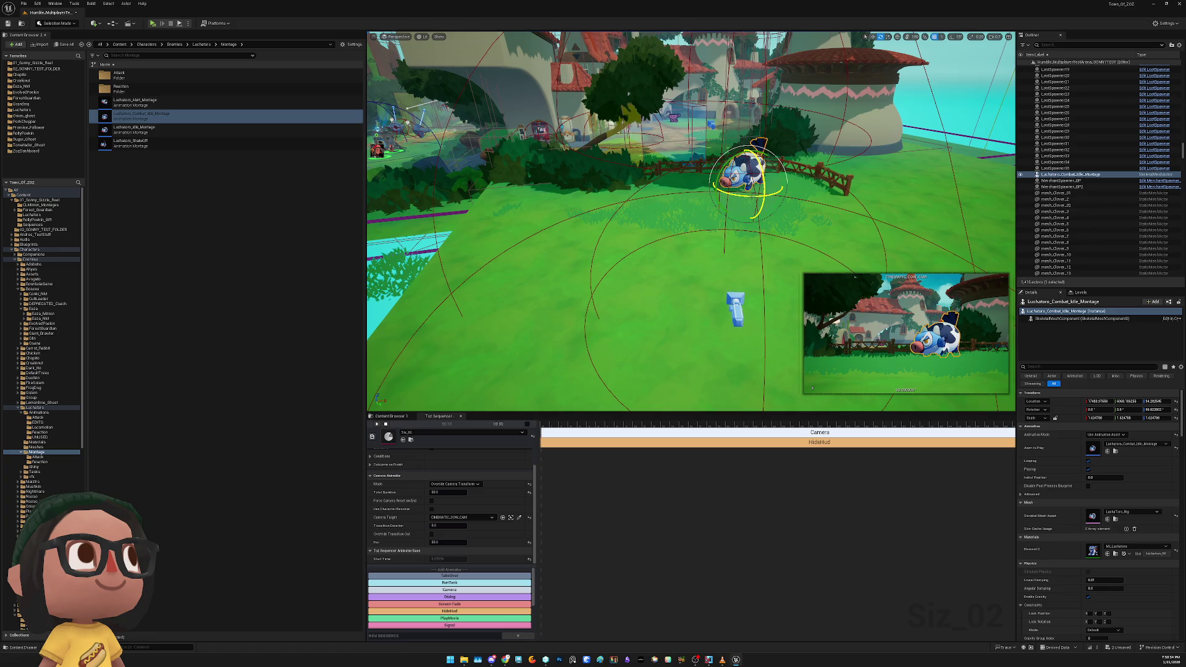
drag(741, 196, 754, 196)
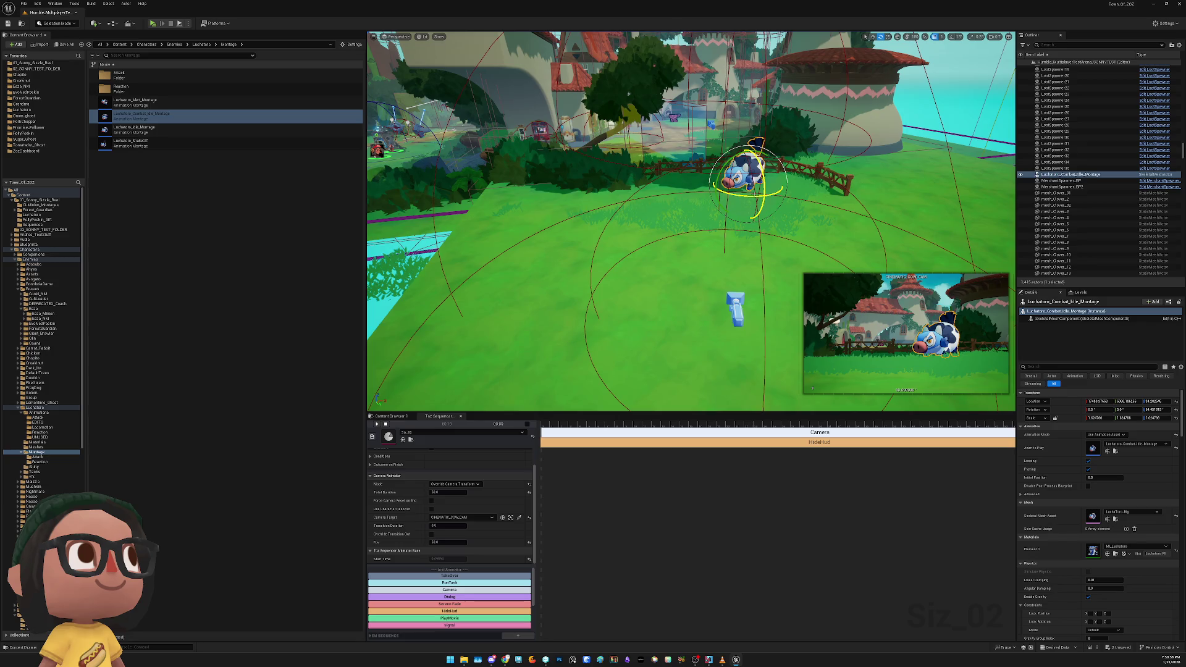
key(ctrl+z)
click(162, 129)
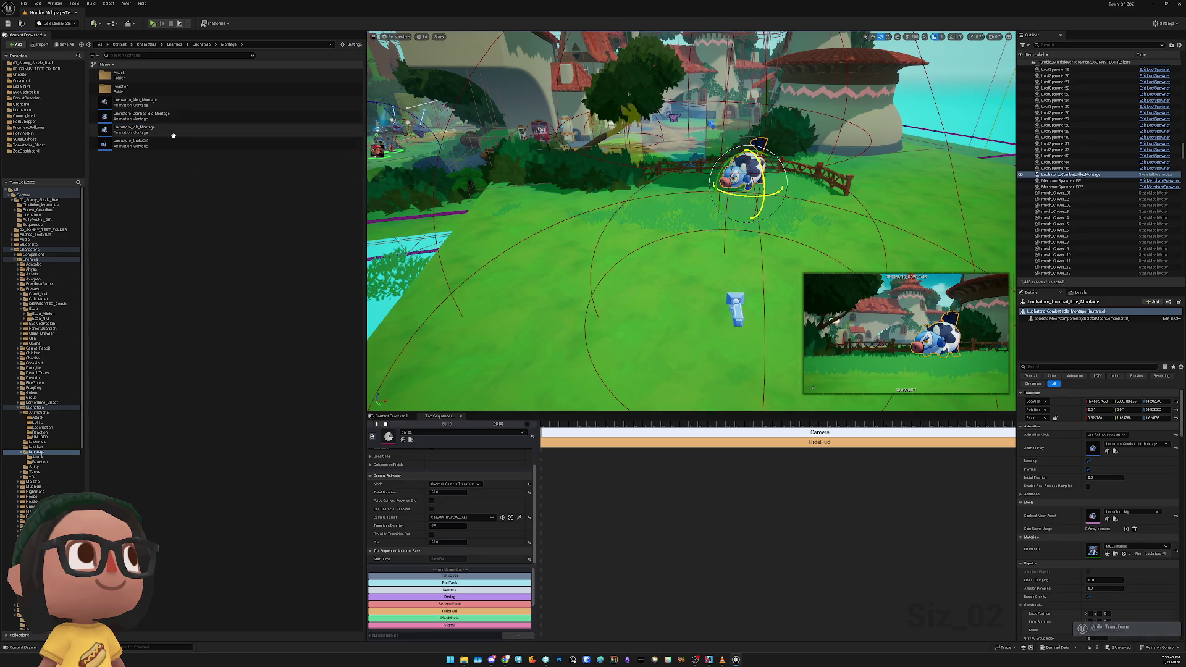
mouse_move(162, 129)
mouse_down()
mouse_move(747, 209)
mouse_move(670, 199)
mouse_move(703, 215)
mouse_move(686, 200)
mouse_up()
Select the small idle-montage cow, Save All, and run then exit a standalone playtest
click(670, 199)
key(w)
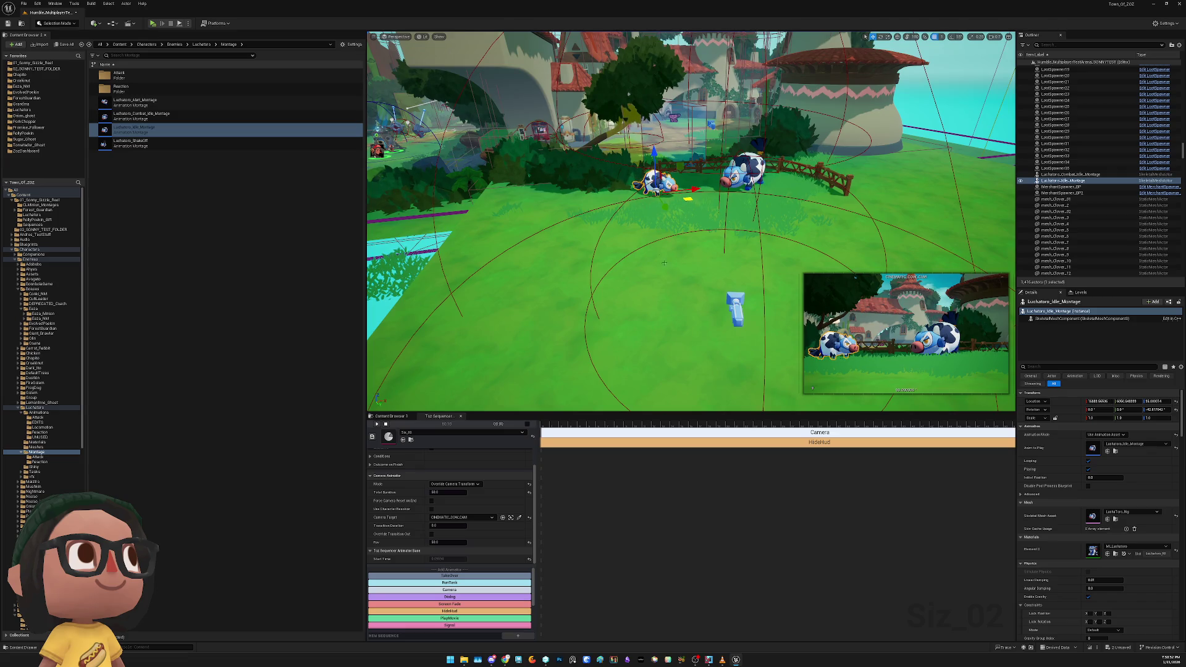
key(ctrl+s)
click(154, 23)
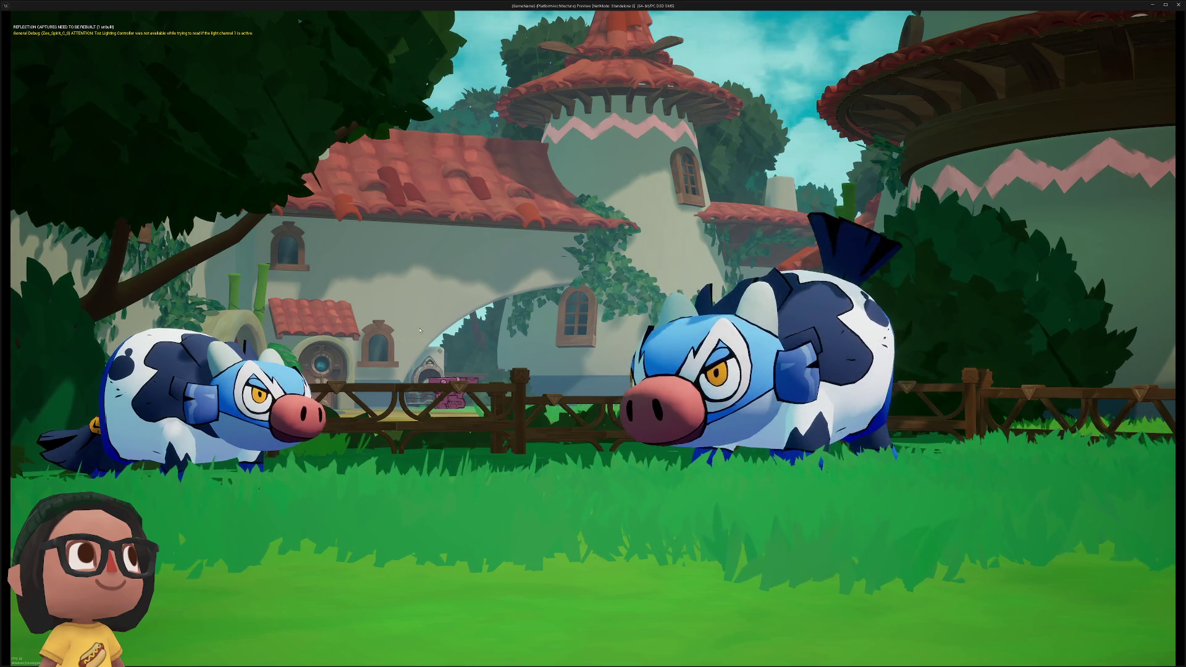
key(Escape)
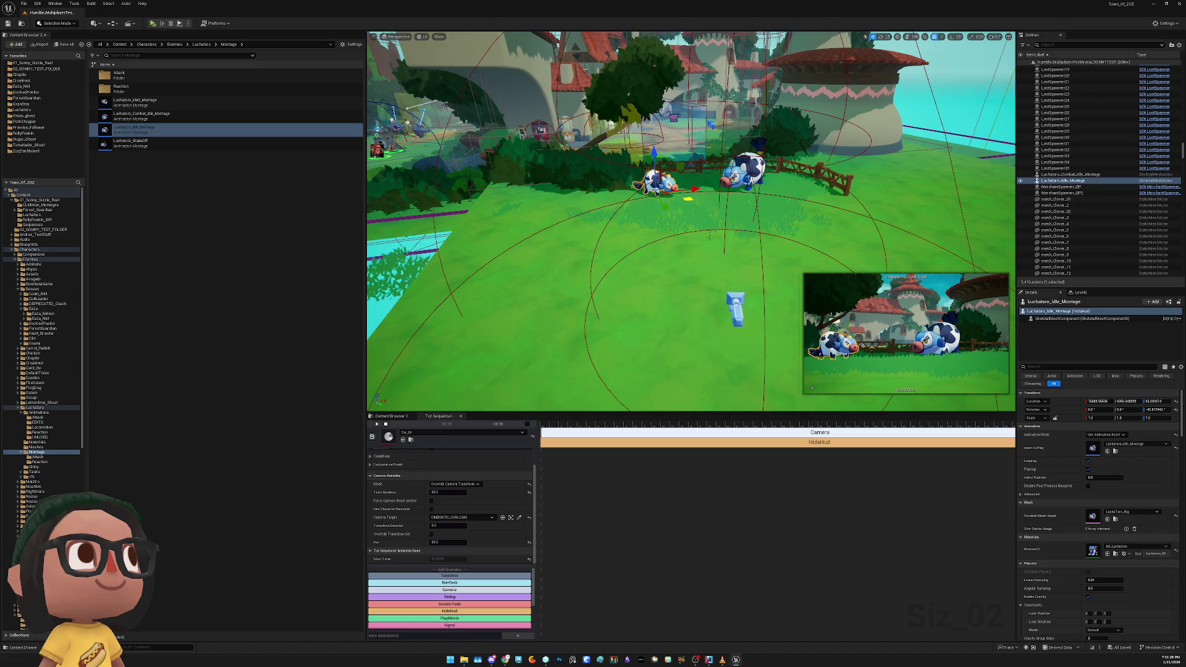
click(193, 179)
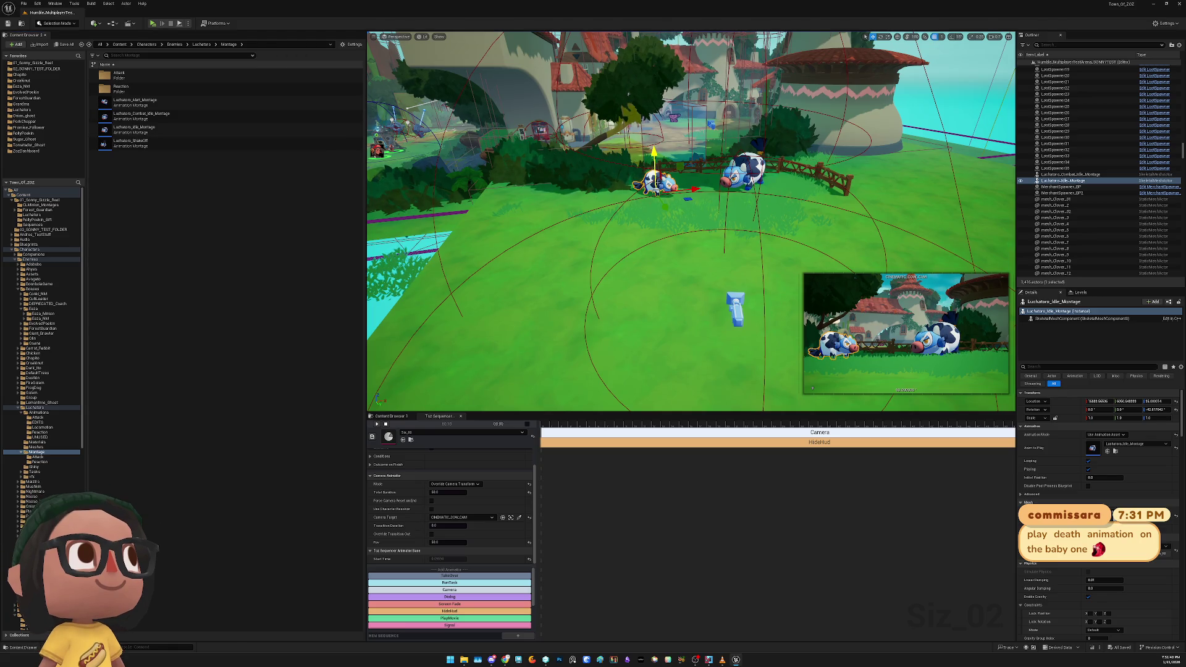
Replace the small cow with a death-reaction montage cow rotated to about -45° yaw, and playtest
key(Delete)
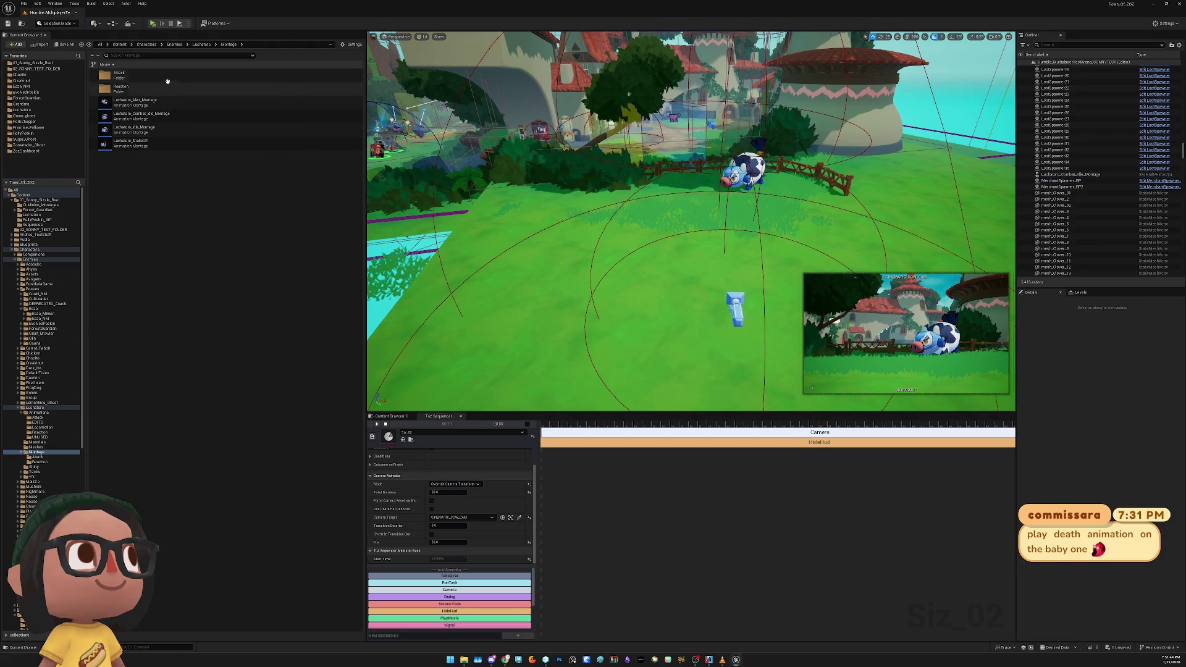
double_click(161, 89)
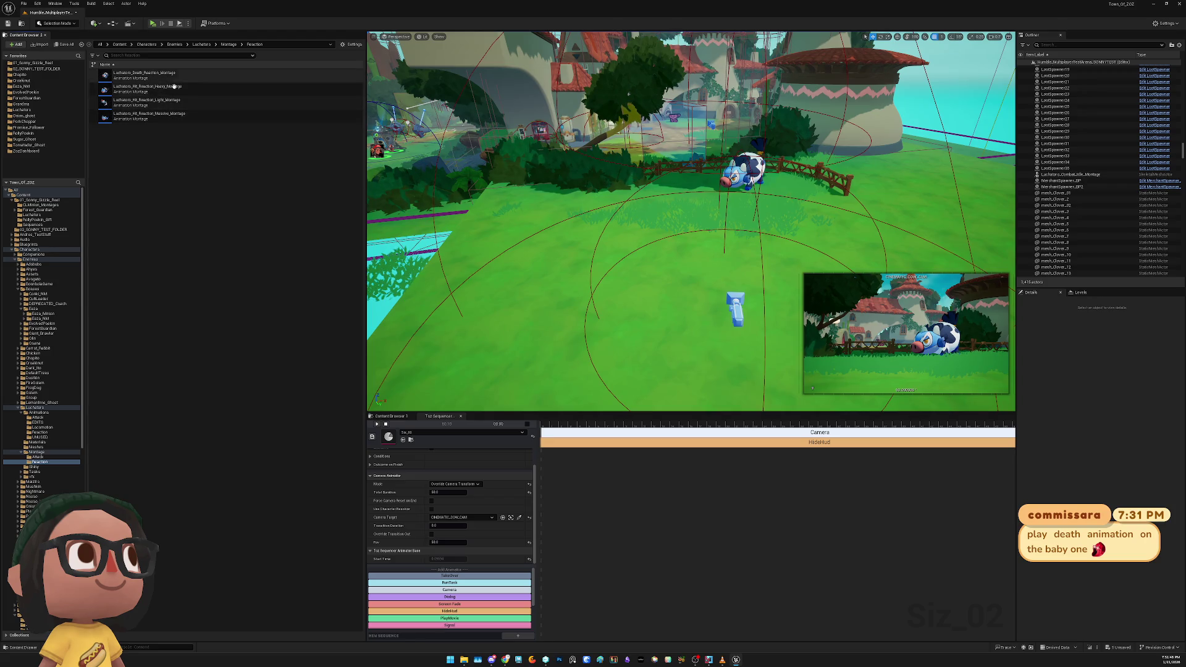
mouse_move(142, 74)
mouse_down()
mouse_move(668, 184)
mouse_move(660, 190)
mouse_up()
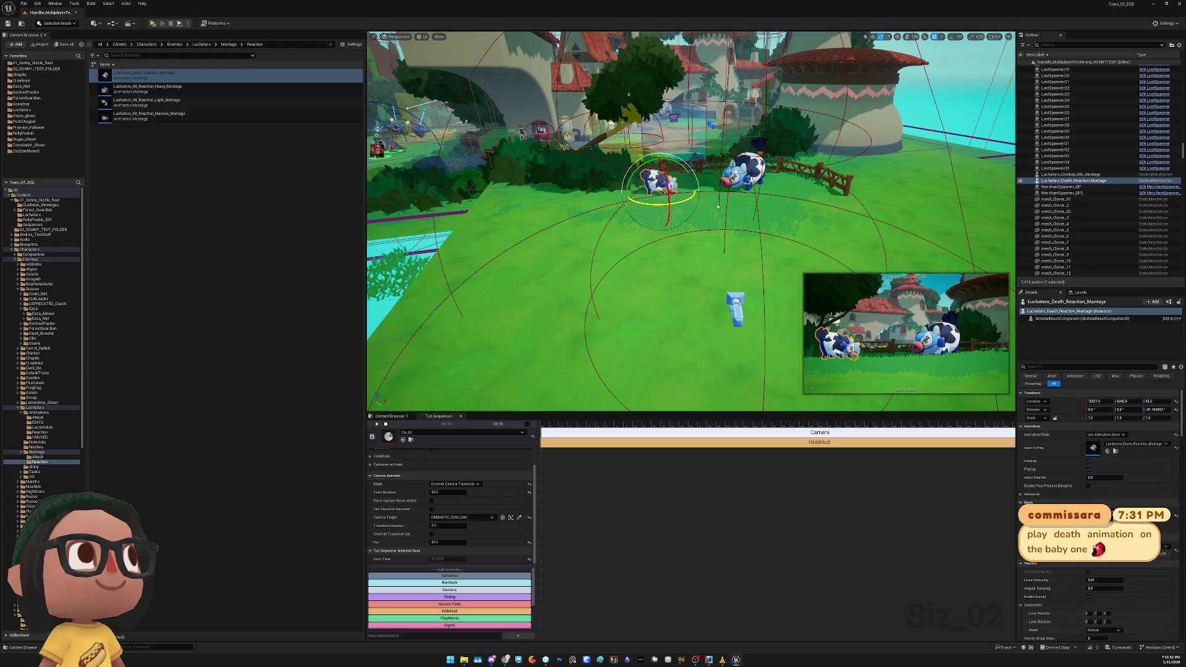
drag(700, 209, 676, 207)
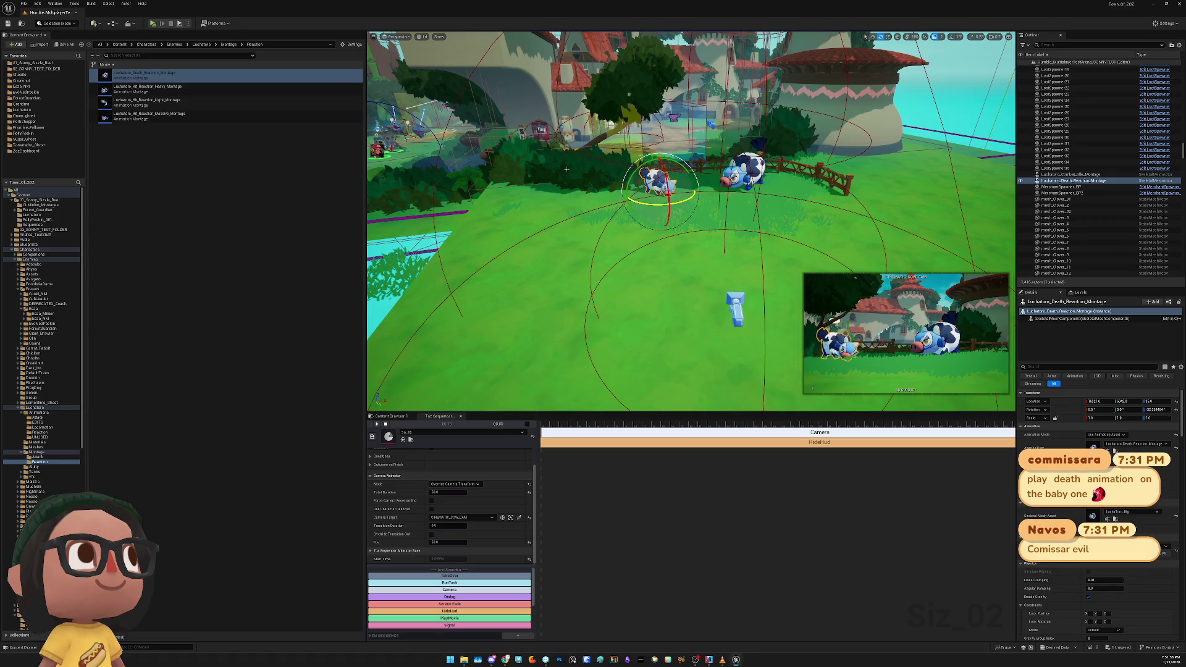
click(153, 23)
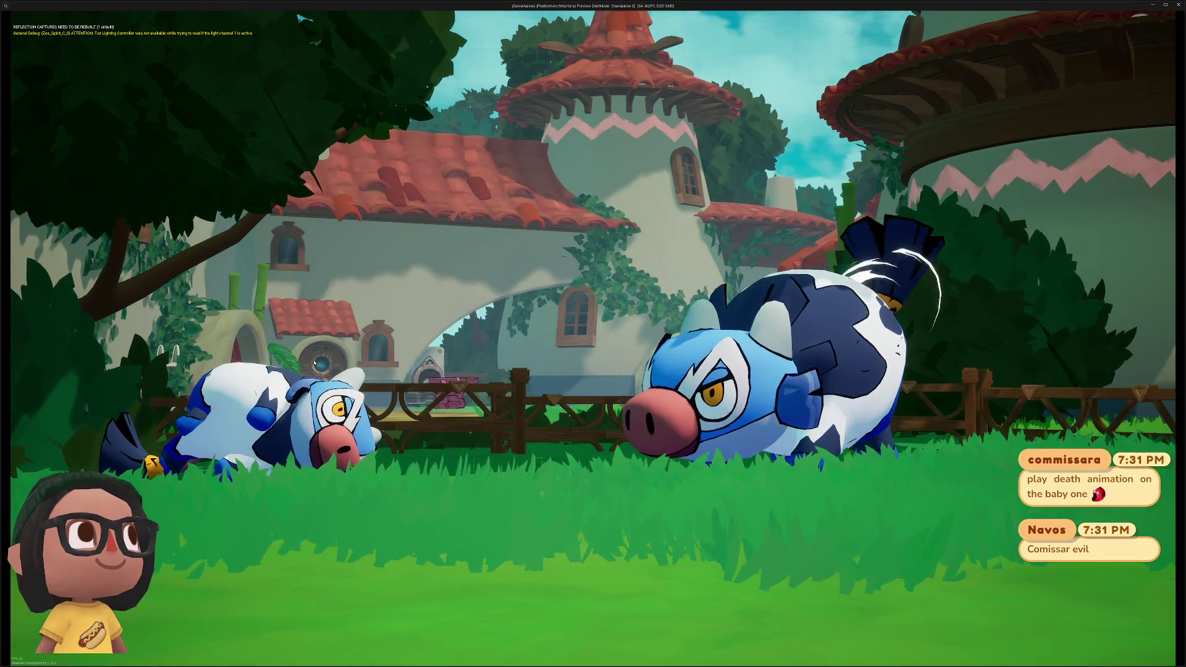
key(Escape)
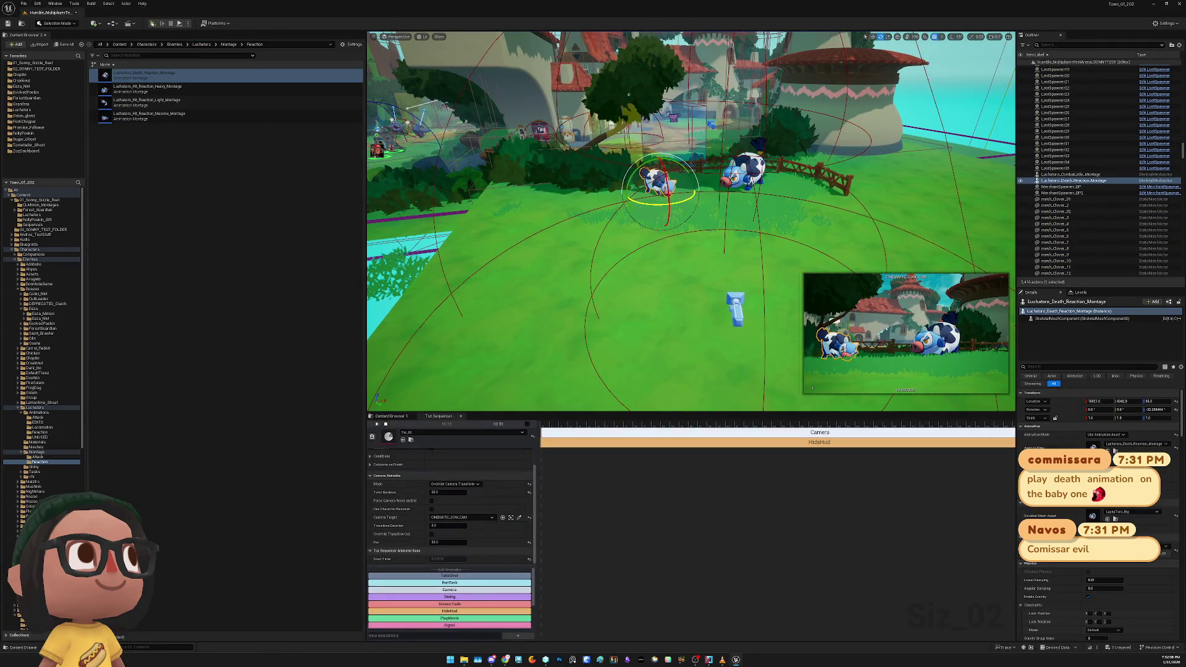
Playtest again, then select MerchantSpawner_BP and MerchantSpawner_BP2 below the ground
click(153, 24)
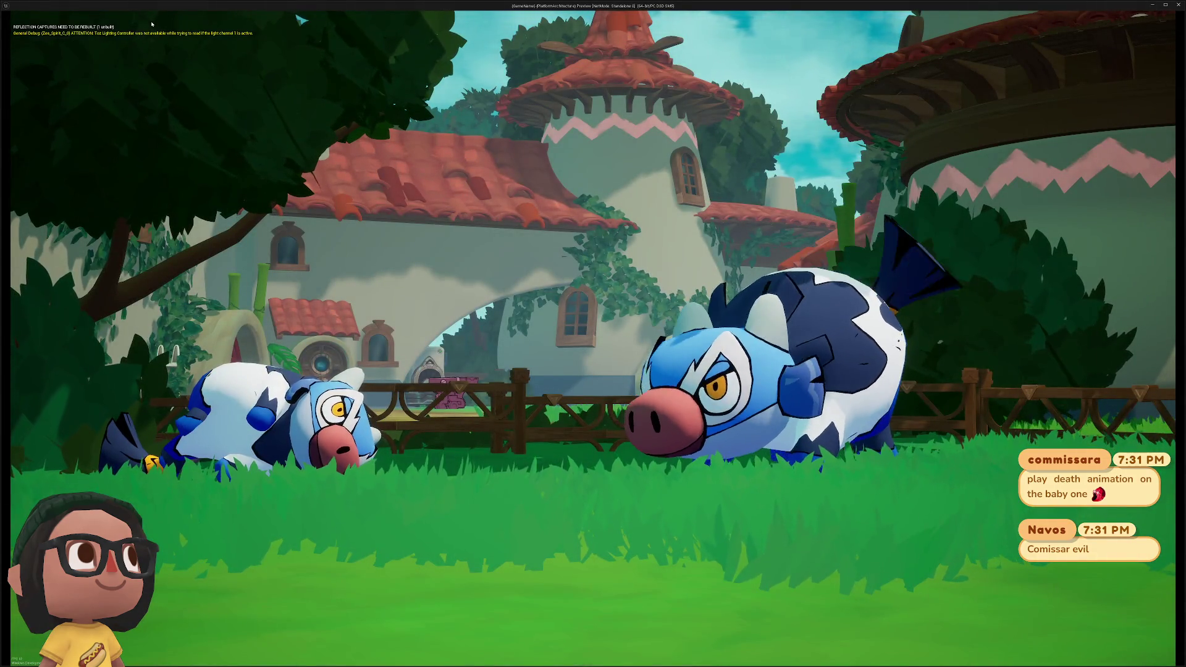
key(Escape)
drag(603, 148, 603, 180)
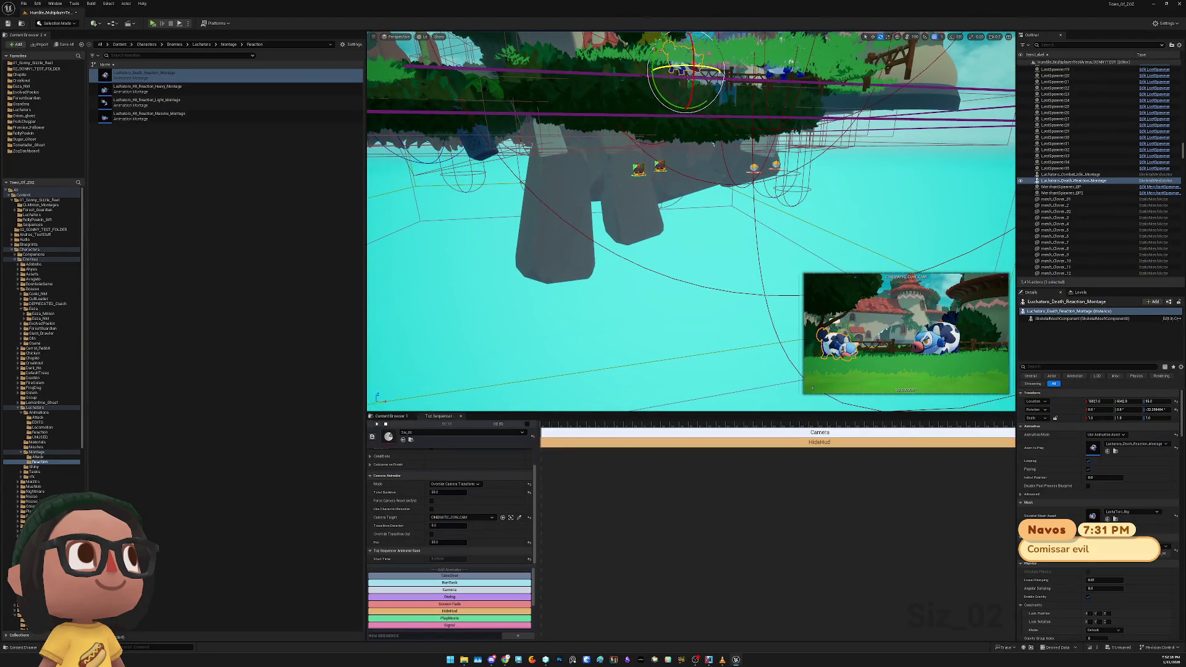
click(638, 170)
ctrl+click(659, 171)
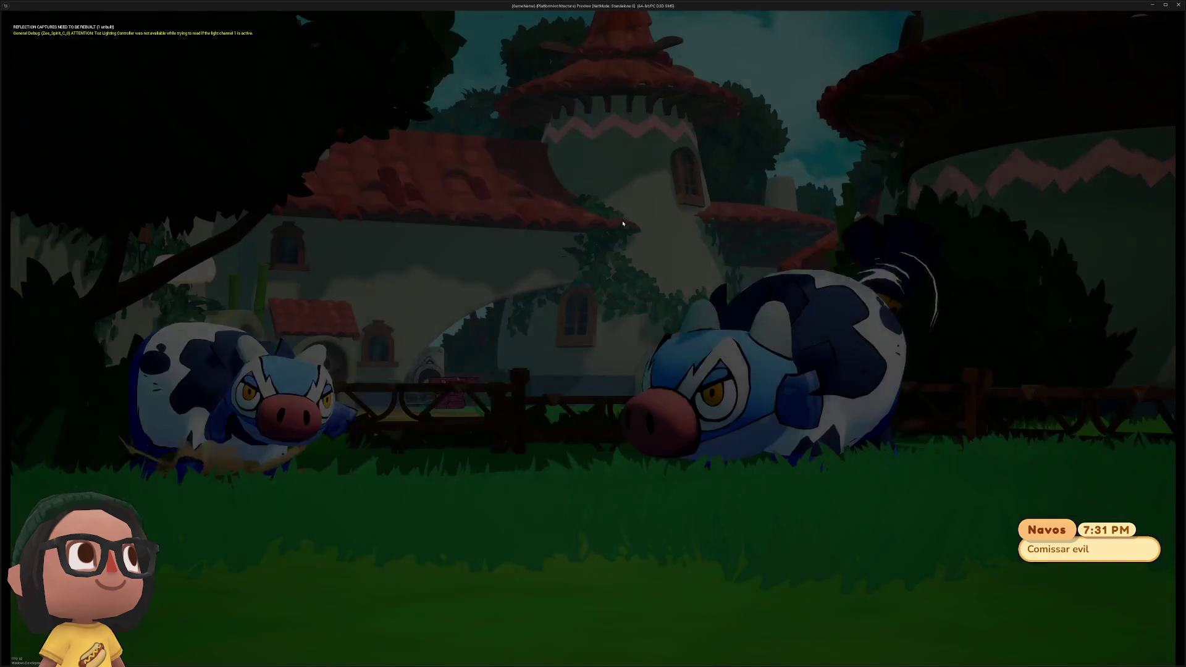
key(Escape)
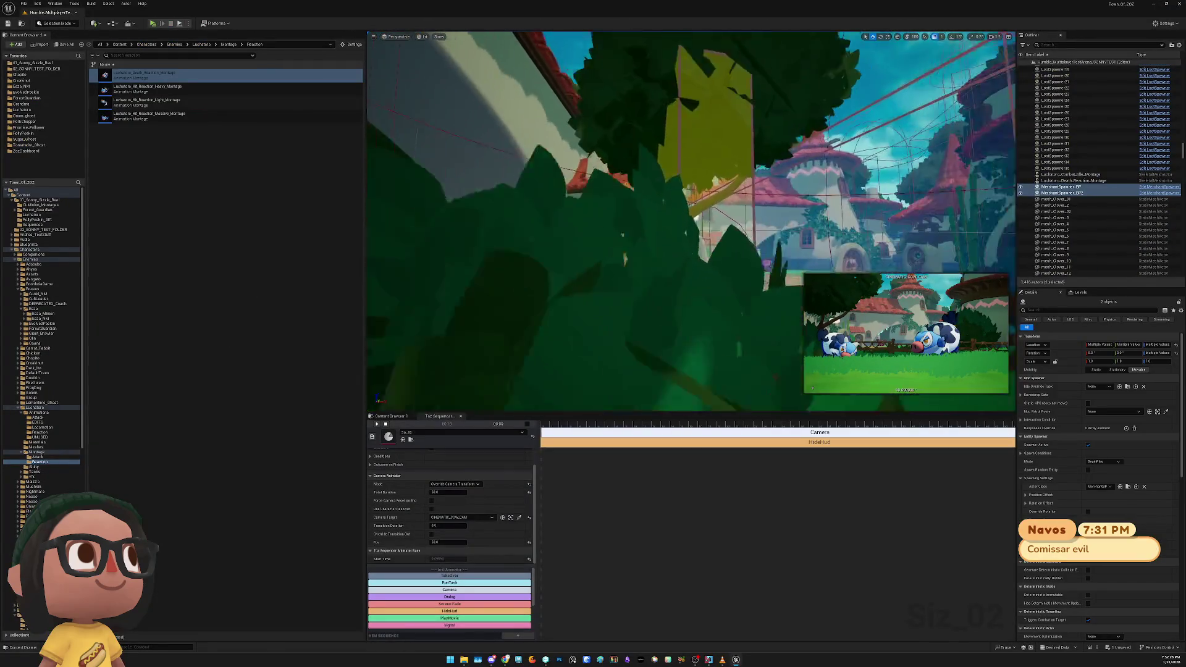
Drag Eavesdropping_BP down to ground level and exit the test
click(646, 147)
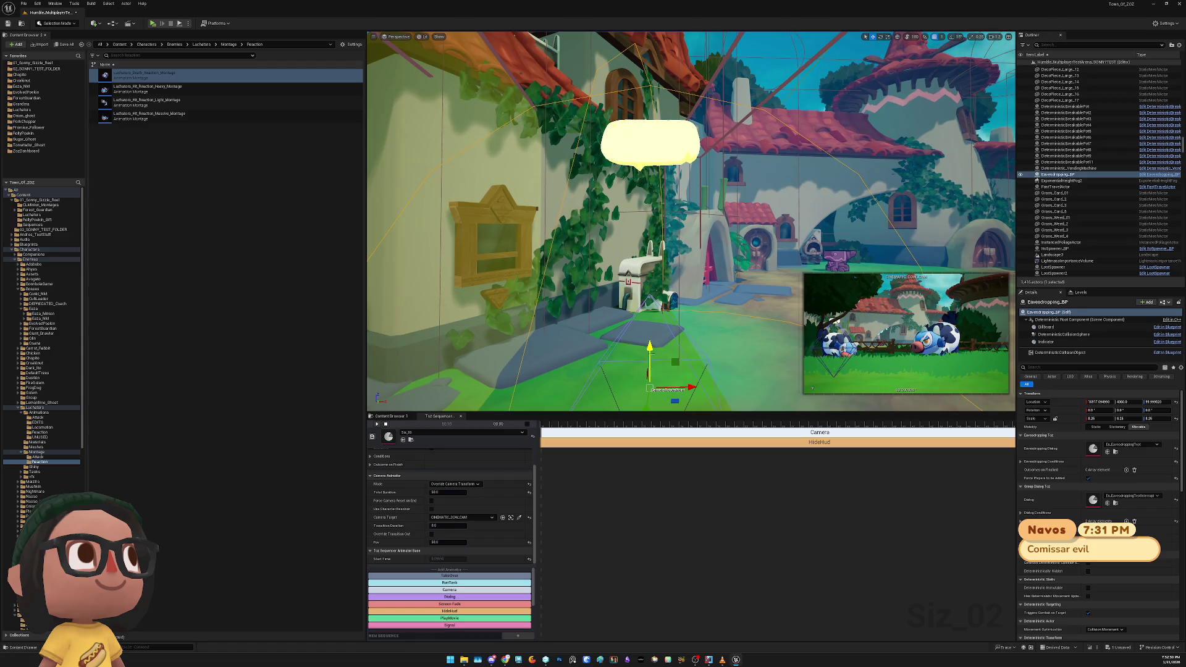
drag(652, 358, 653, 412)
key(f)
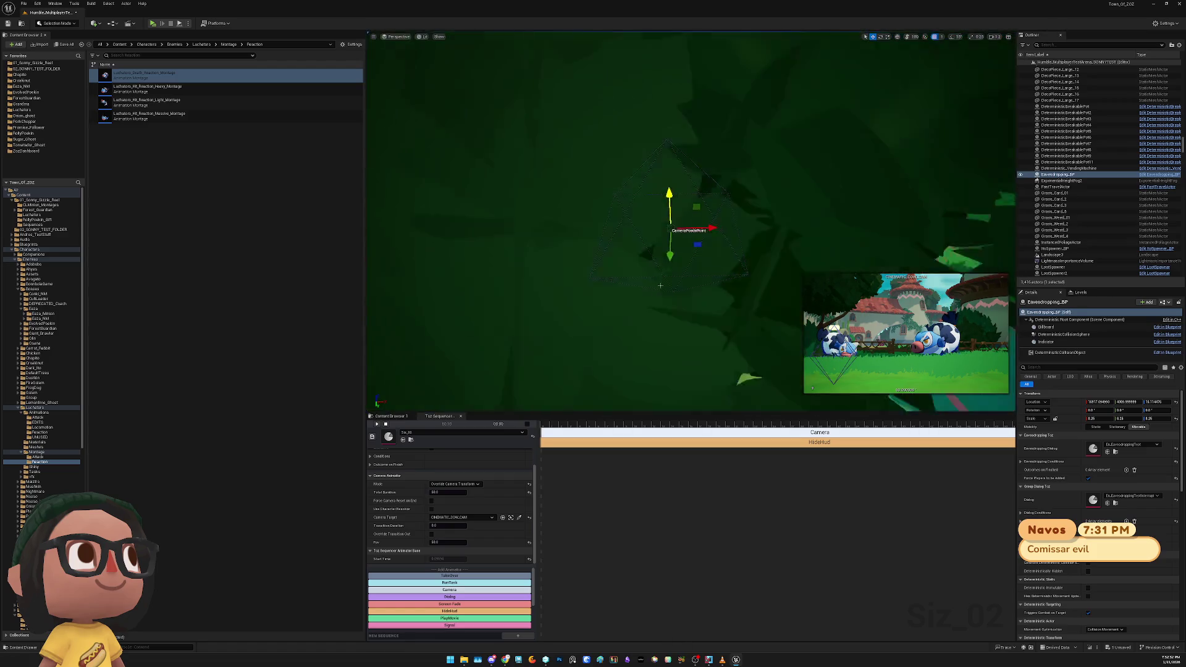
drag(670, 354, 670, 408)
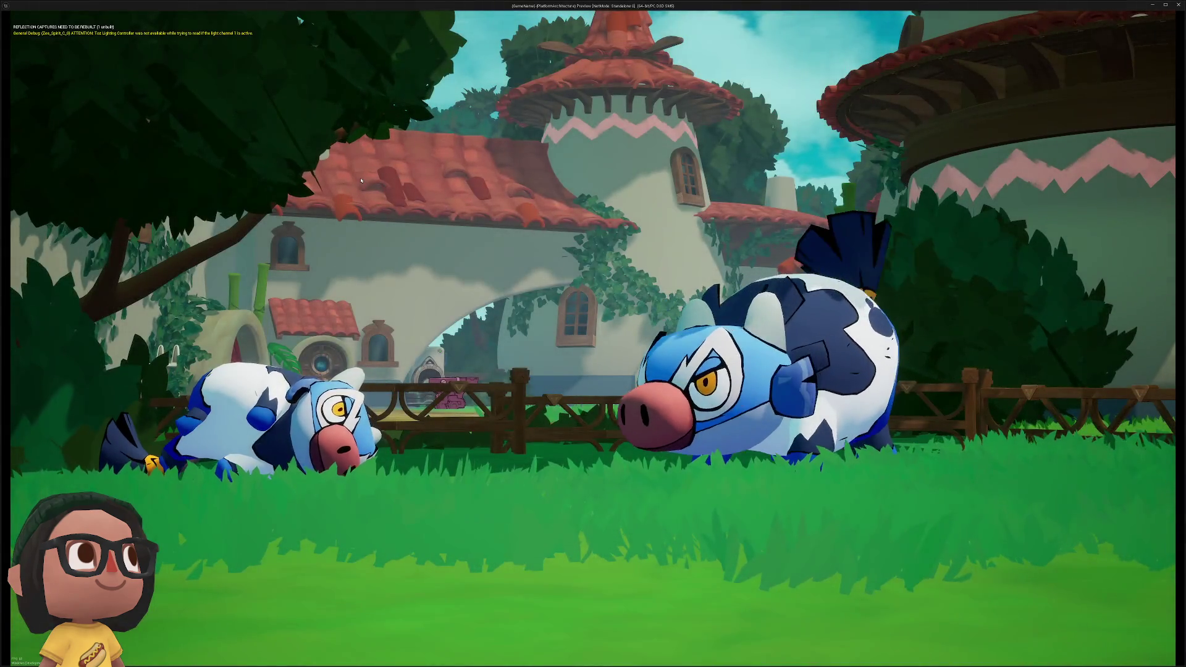
key(Escape)
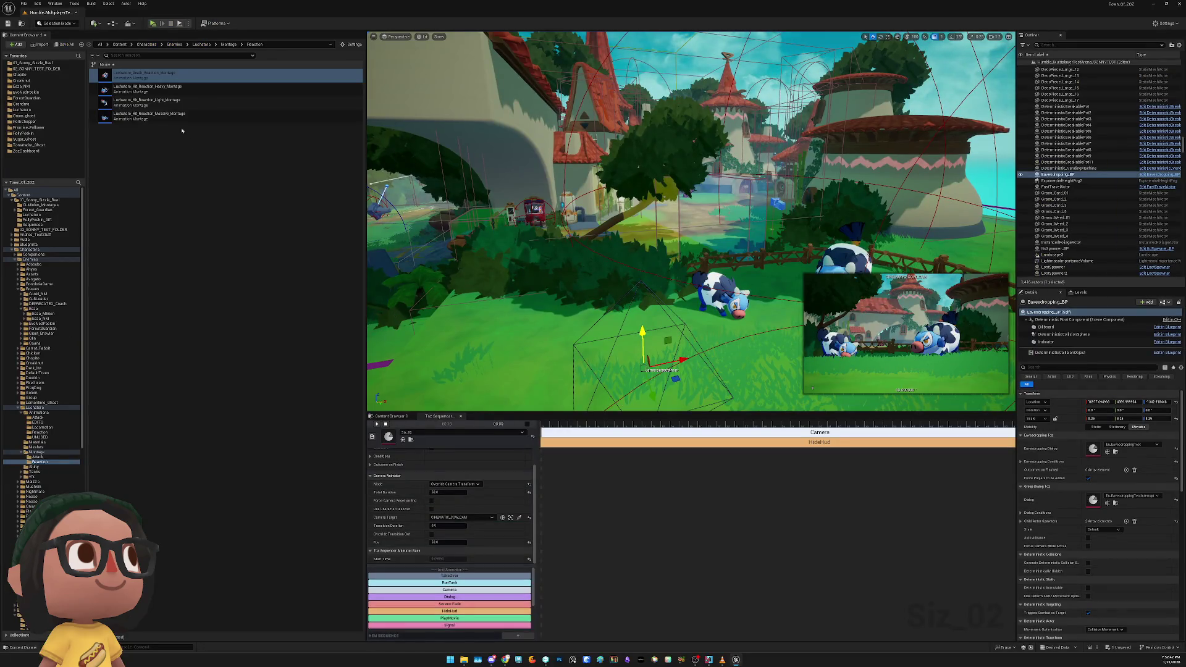
Create a Luchatoro_Montages folder inside 02_SONNY_TEST_FOLDER
click(151, 166)
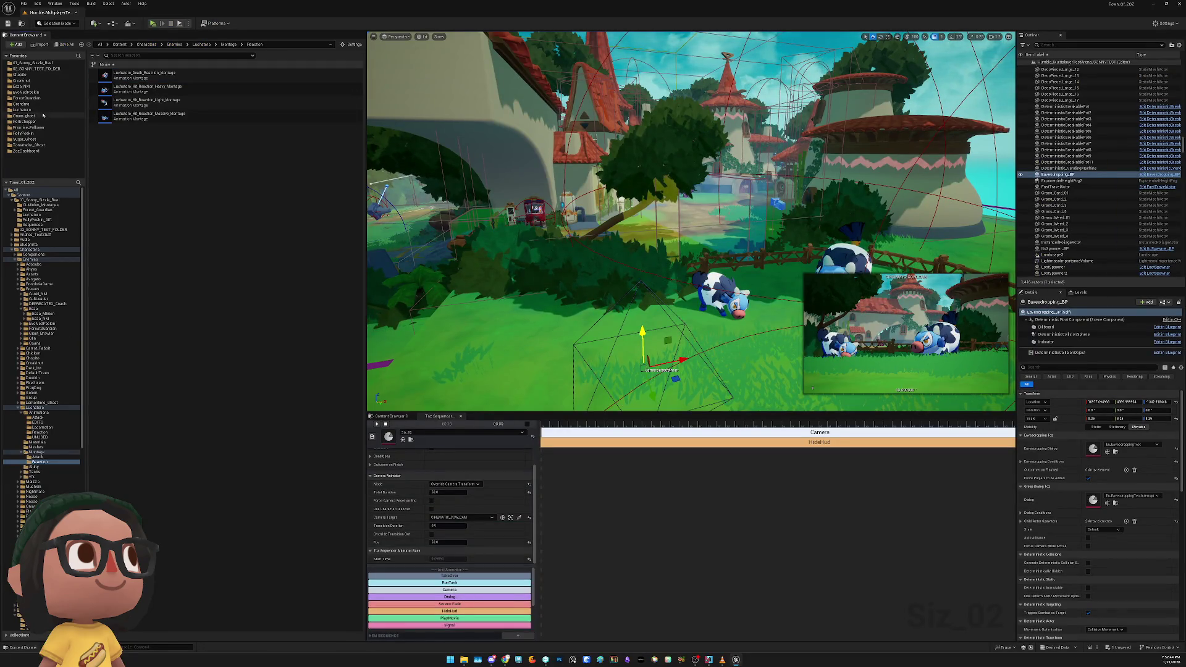
click(23, 69)
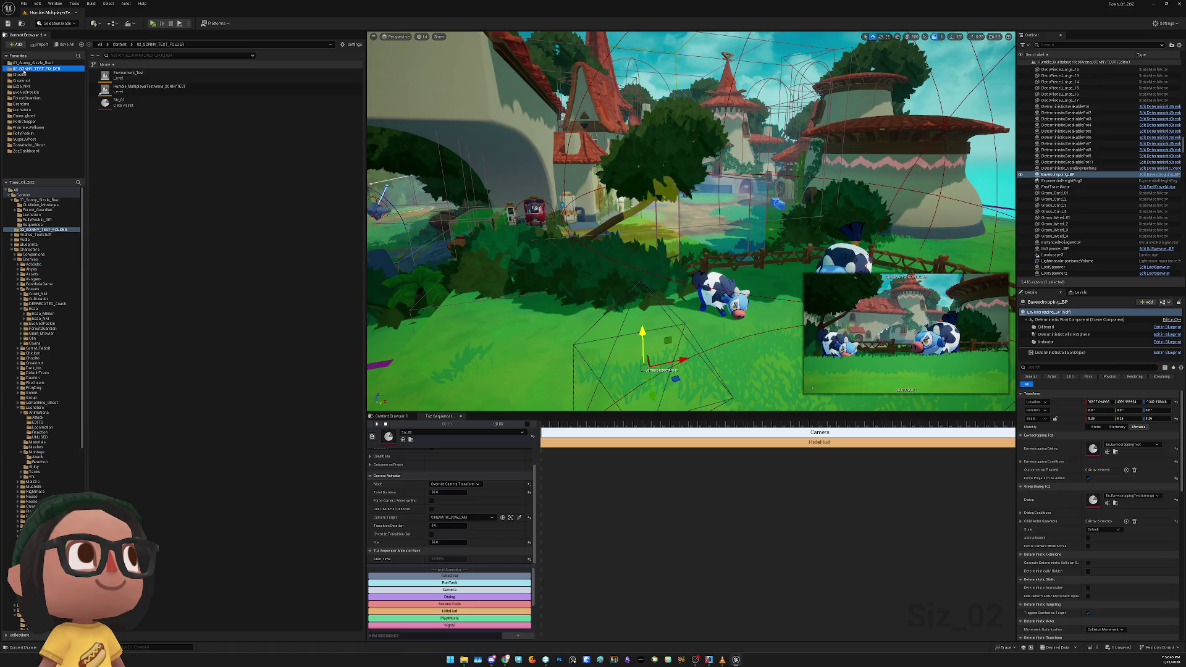
right_click(158, 184)
click(196, 222)
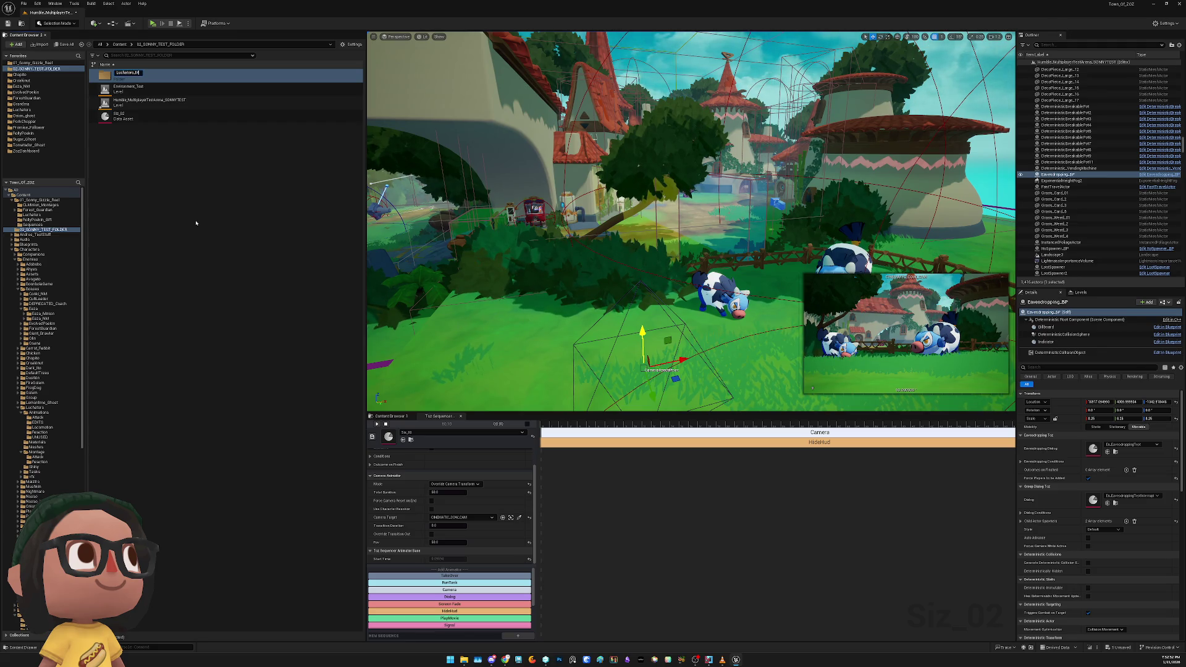
text(es)
key(Return)
key(Return)
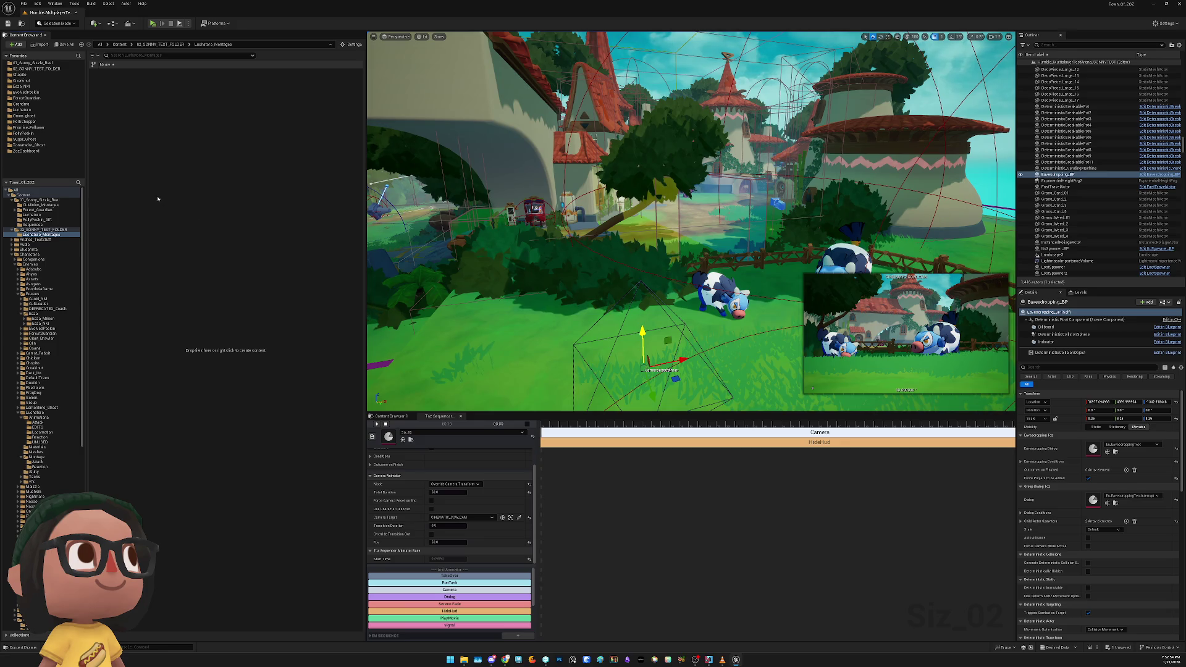
Copy Luchatoro_Death_Reaction from the Reaction animations folder into Luchatoro_Montages
click(396, 416)
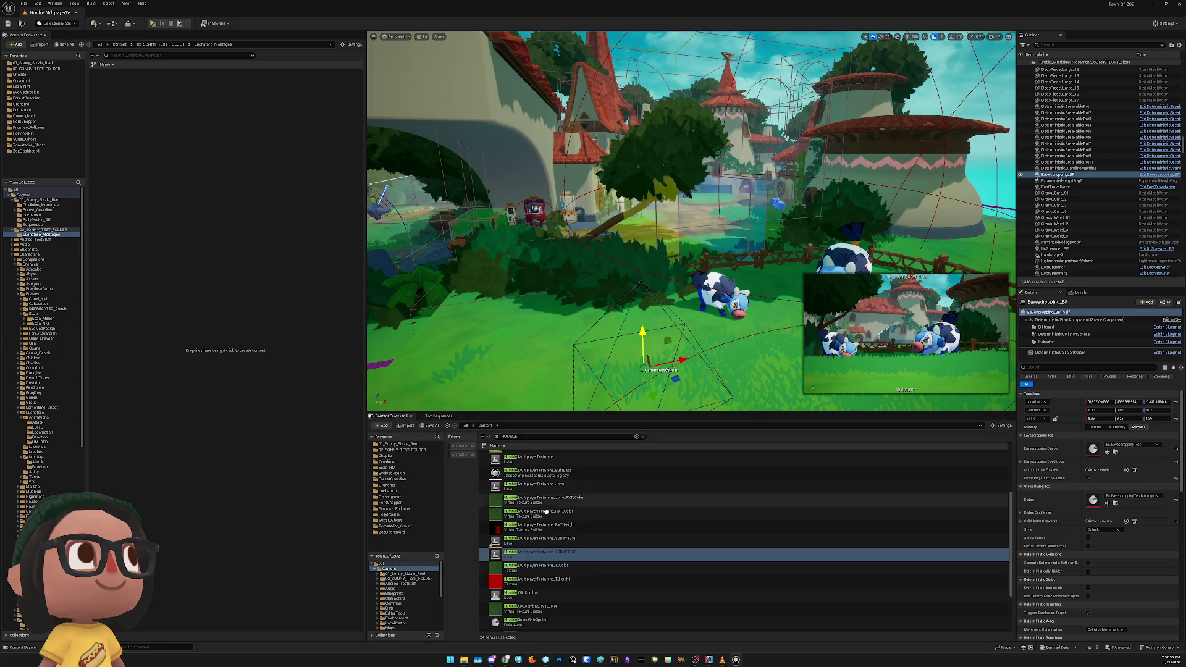
click(404, 491)
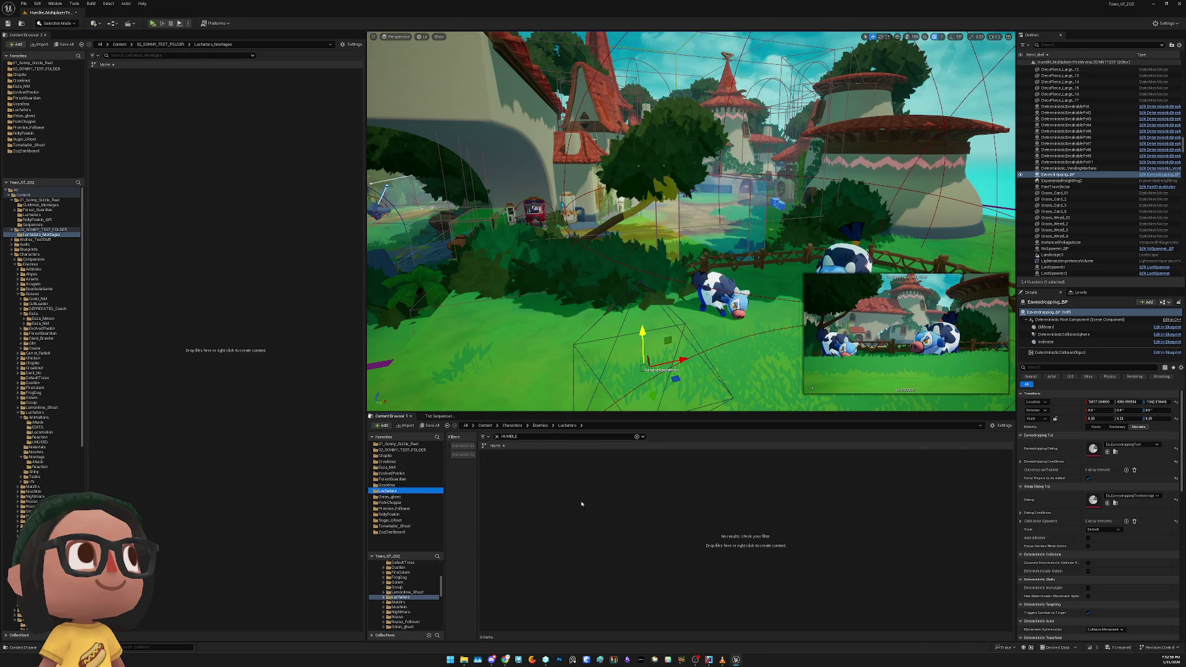
click(497, 436)
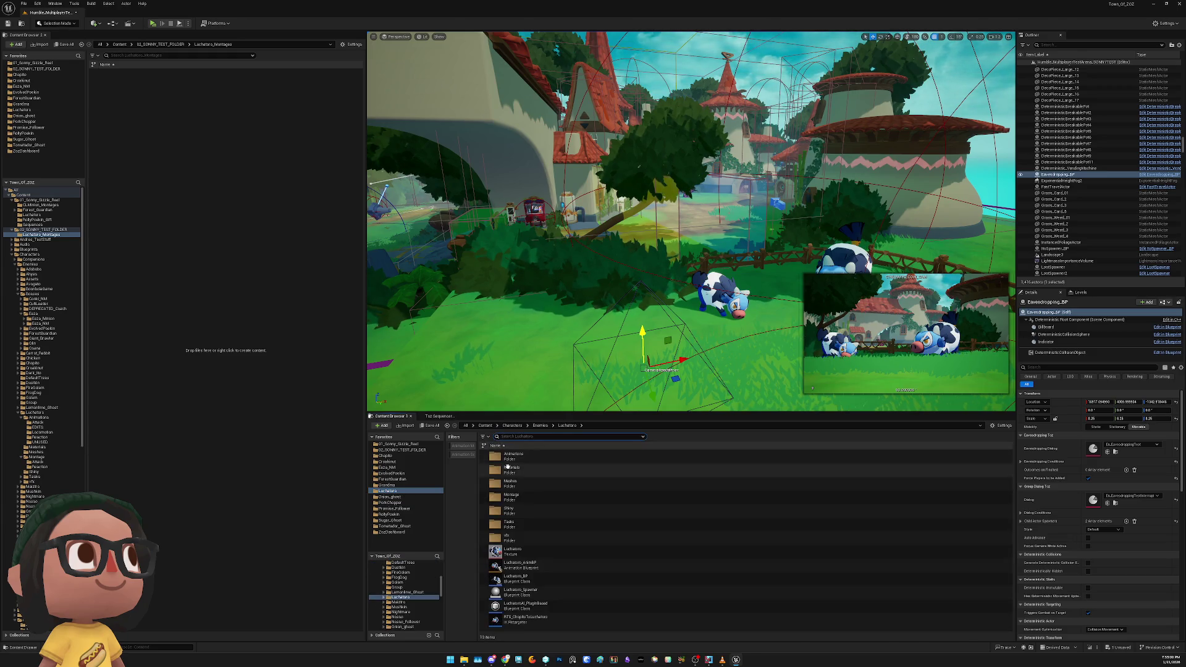
double_click(513, 457)
click(521, 457)
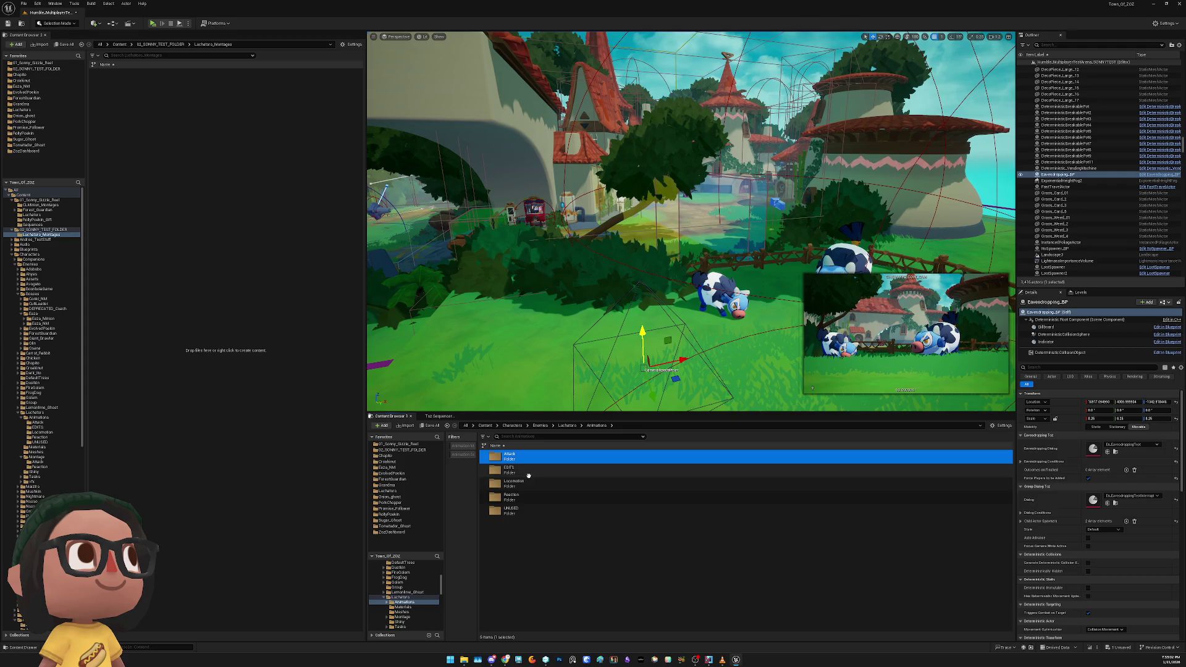
double_click(530, 499)
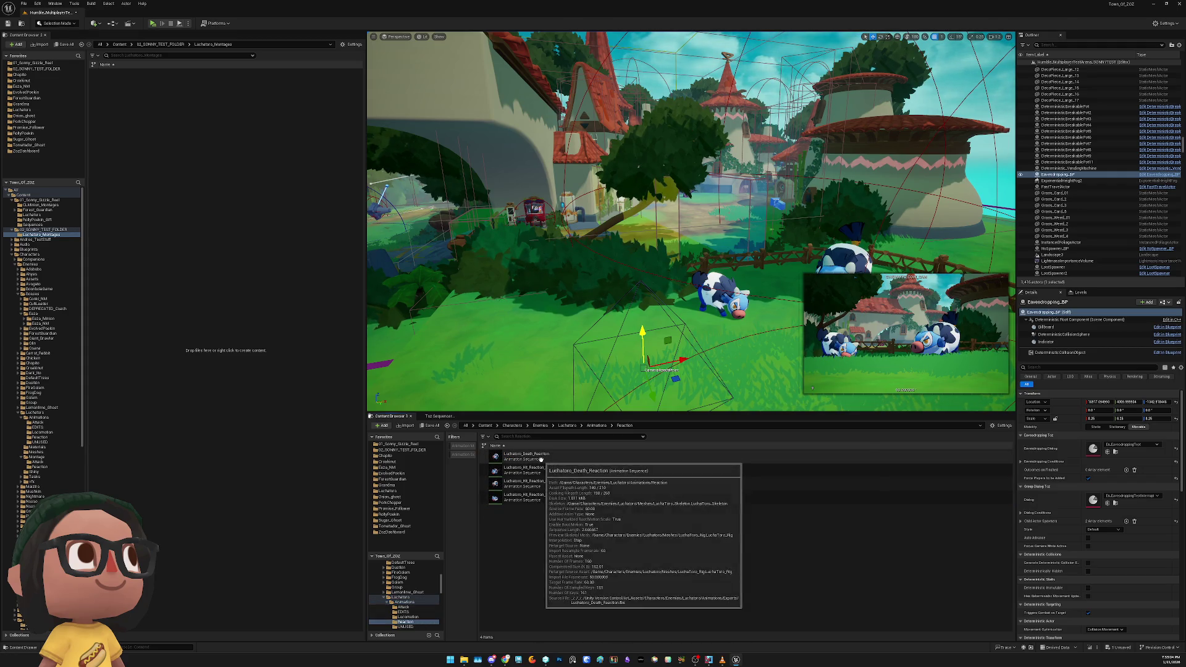
drag(528, 457, 460, 469)
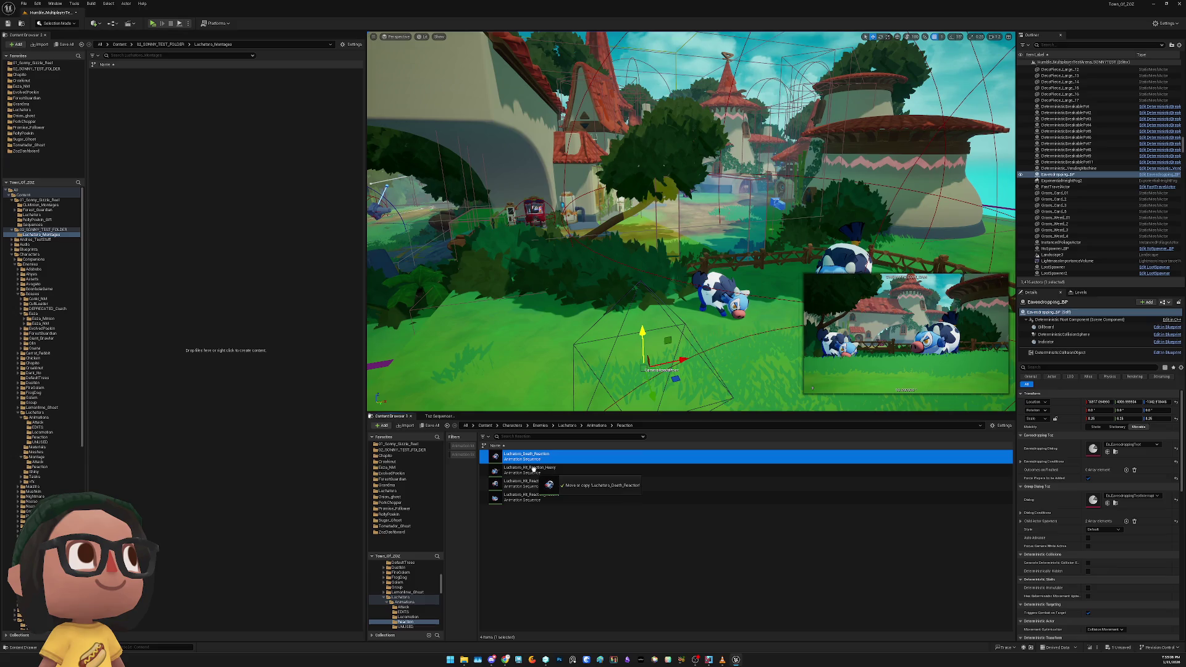
drag(163, 316, 164, 318)
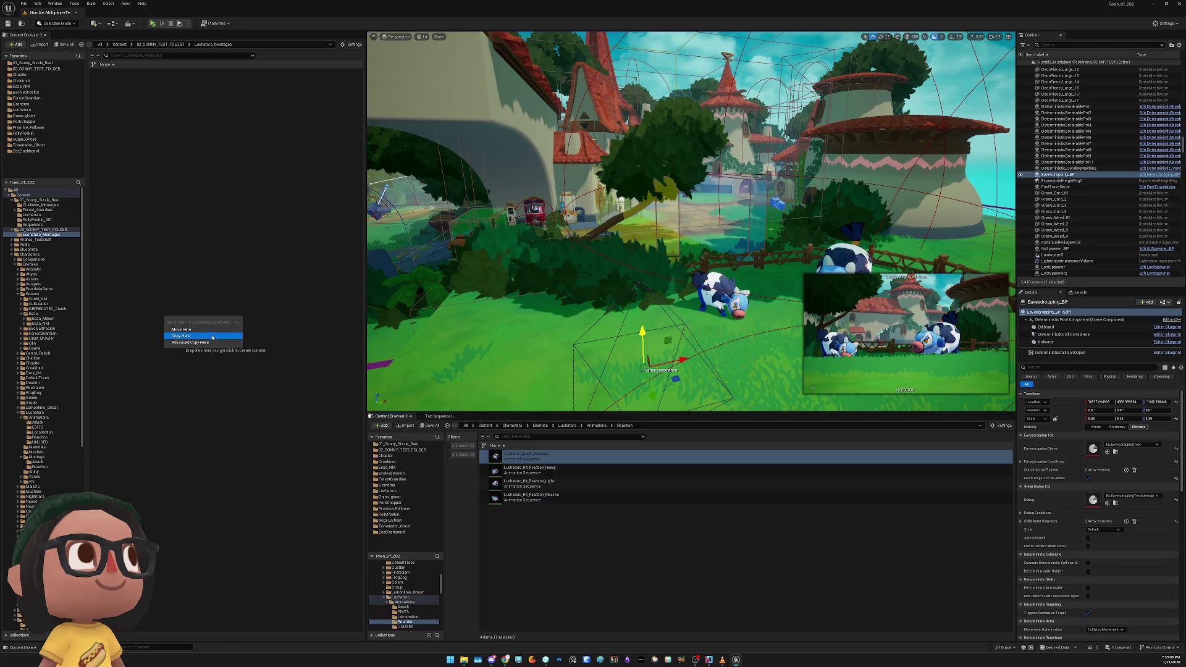
click(212, 336)
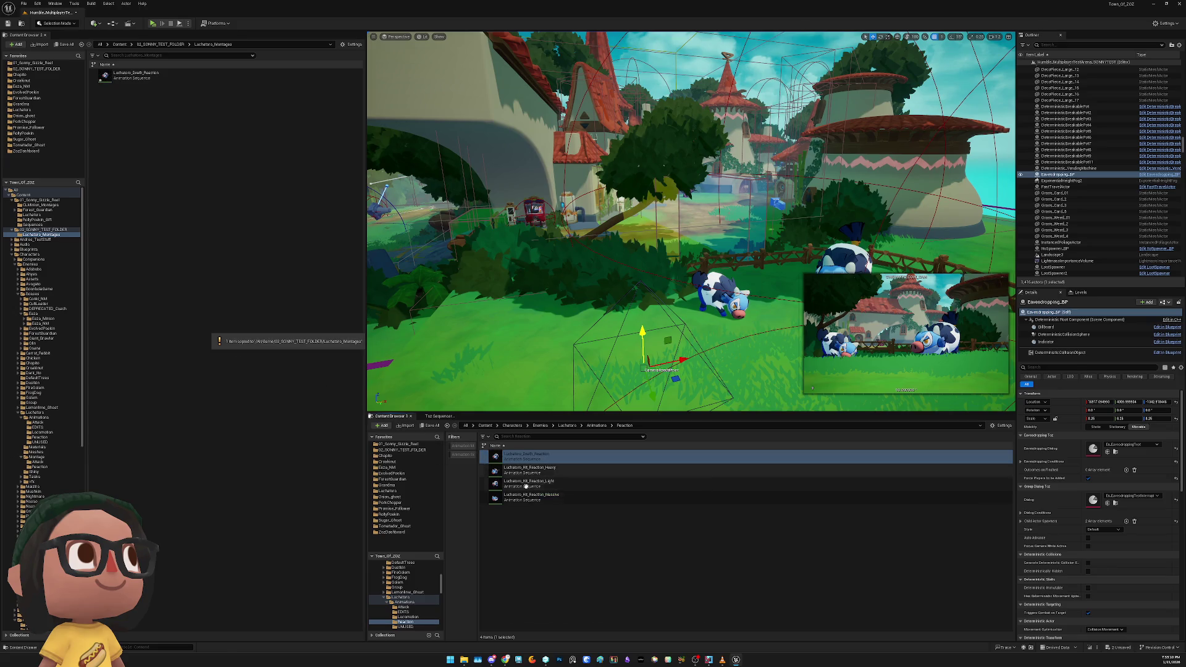
Copy Luchatoro_Idle from the Locomotion folder into Luchatoro_Montages
key(alt+Left)
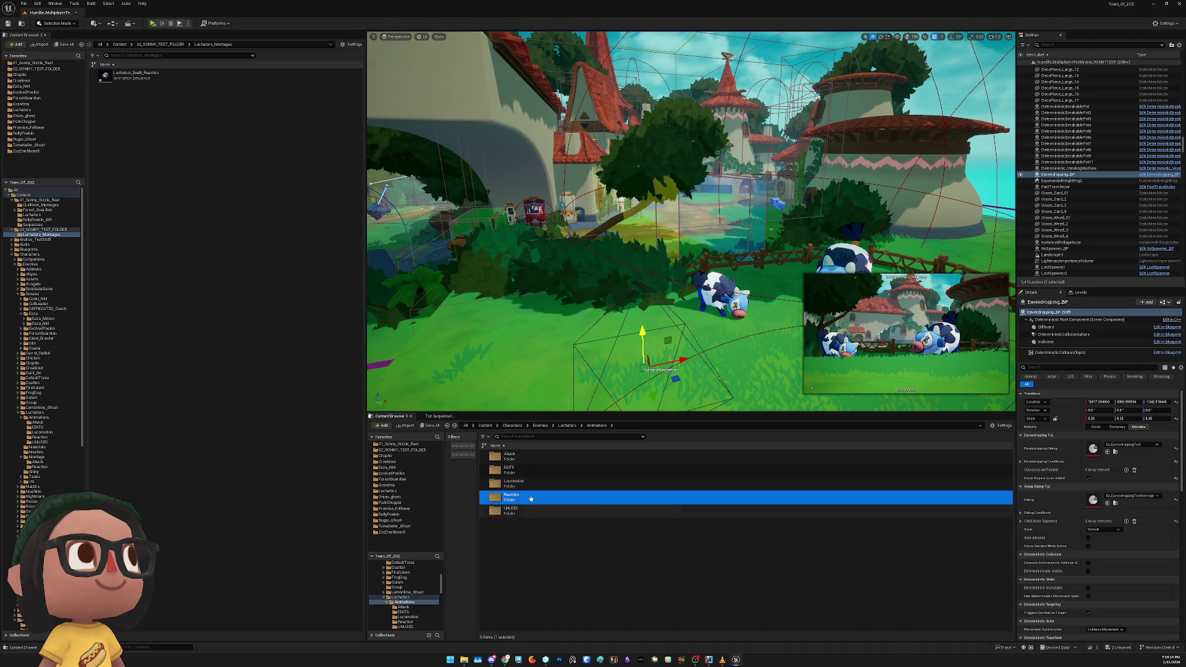
double_click(512, 483)
drag(519, 483, 235, 374)
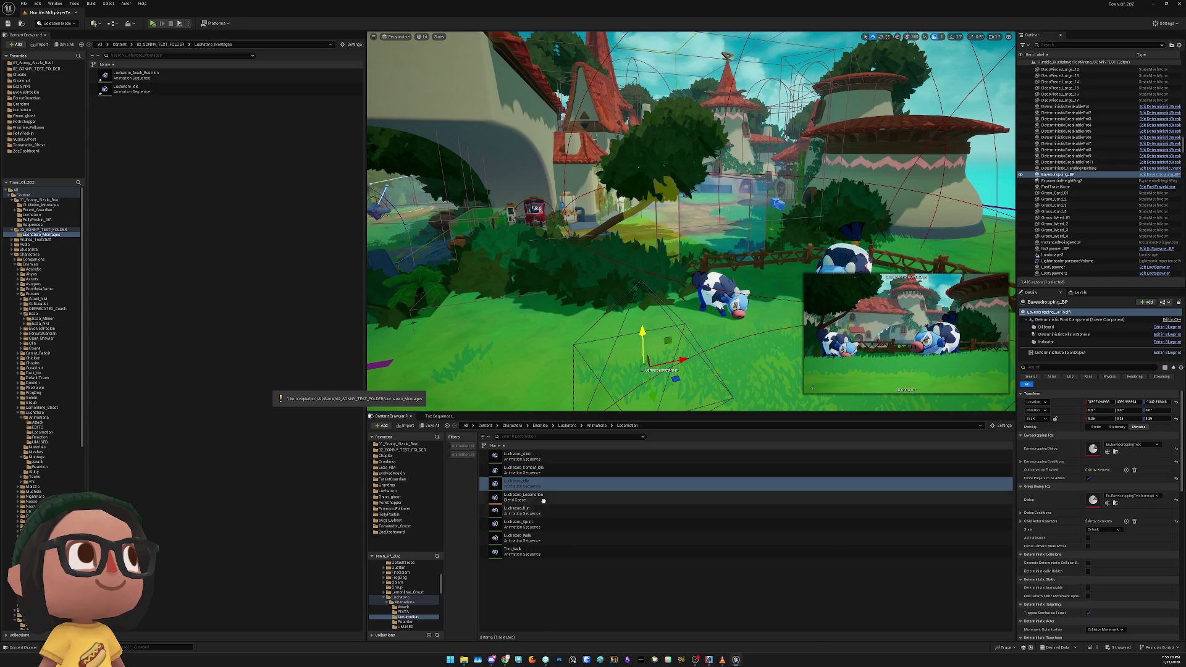
Preview Luchatoro_Alert and Luchatoro_Death_Reaction, then copy Luchatoro_Alert into Luchatoro_Montages
mouse_move(554, 553)
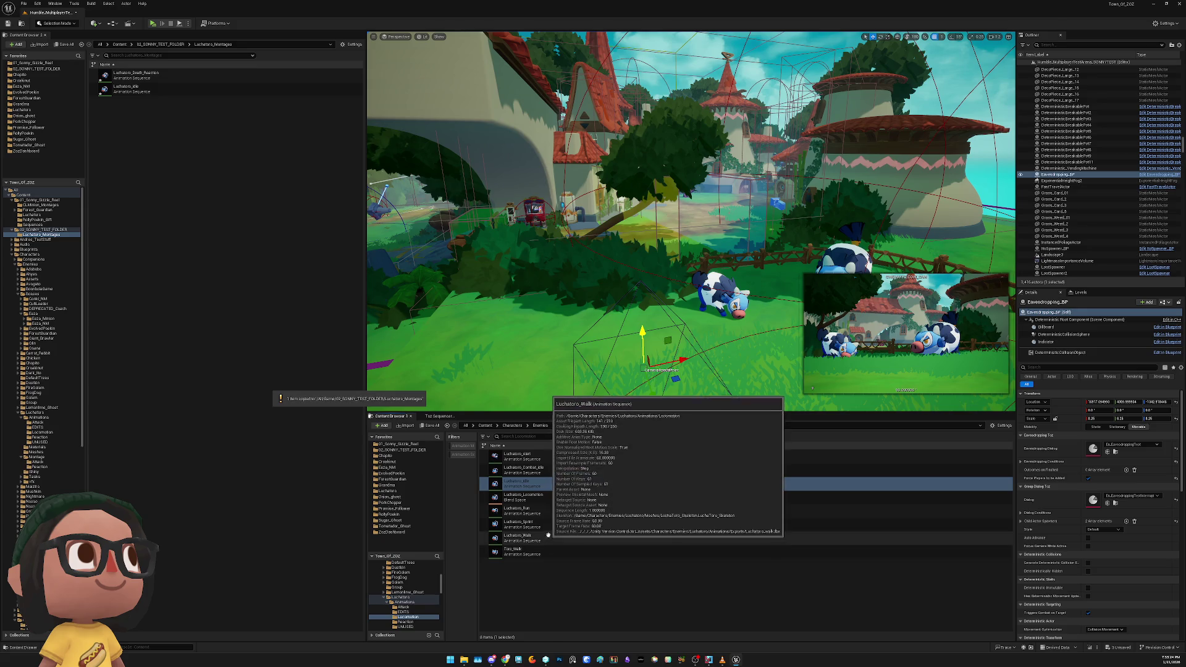
mouse_move(554, 494)
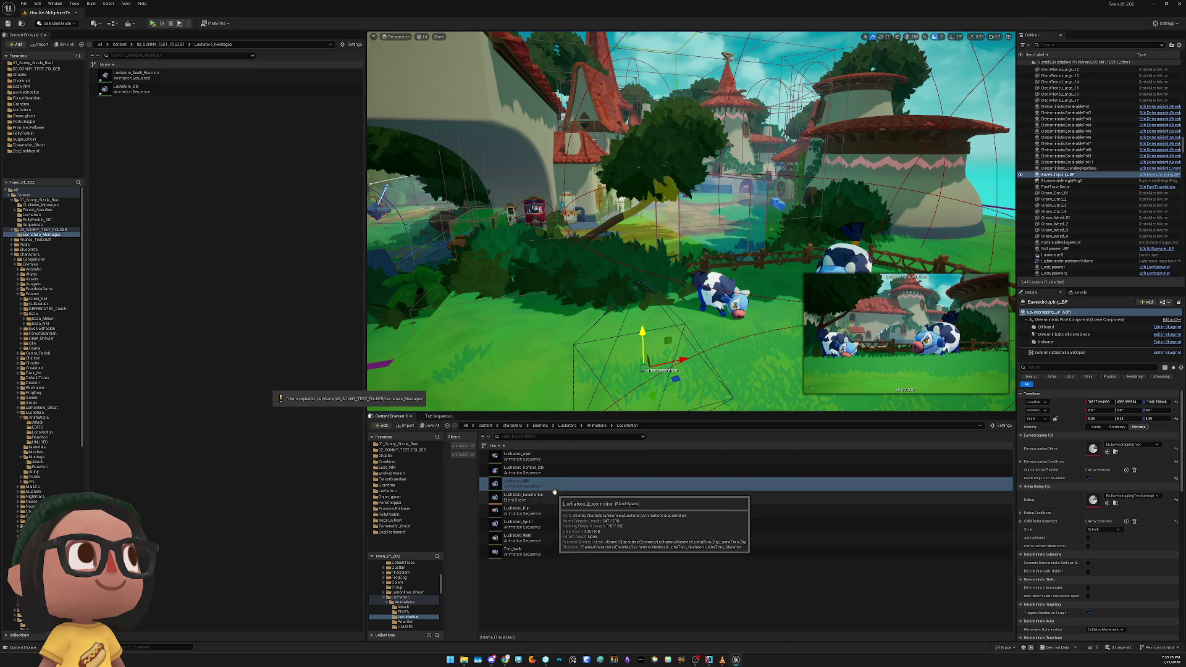
mouse_move(549, 458)
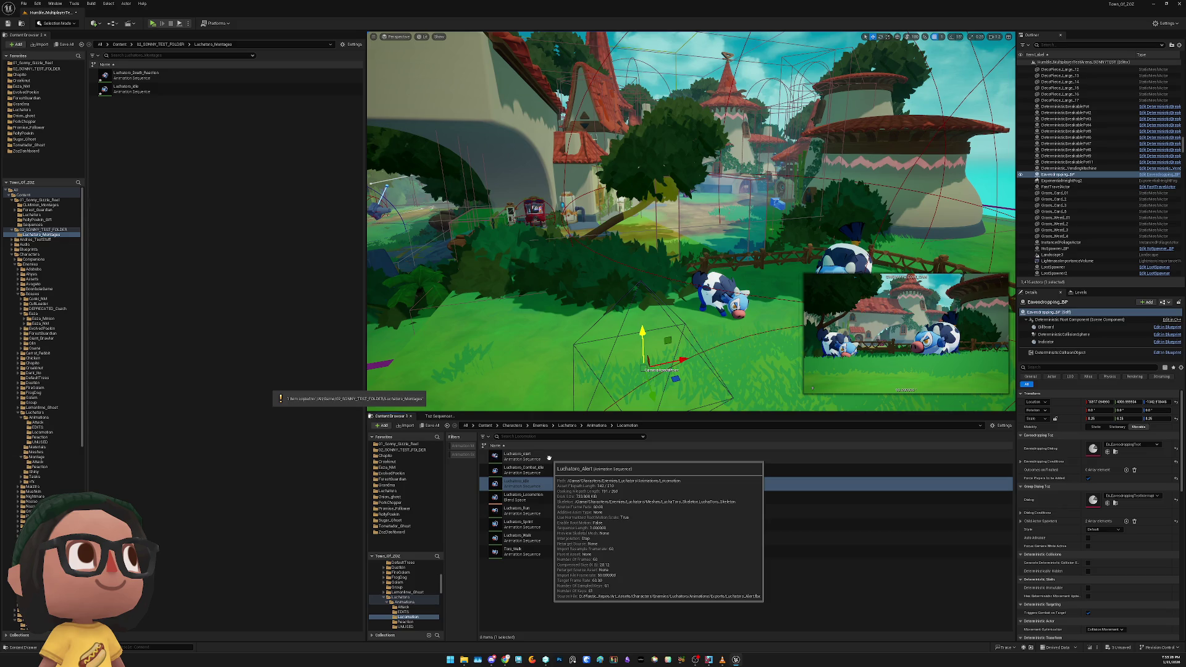
double_click(549, 459)
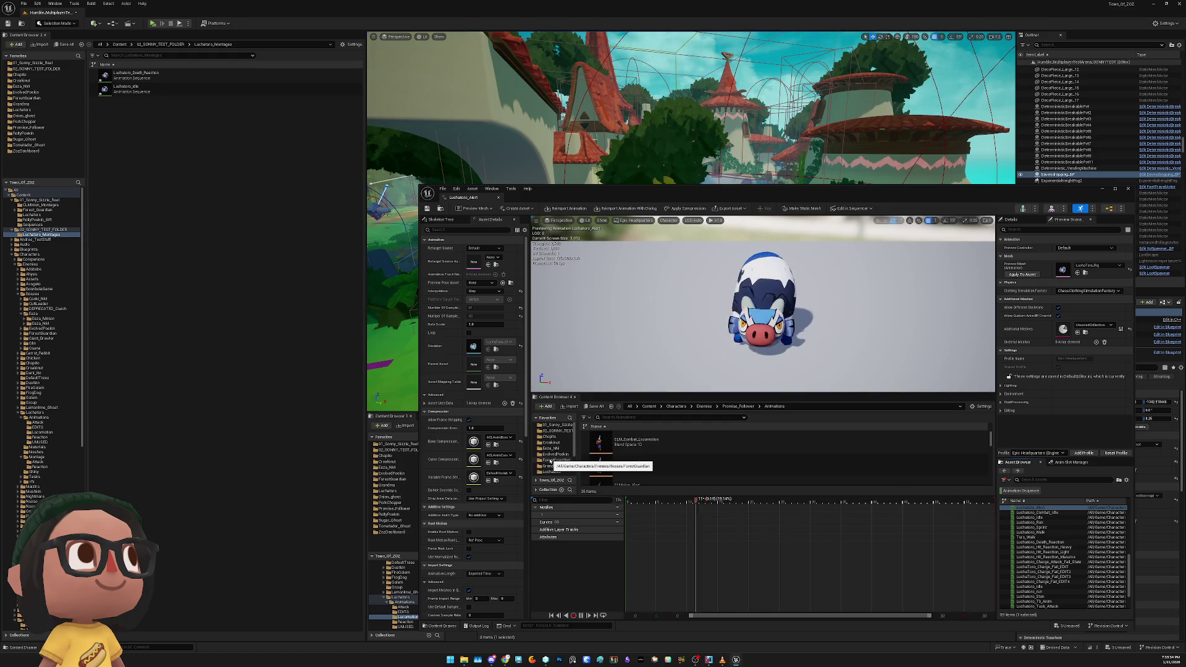
click(447, 181)
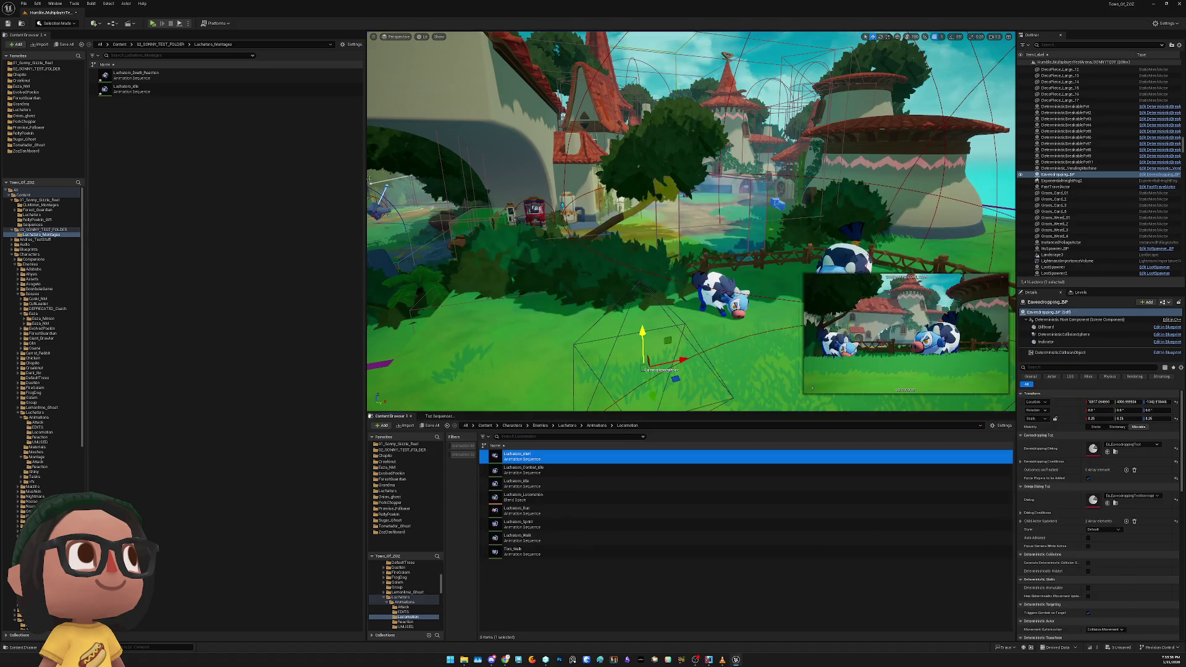
double_click(185, 80)
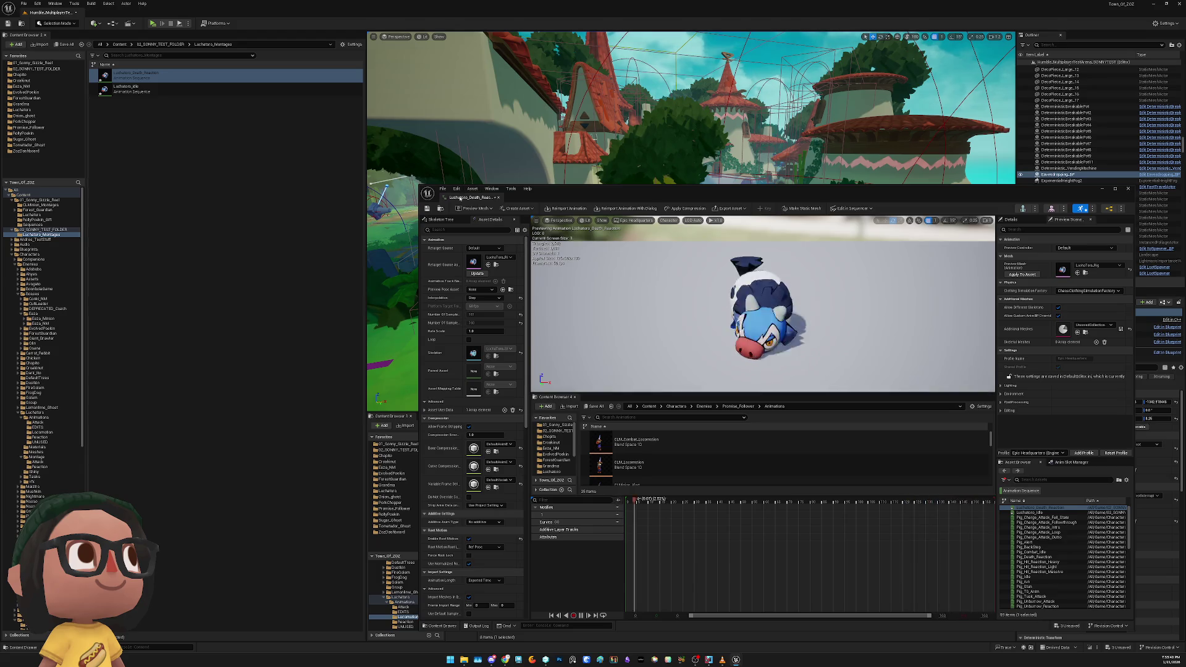
click(510, 416)
drag(512, 454, 330, 422)
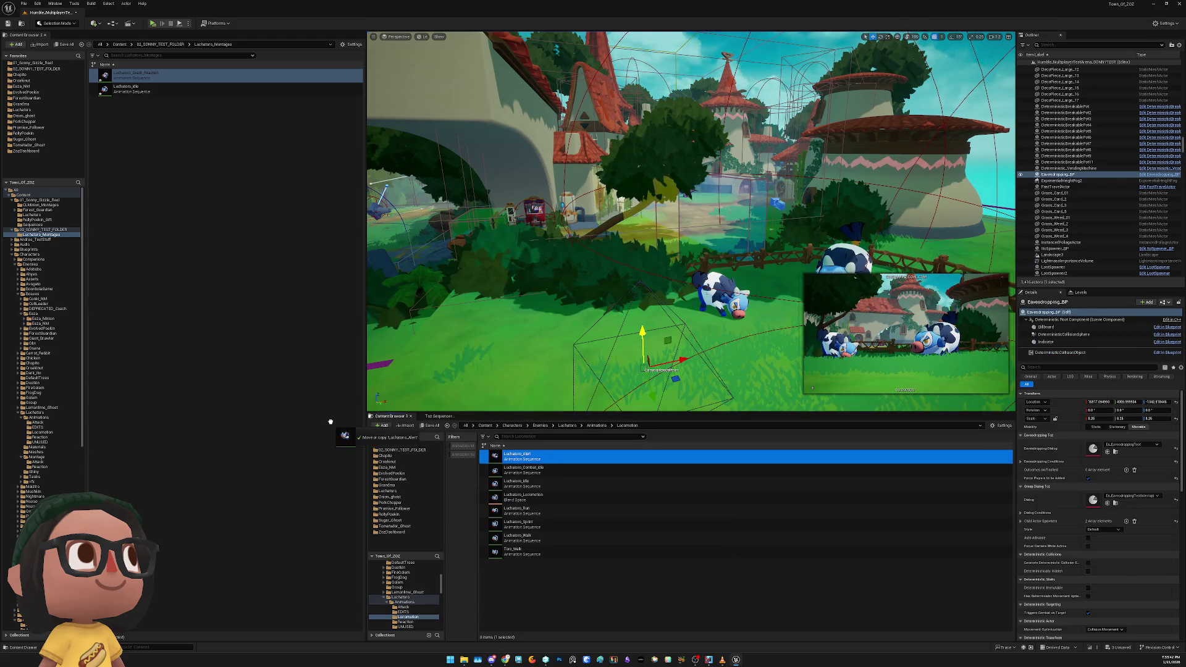
drag(216, 290, 200, 252)
click(229, 271)
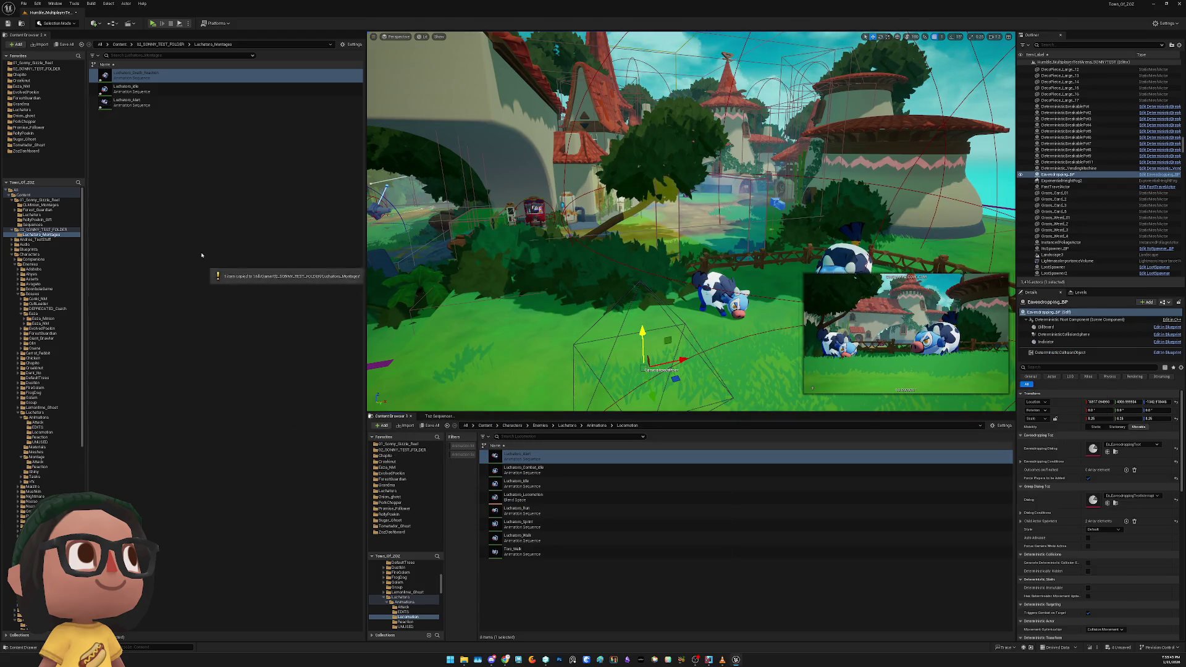
Create an Animation Montage on the character skeleton named Idle_Alert_Death in Luchatoro_Montages
right_click(150, 145)
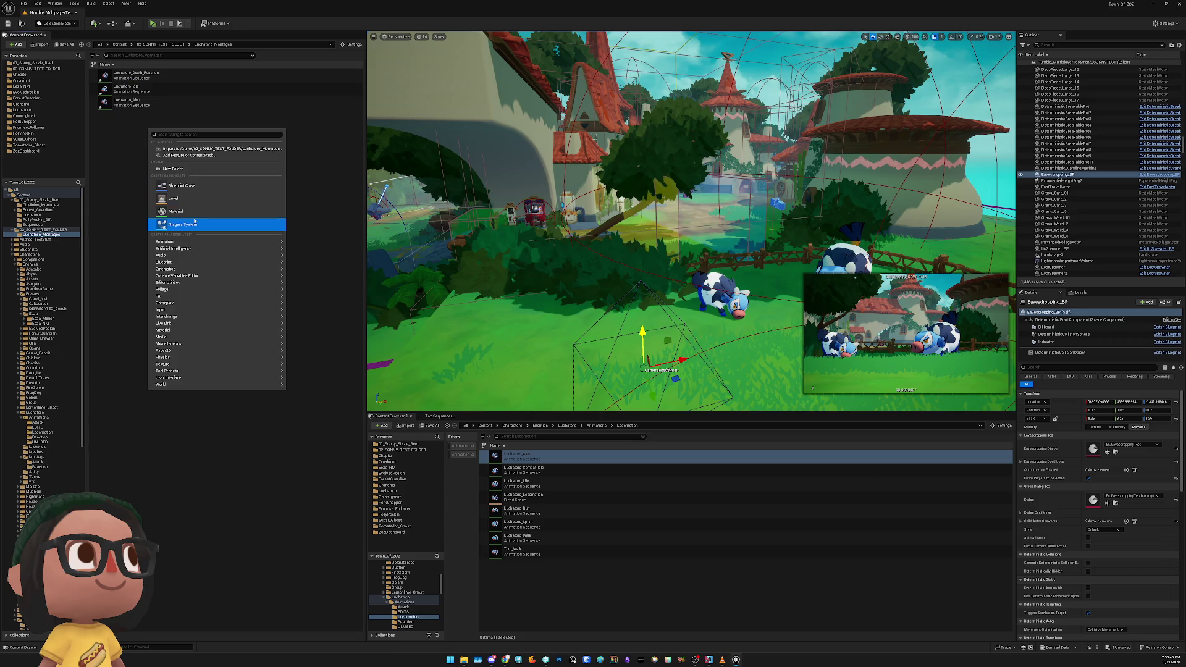
text(ntage)
click(185, 155)
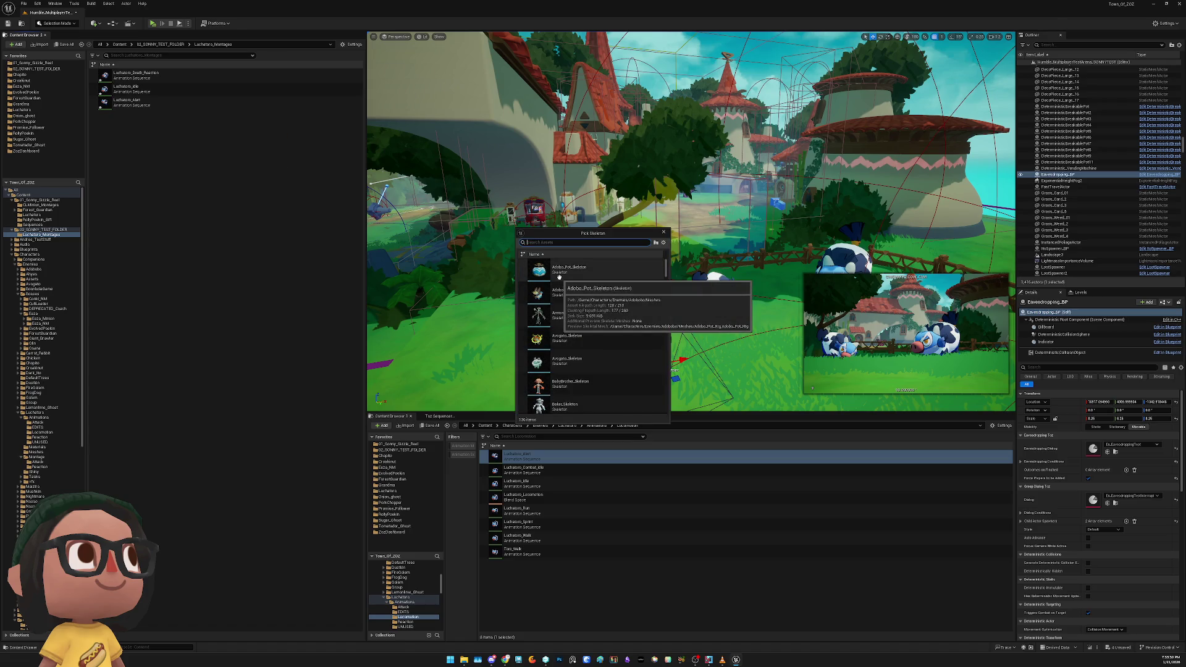
click(559, 276)
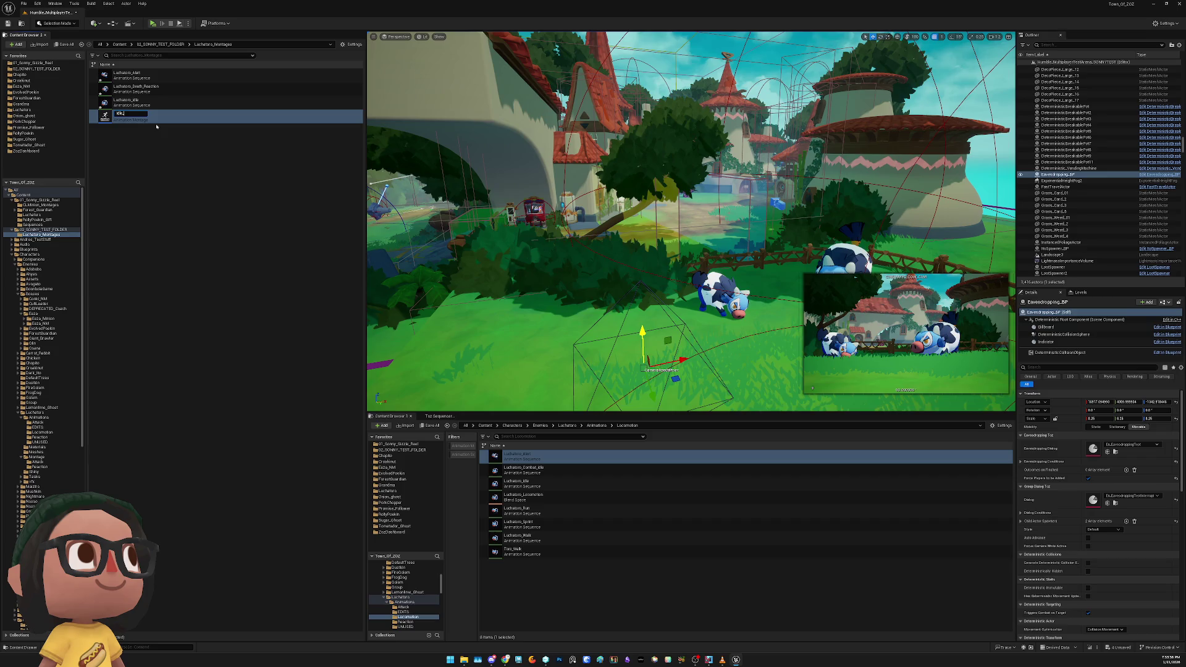
text(h)
key(Return)
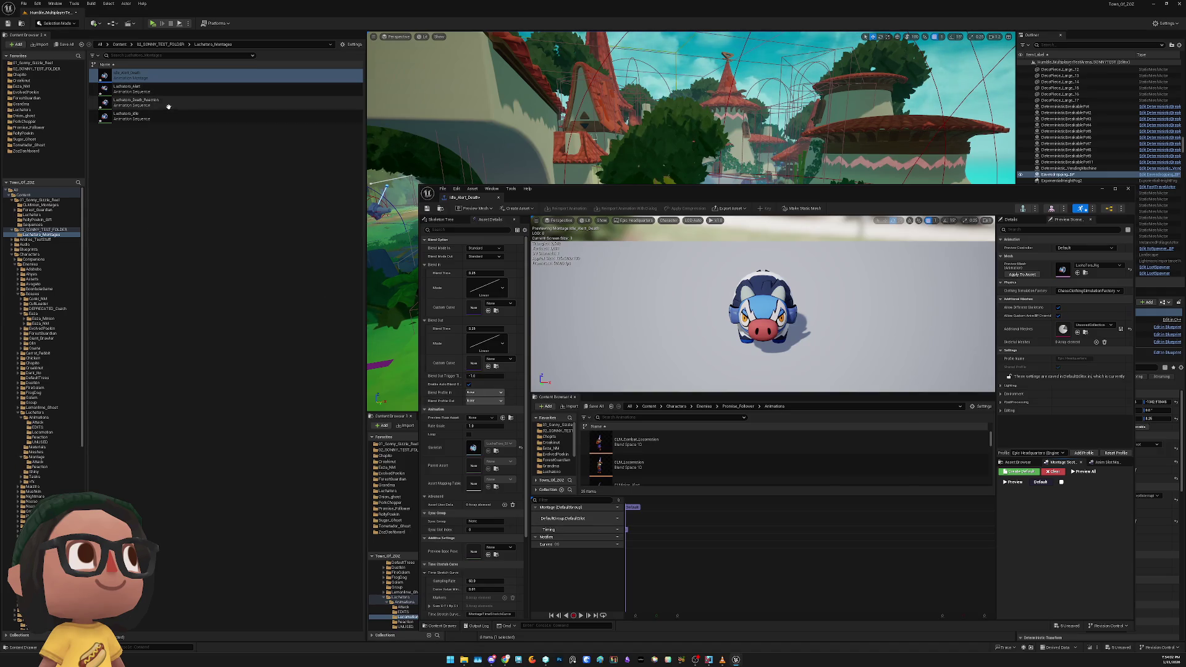
Add Luchatoro_Idle clips and Luchatoro_Death_Reaction to the montage slot track
drag(126, 116, 759, 550)
drag(647, 515, 648, 518)
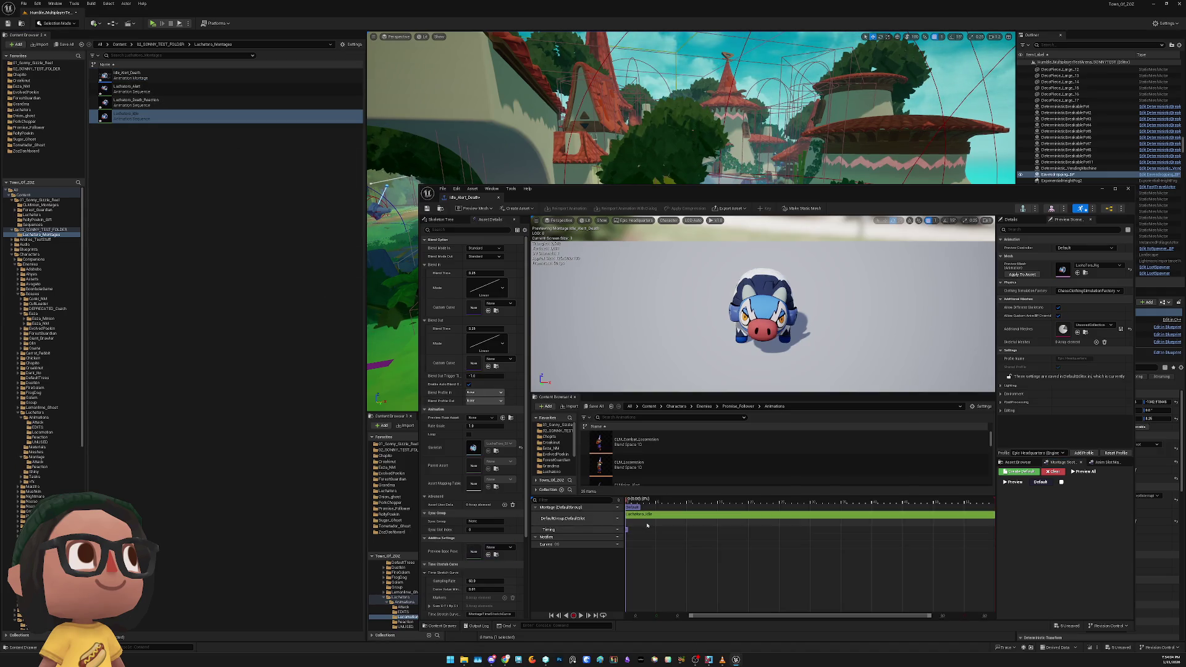
mouse_move(204, 116)
mouse_down()
mouse_move(738, 542)
mouse_move(726, 517)
mouse_up()
mouse_move(204, 116)
mouse_down()
mouse_move(491, 551)
mouse_move(815, 520)
mouse_up()
drag(135, 103, 814, 515)
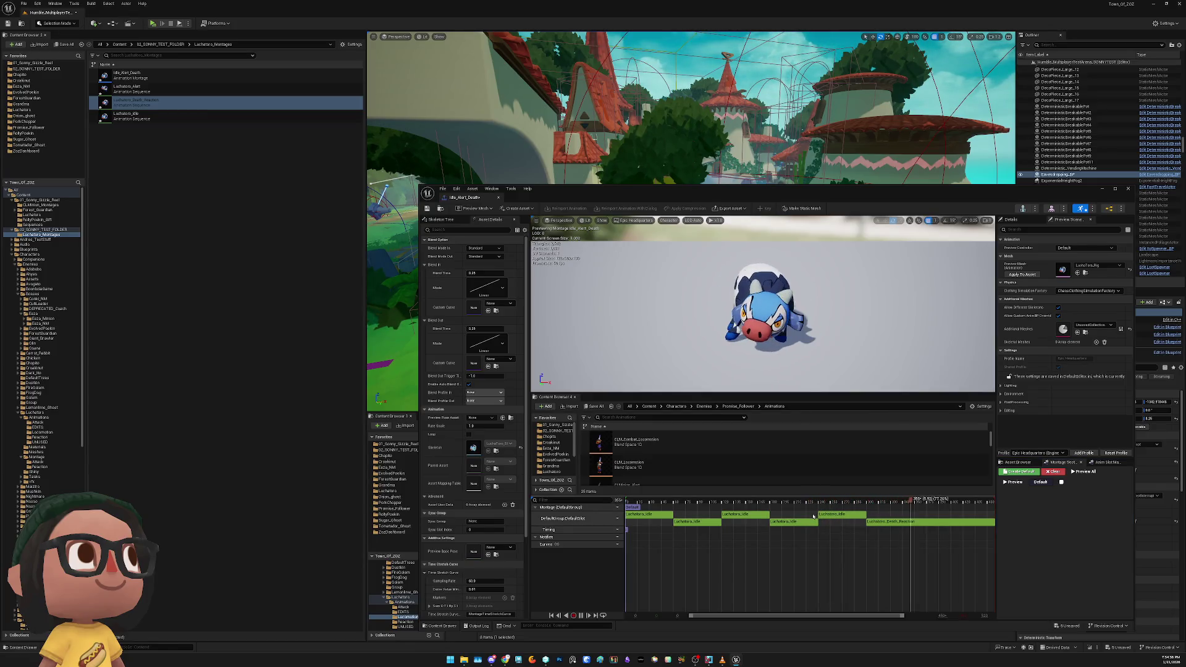
click(857, 516)
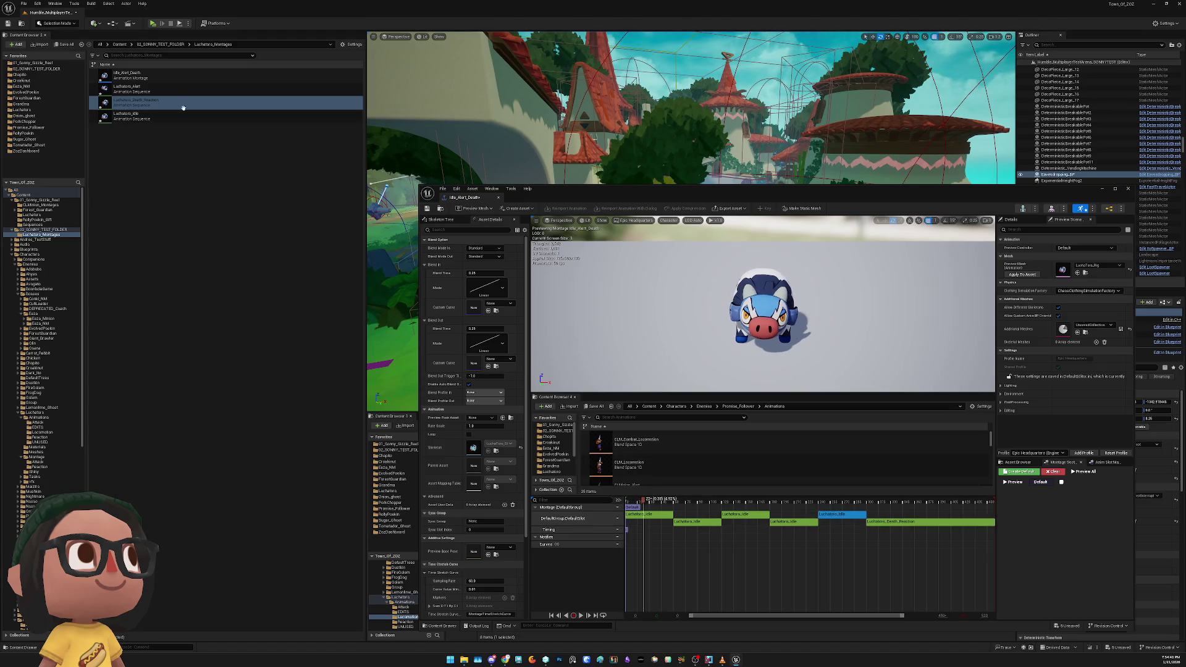
Copy Luchatoro_Combat_Idle into Luchatoro_Montages and insert it into the montage
drag(572, 197, 622, 32)
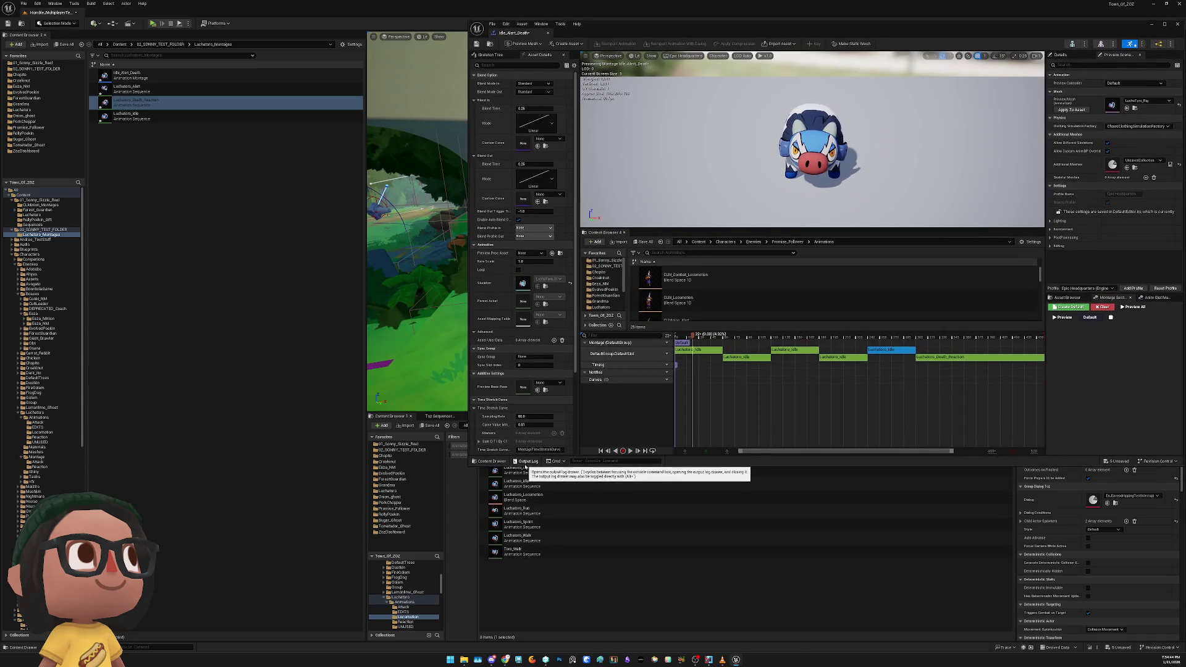
drag(528, 464, 528, 418)
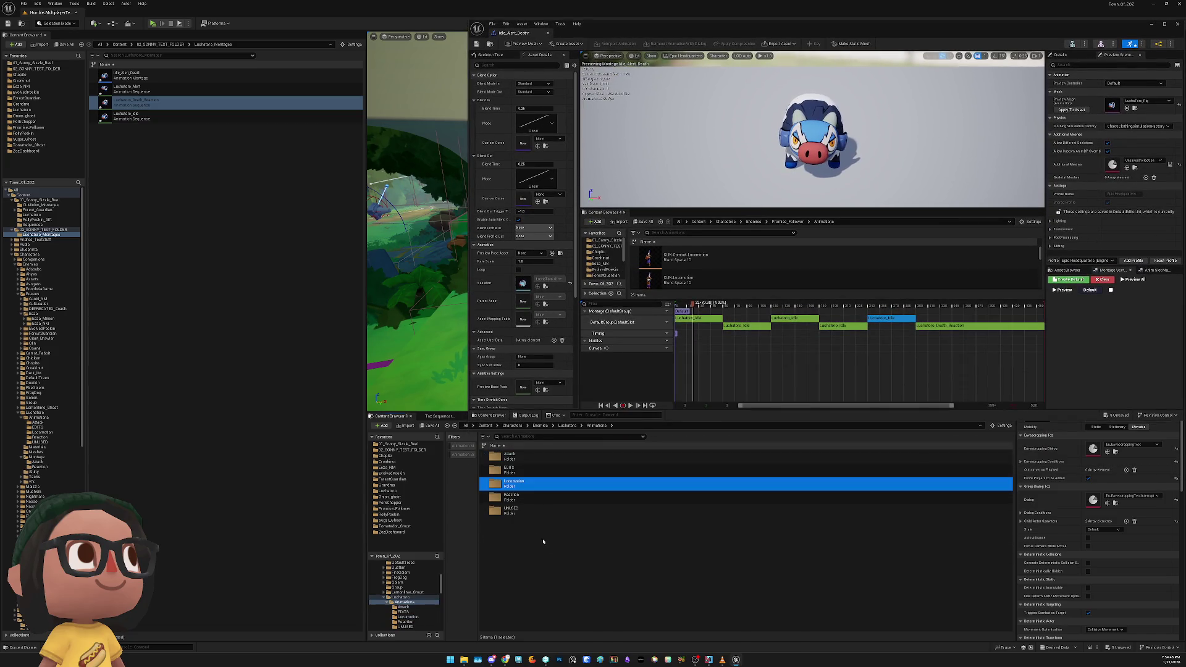
click(518, 471)
drag(187, 303, 189, 302)
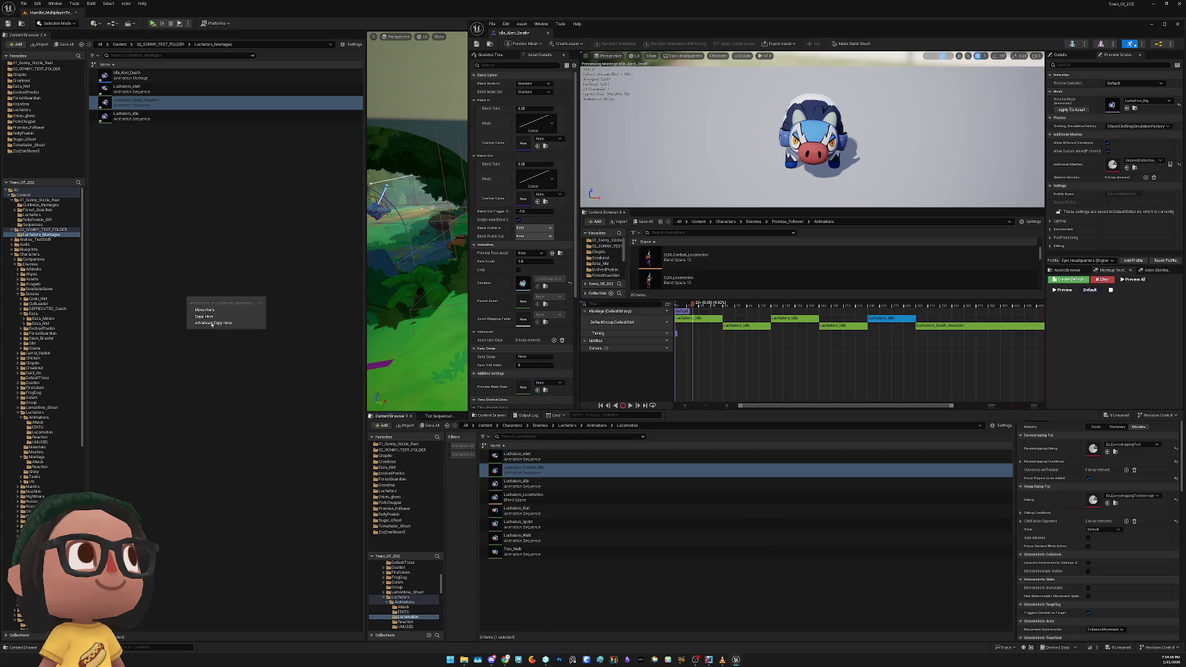
click(211, 317)
drag(121, 129, 720, 326)
drag(880, 319, 882, 319)
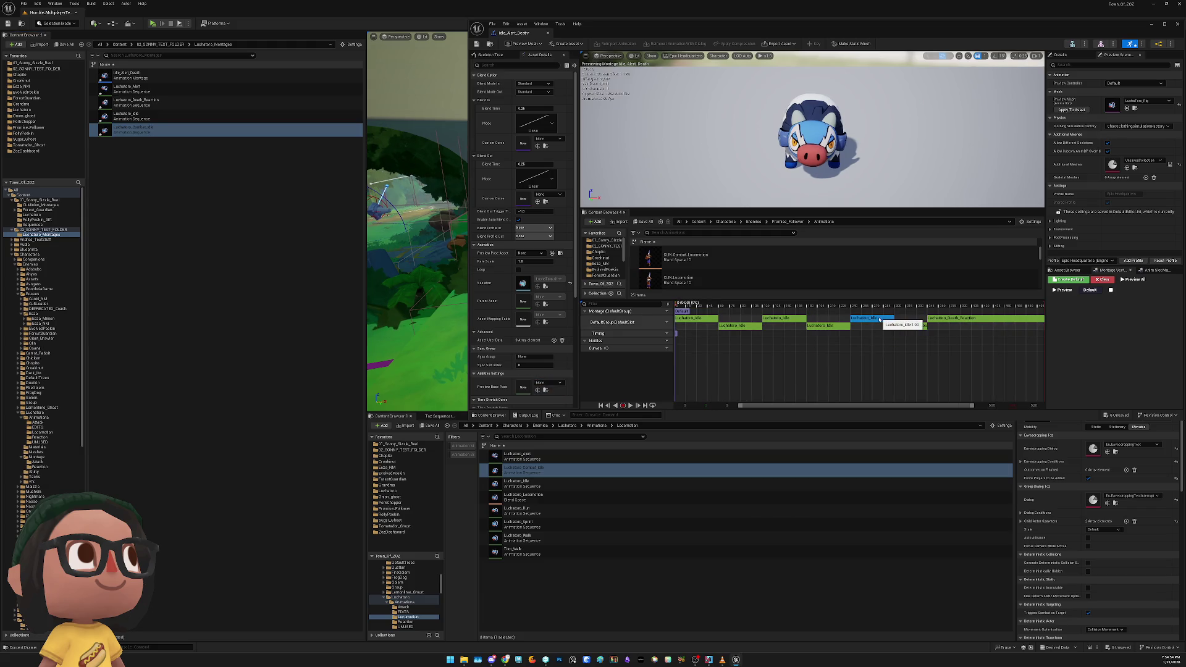
Delete the extra Idle clip, insert Luchatoro_Alert, and minimise the montage editor
key(Delete)
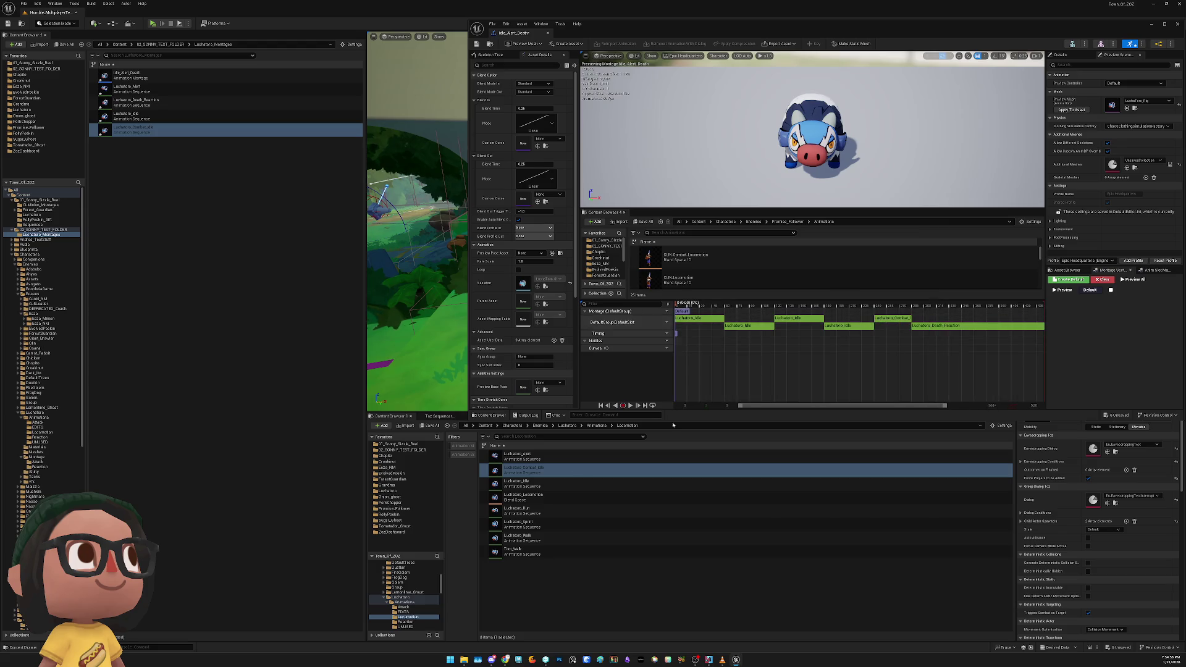
click(680, 457)
drag(869, 324, 867, 321)
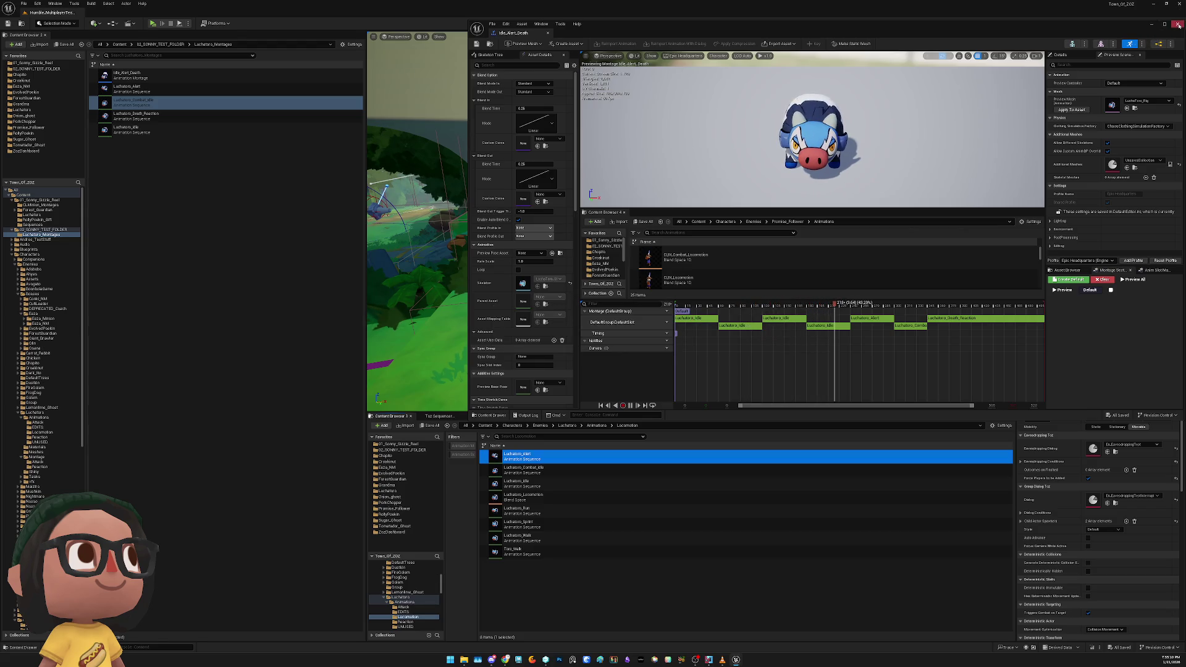
click(1172, 24)
click(687, 311)
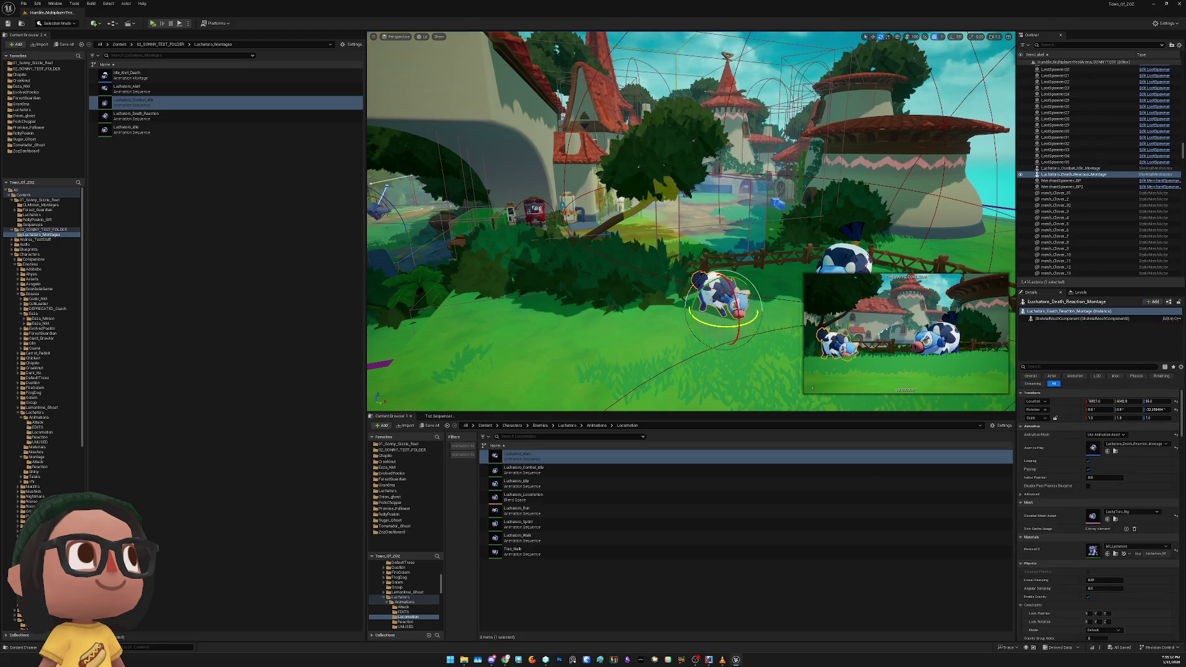
Replace the old cow with an Idle_Alert_Death actor in the viewport
key(Delete)
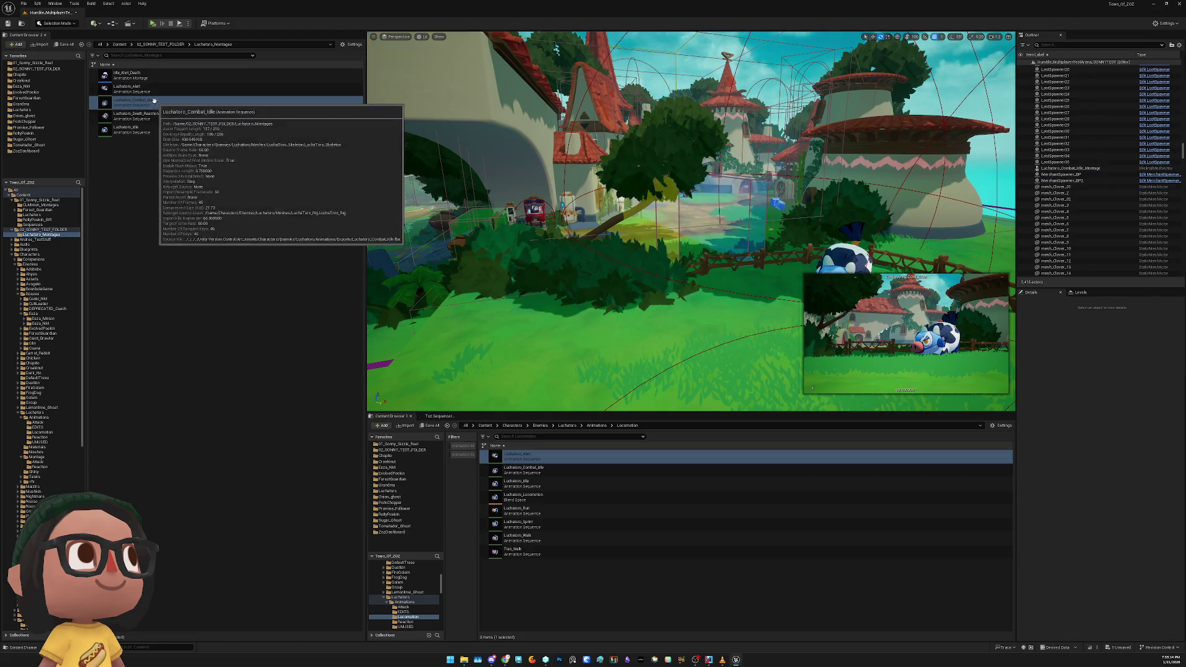
click(148, 78)
mouse_move(148, 78)
mouse_down()
mouse_move(606, 296)
mouse_move(698, 322)
mouse_move(758, 322)
mouse_up()
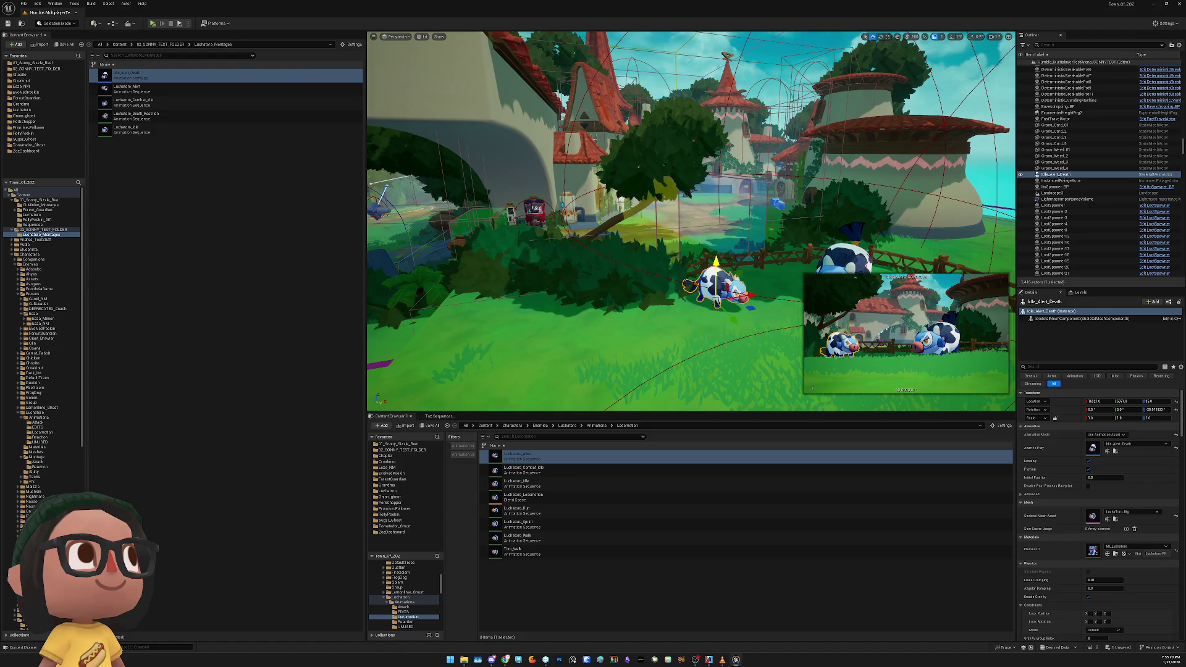
key(f)
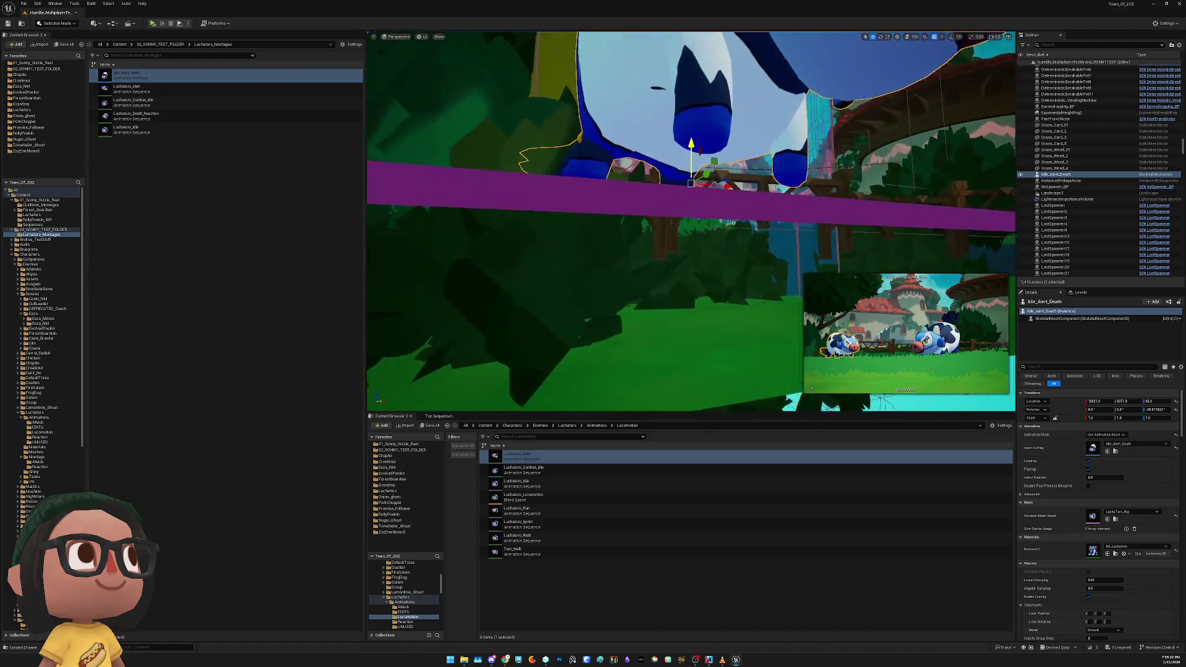
key(q)
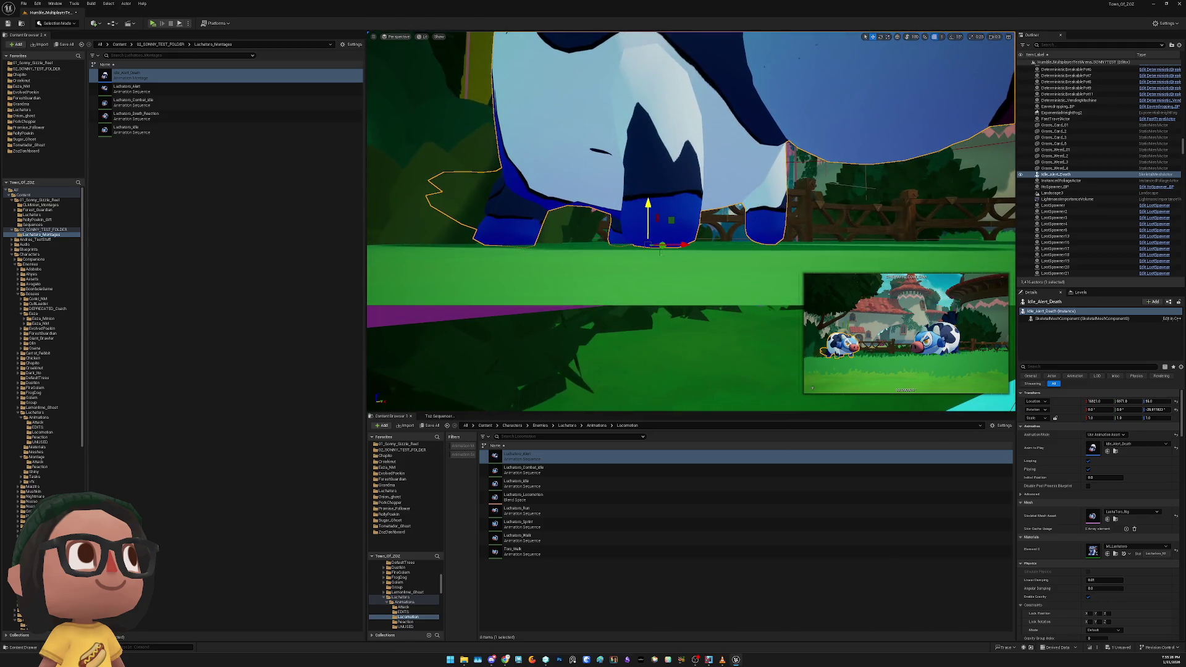
key(f)
scroll(691, 221, down, 3)
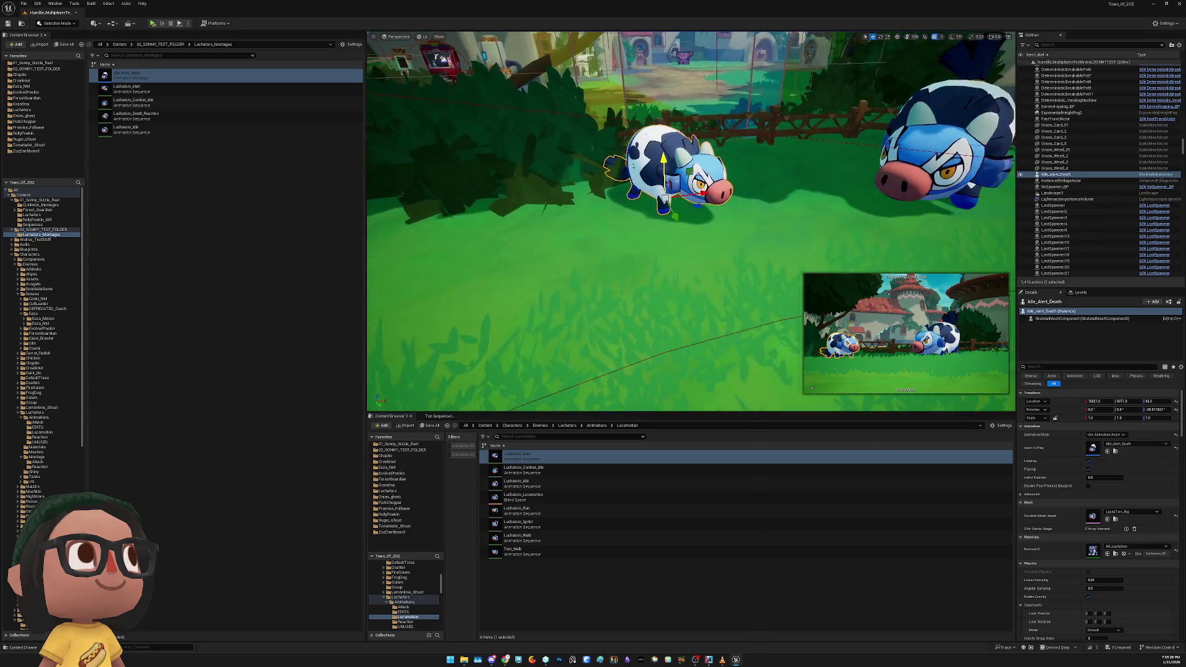
Rotate the Idle_Alert_Death cow to face the camera more and save the level
key(e)
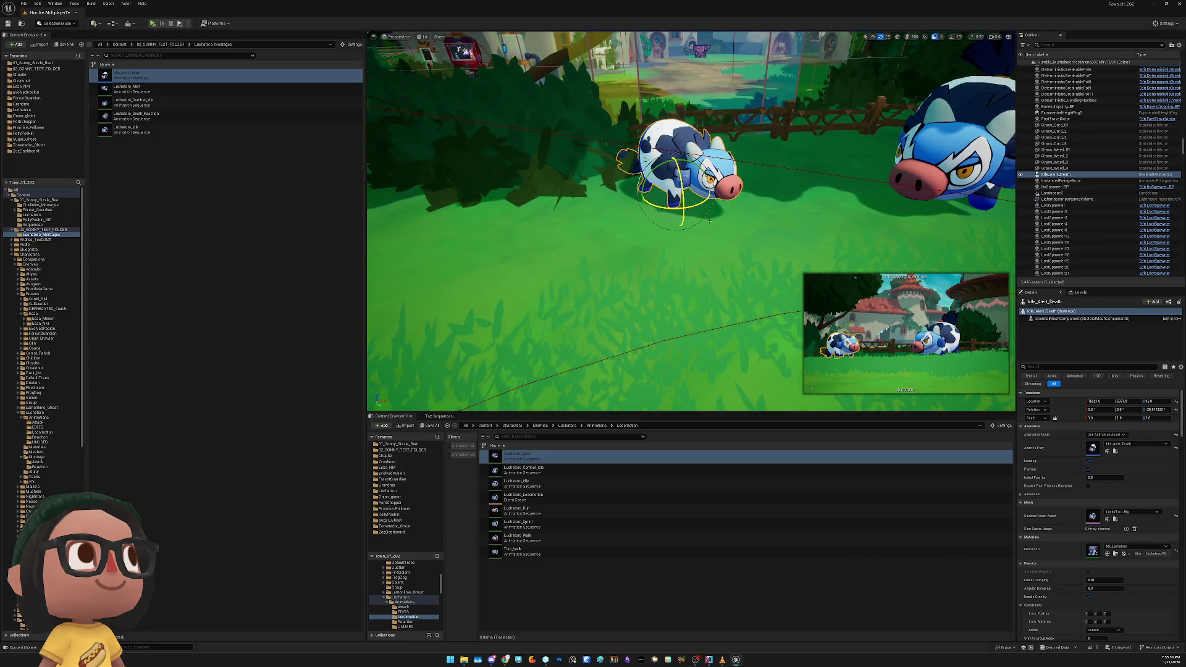
drag(667, 207, 683, 209)
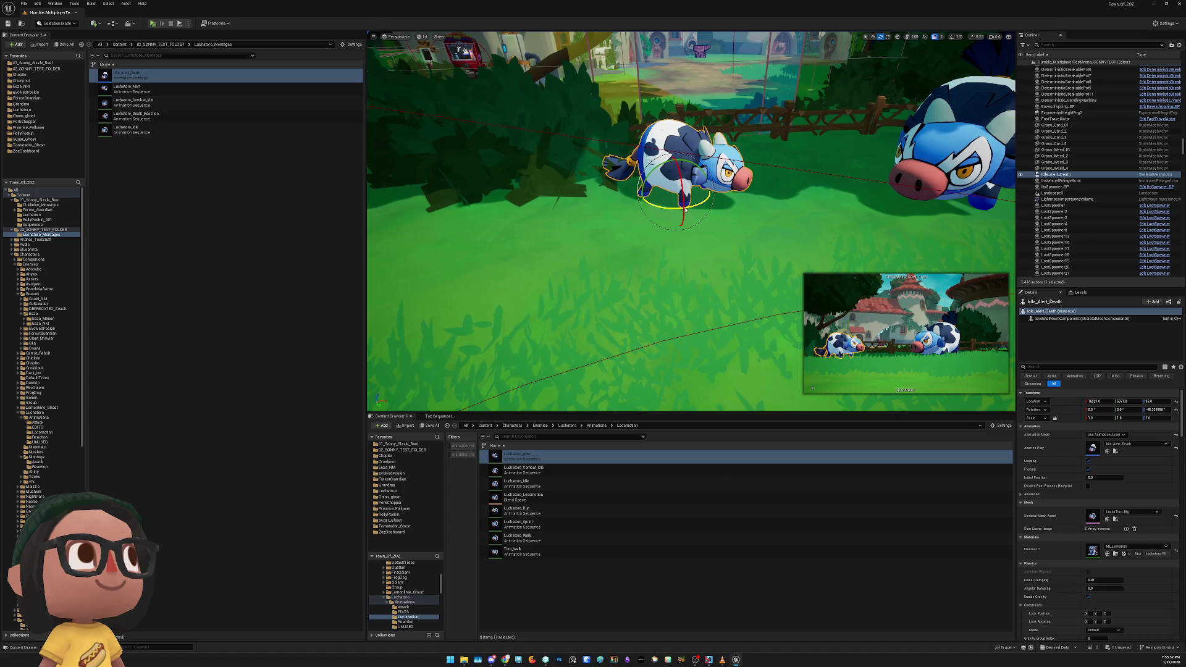
key(ctrl+s)
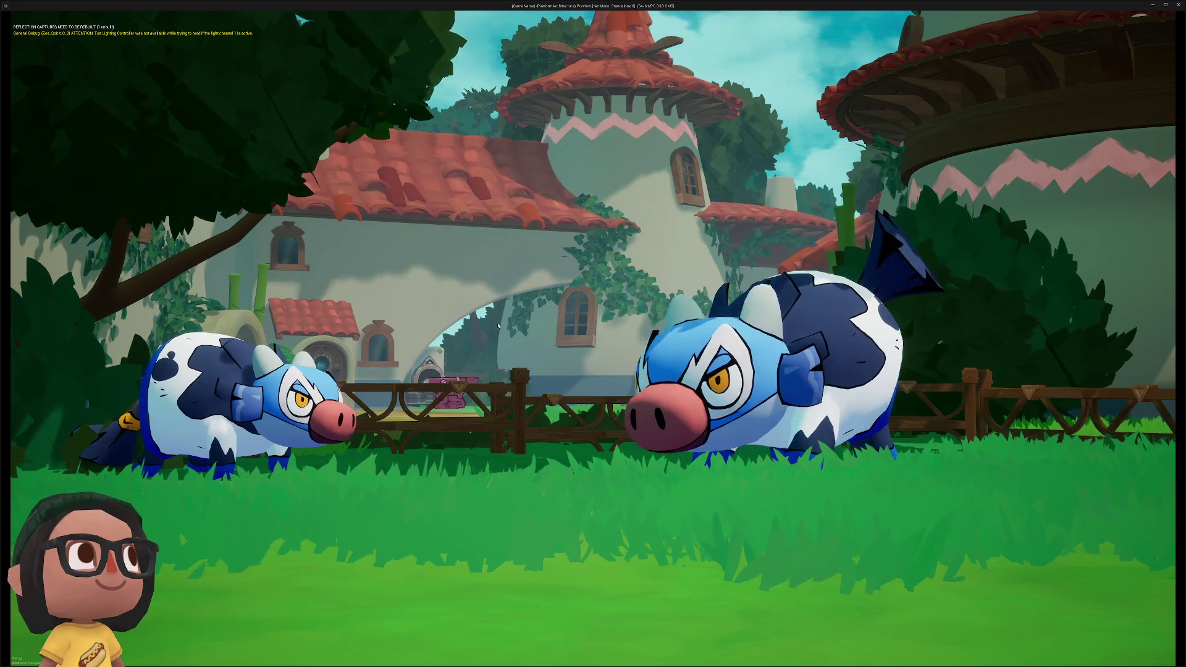
Close the standalone preview and bring up the Obsidian '01. Todo List for Stream' note
key(Escape)
click(567, 456)
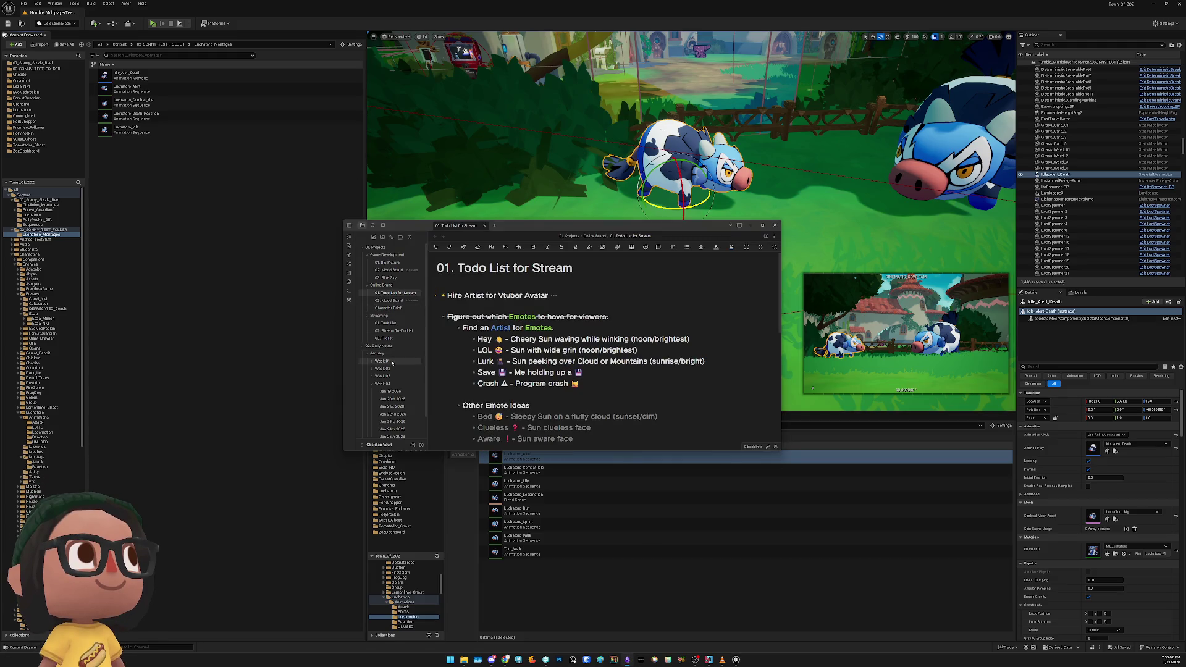
In the 01. Task List note, add the checklist item 'Create Luchatoro Anim Montages' under Luchatoro
click(383, 332)
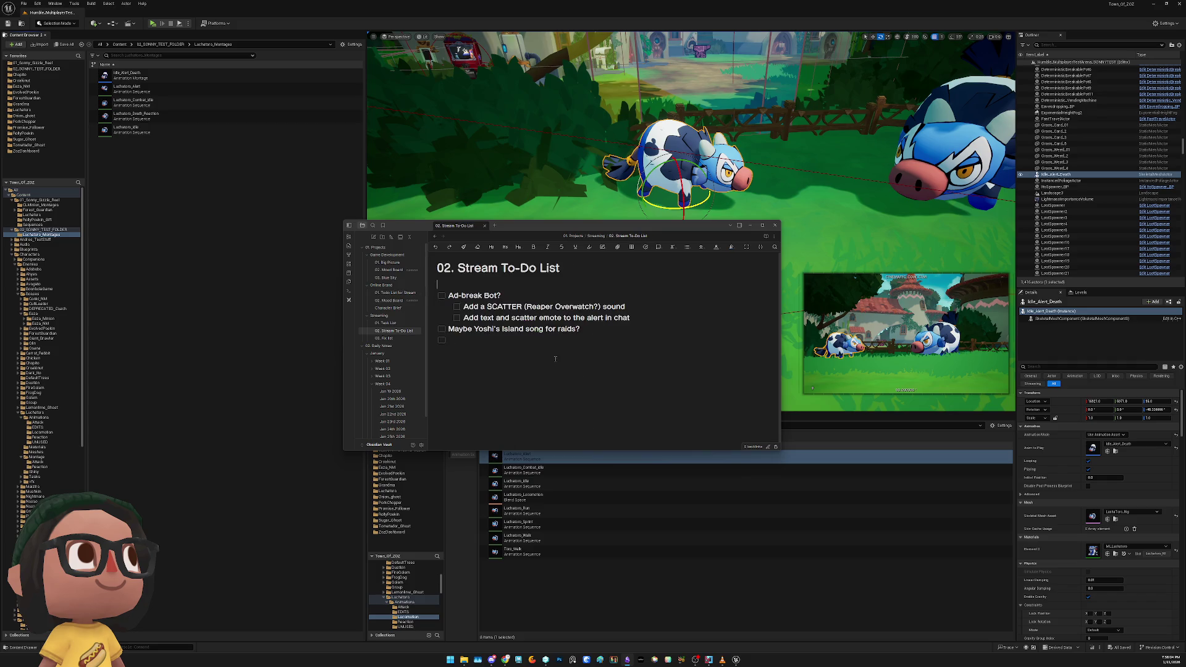
click(386, 323)
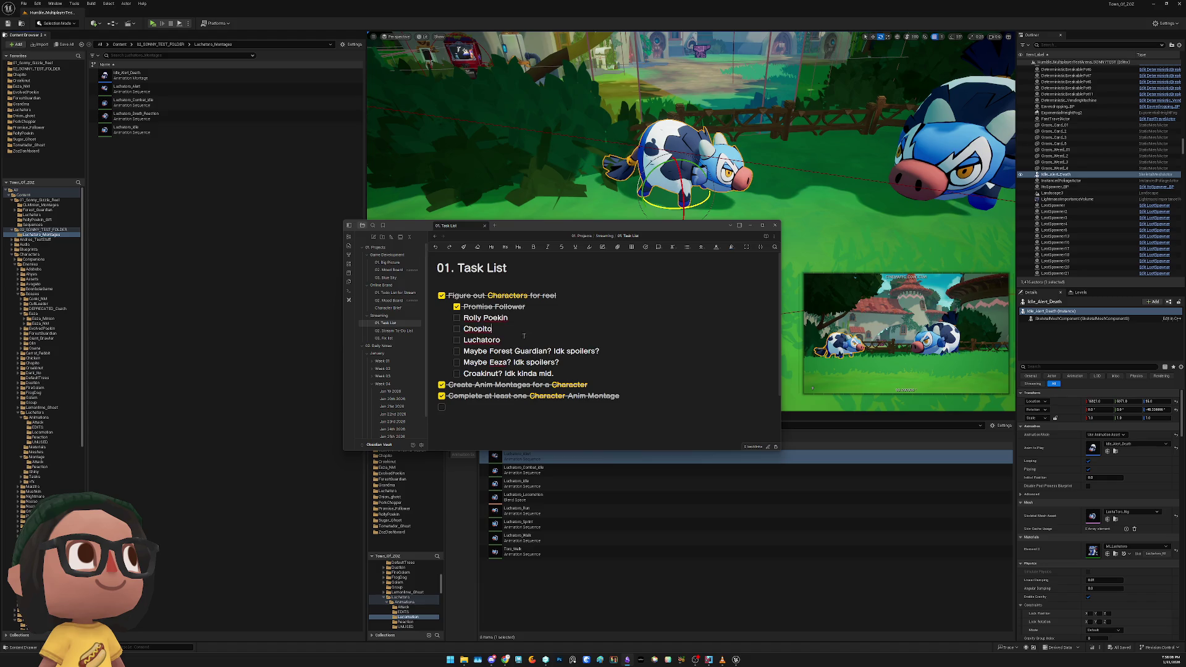
key(Return)
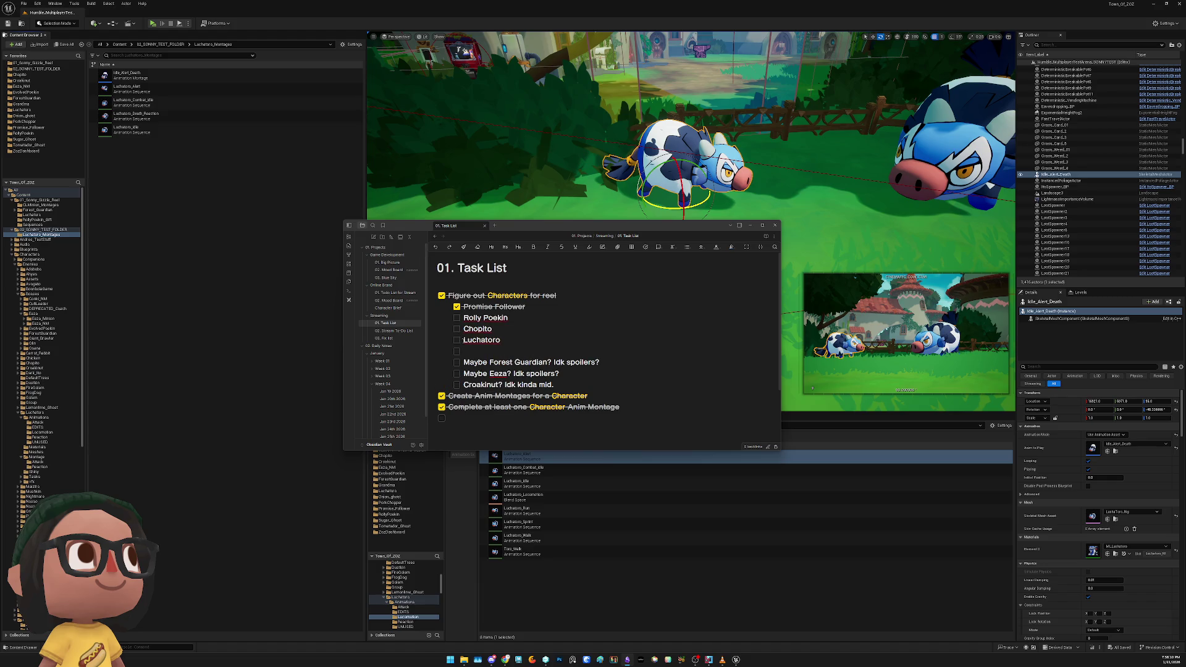
text(Create Luchatoro )
text(Anim Montages)
Nest the sub-items 'Created Idle to Combat to Death' and 'Death loop animation' beneath it
key(Tab)
text(Created)
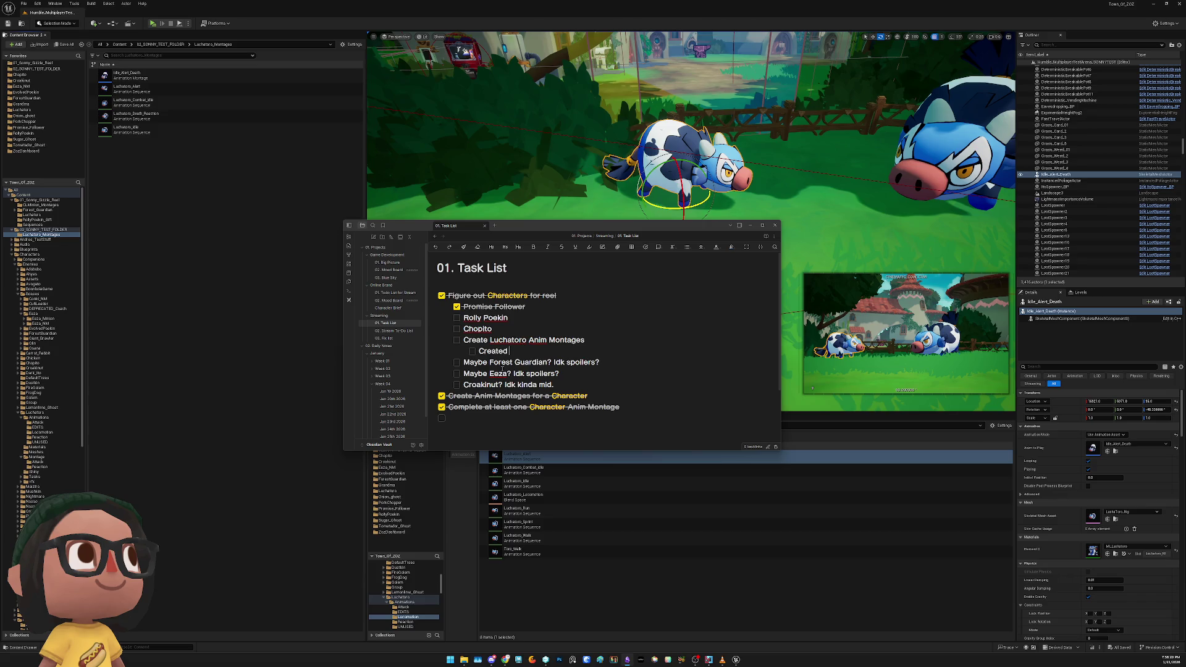
text( Idle to Combat To)
key(BackSpace)
key(BackSpace)
text(to Death)
key(Return)
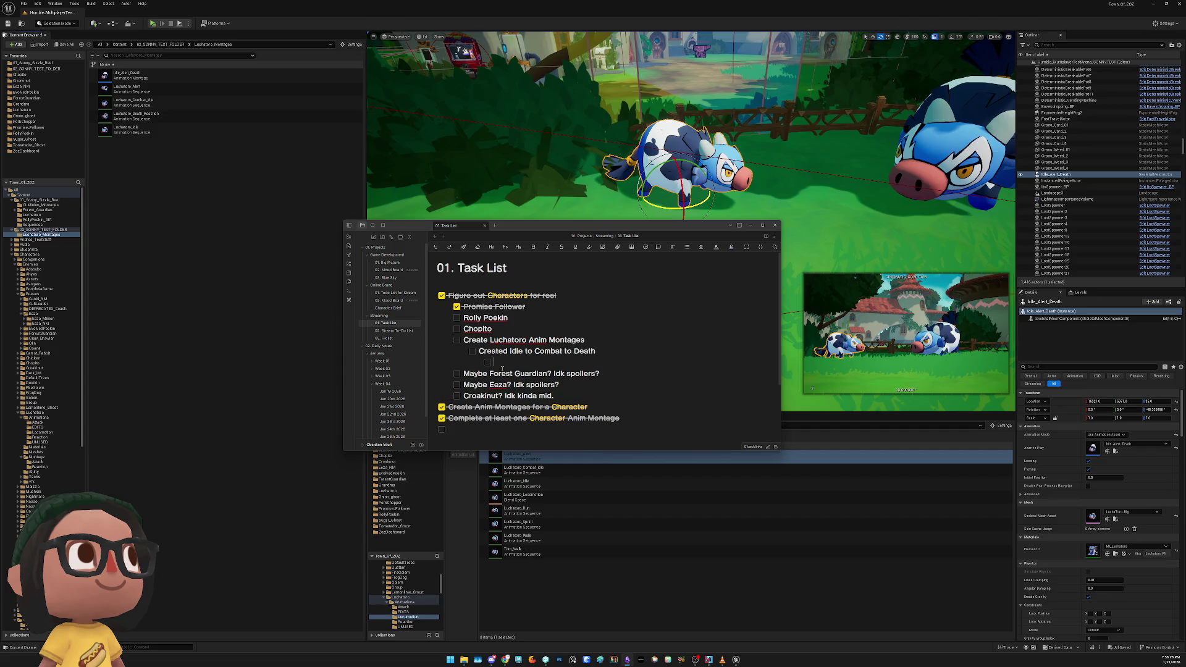
text(Death loop ani)
text(mation )
text(()
key(BackSpace)
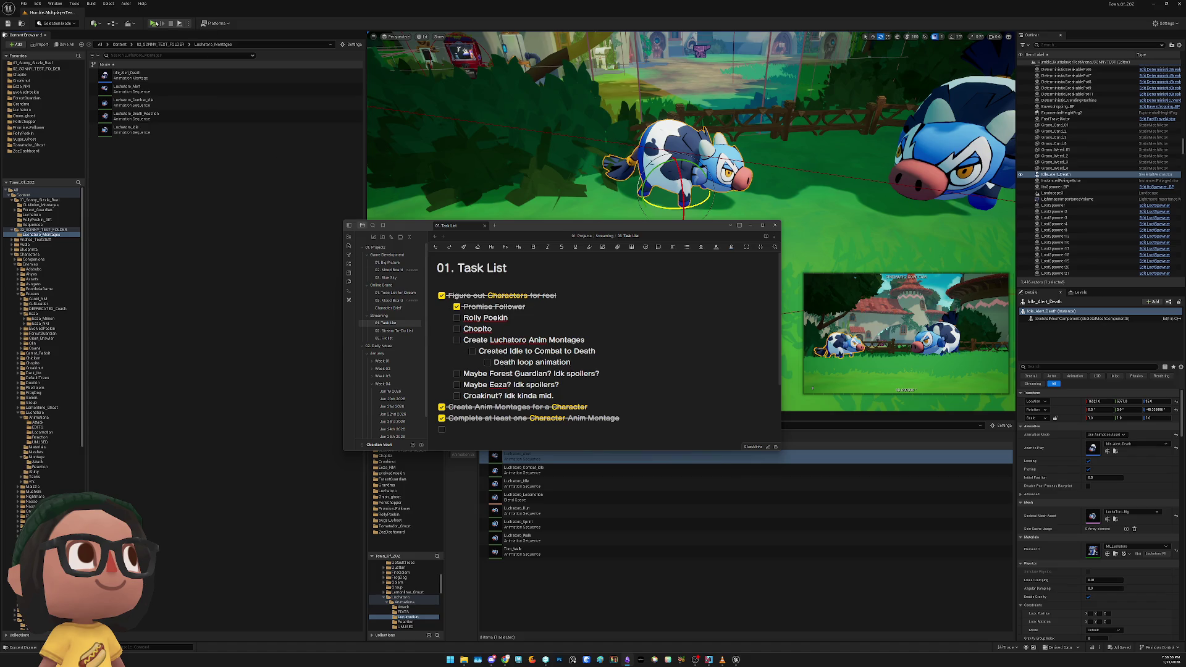
Preview the level in Play mode, stop the session, and return to the Obsidian task list
click(154, 24)
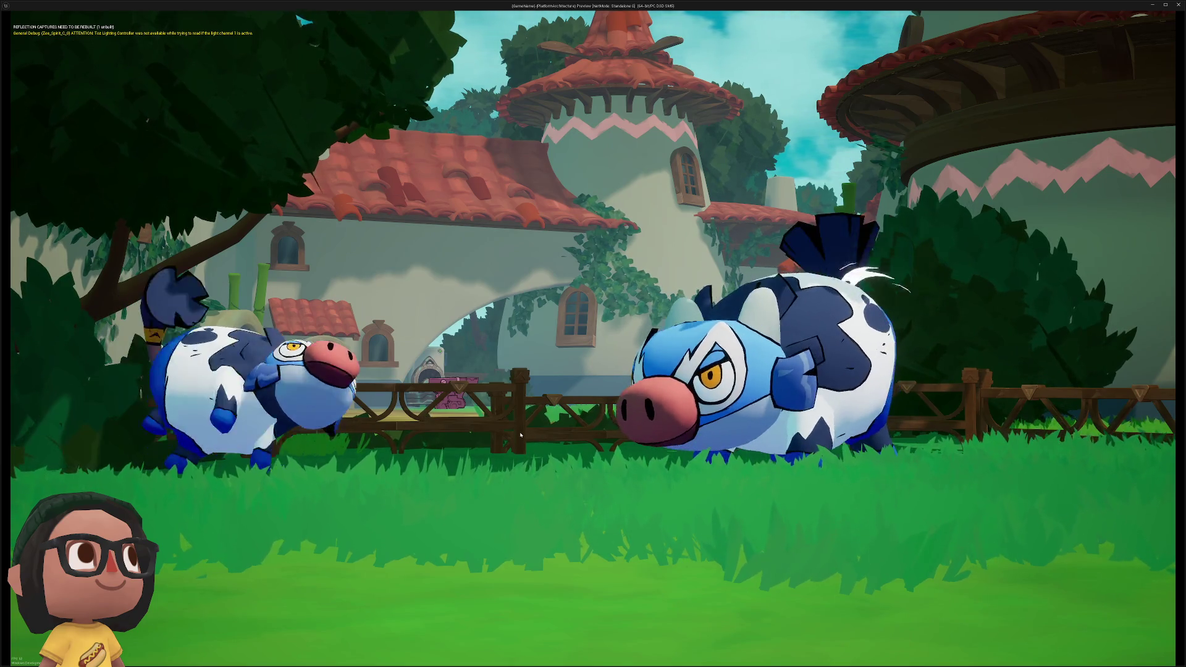
key(alt+Tab)
key(Escape)
key(alt+Tab)
key(shift+Home)
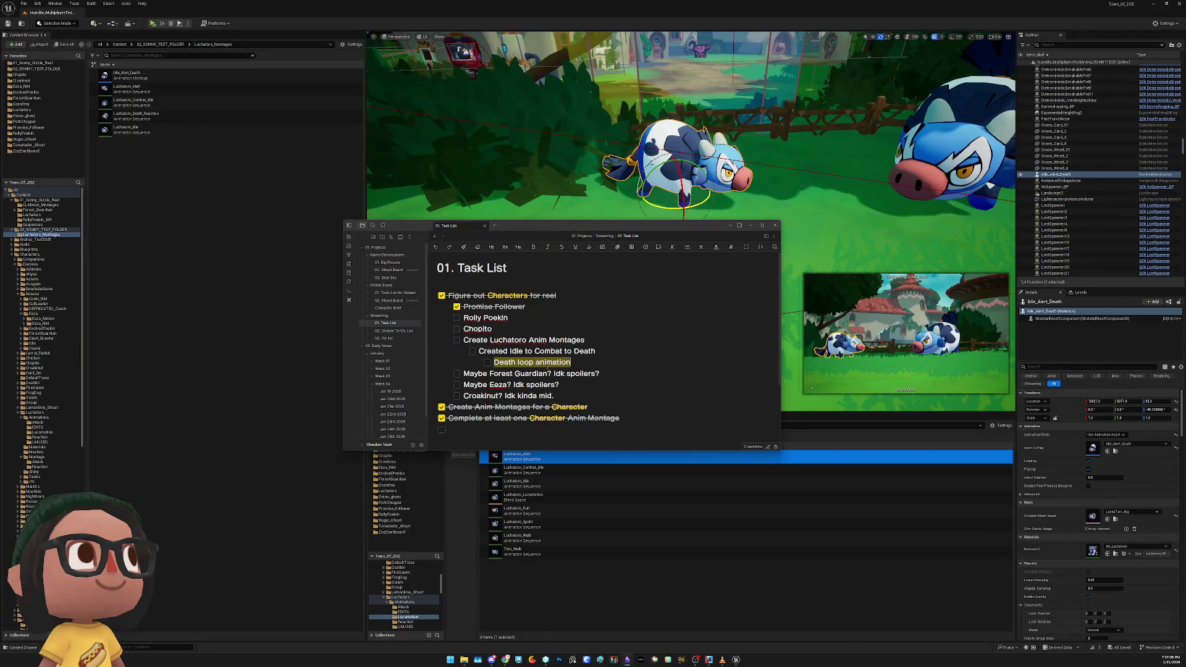
Add the subtask 'Change the idle of the death from combat to regular idle' below 'Created Idle to Combat to Death'
click(612, 352)
key(Return)
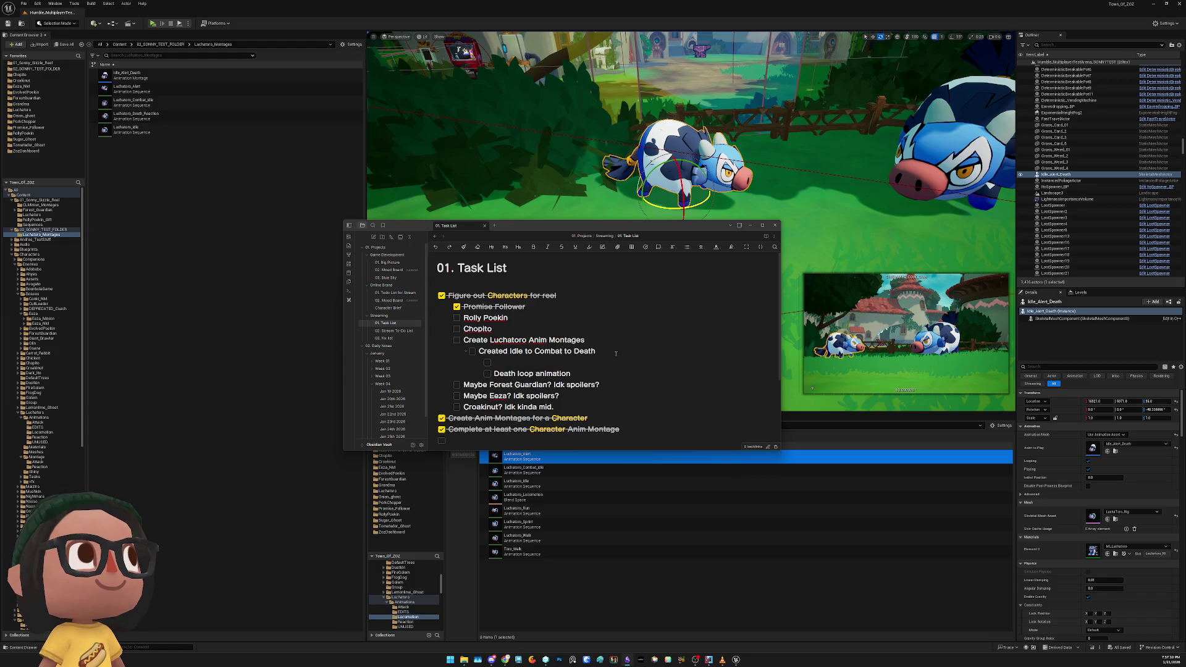
text(Change the )
text(Id)
text( of the death )
text(from combat to r)
text(egularidle)
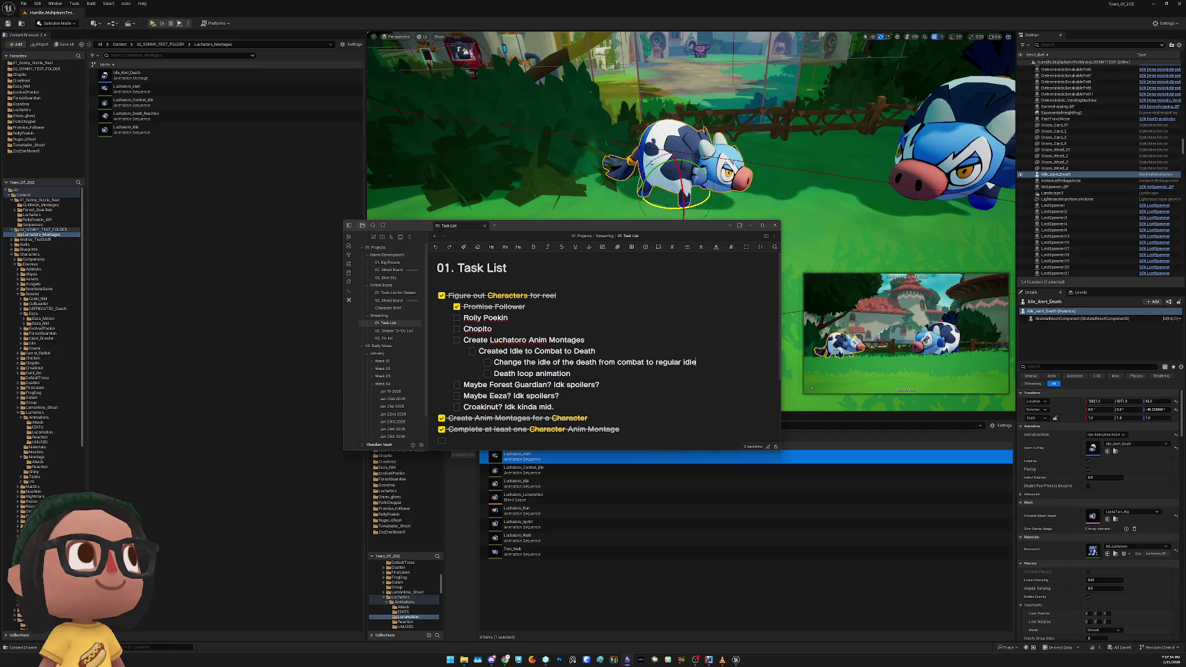
Open the Idle_Alert_Death montage and scrub between frames 216 and 311 to compare poses
double_click(190, 73)
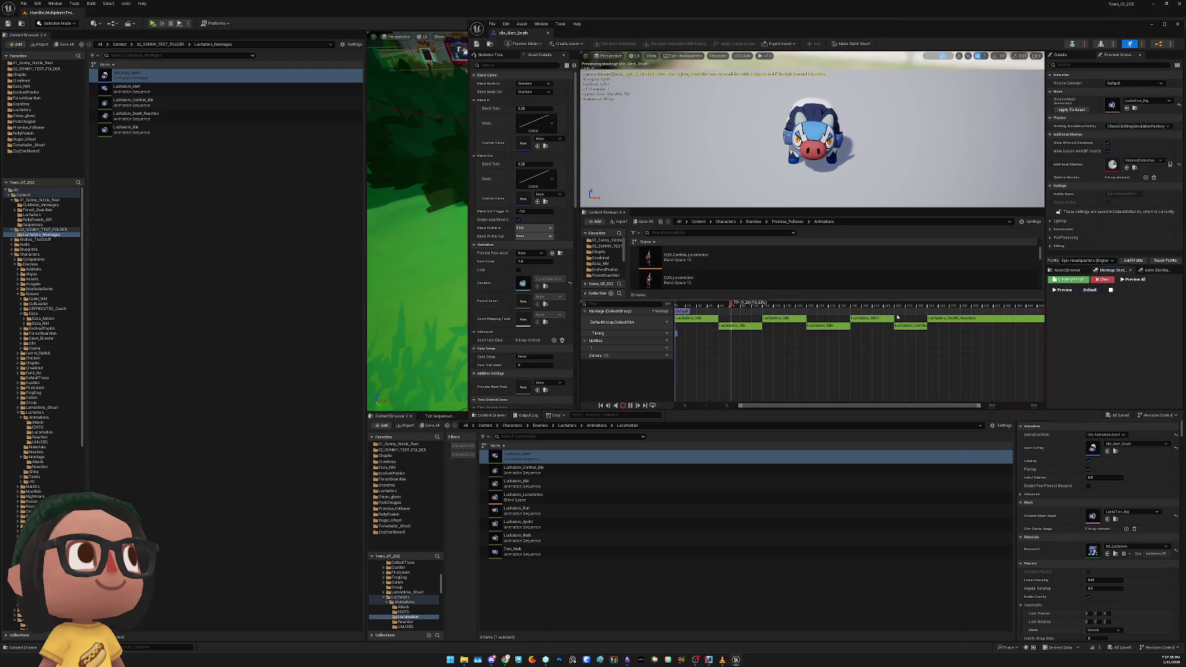
click(920, 305)
drag(920, 306, 882, 307)
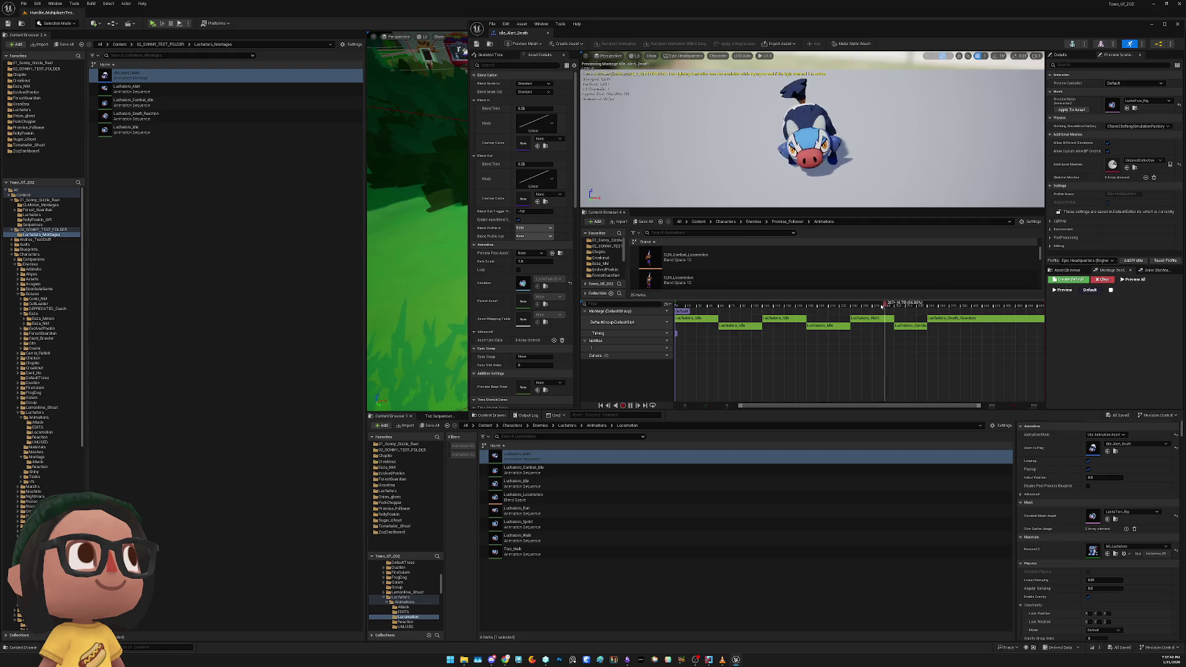
click(841, 308)
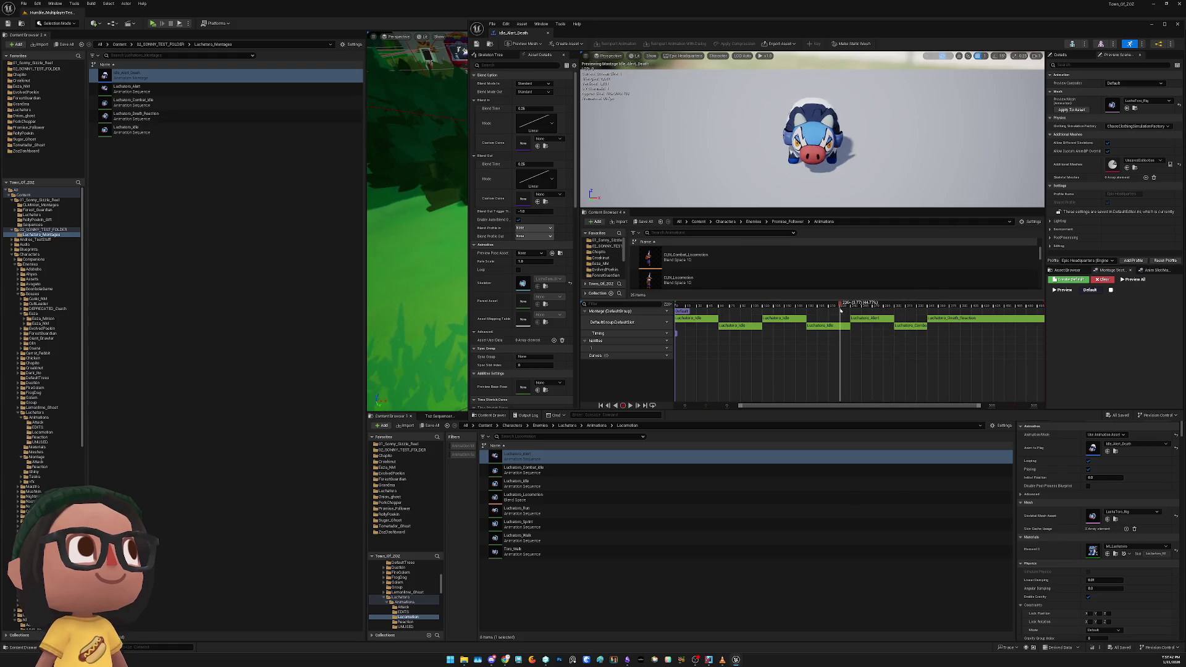
mouse_move(841, 309)
mouse_down()
mouse_move(823, 310)
mouse_move(898, 314)
mouse_up()
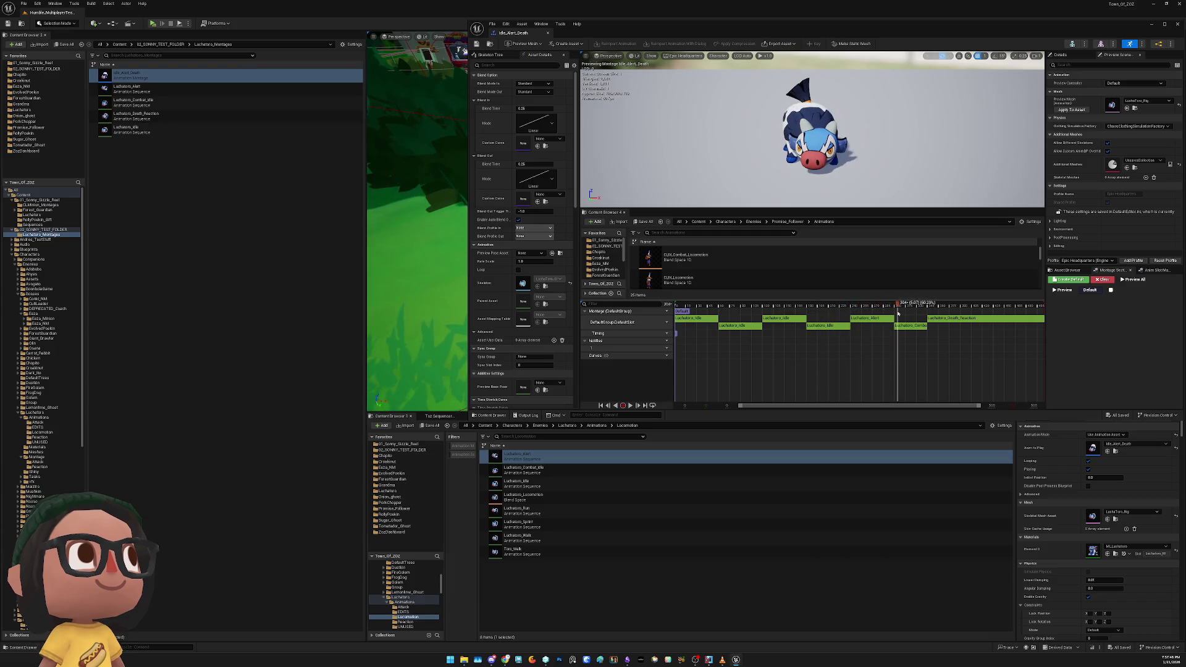
click(844, 309)
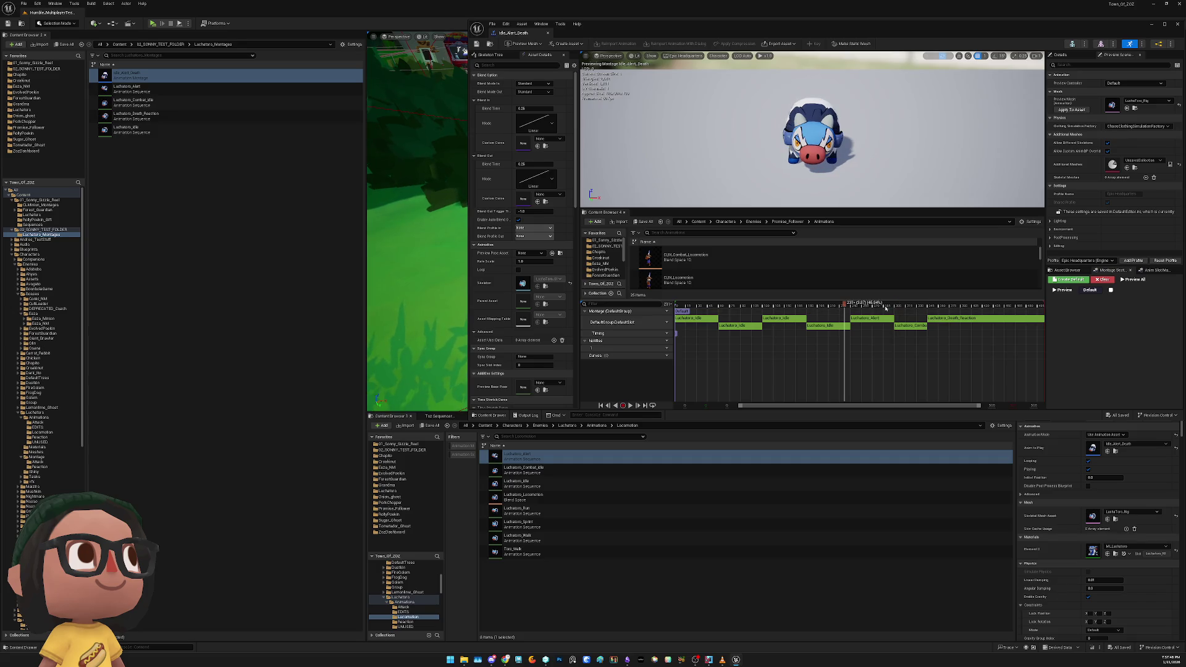
click(903, 305)
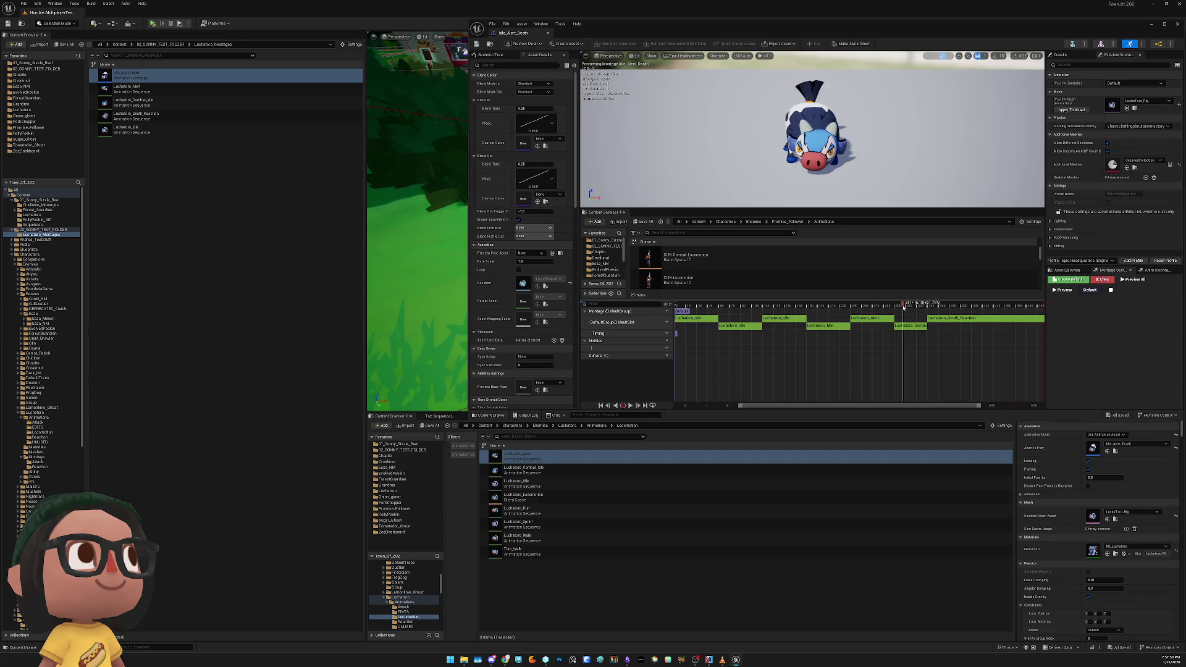
click(834, 305)
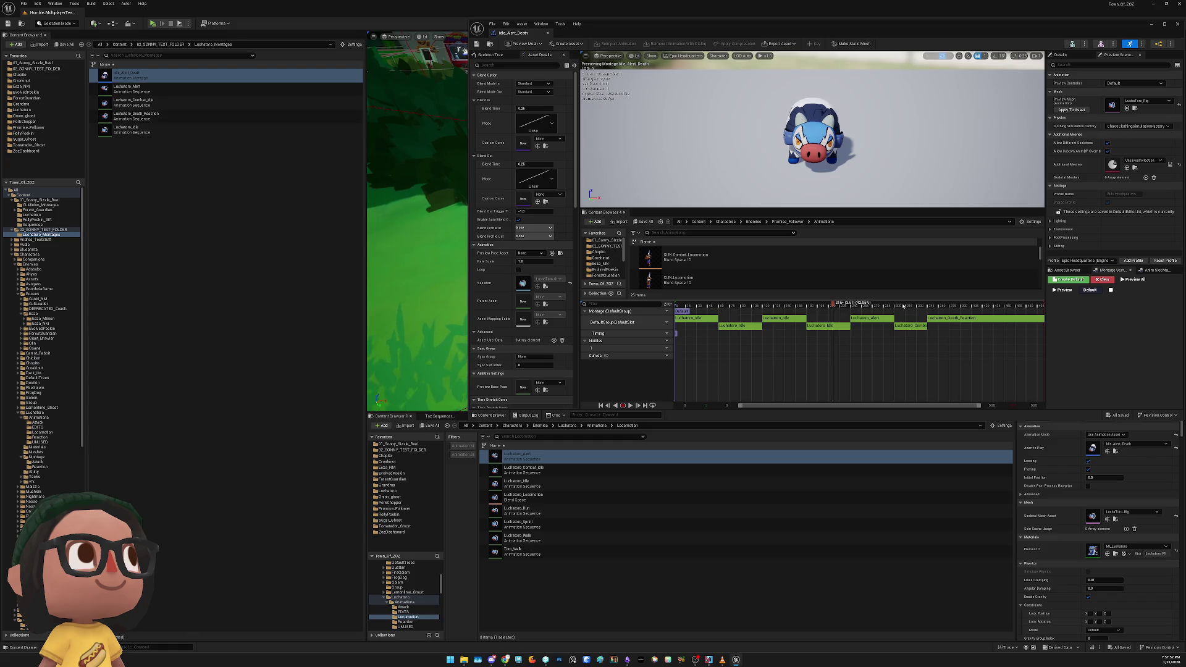
click(903, 305)
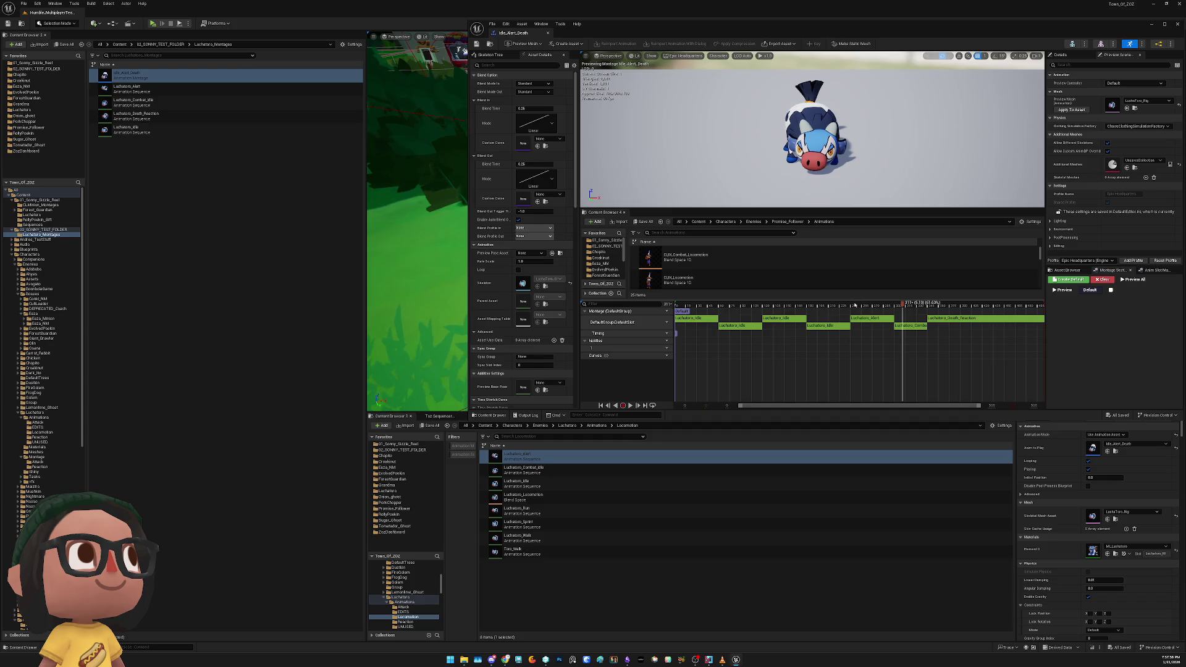
drag(845, 310, 905, 317)
Delete the Luchatoro_Alert and Luchatoro_Combat segments and check the transition around frame 237
click(873, 318)
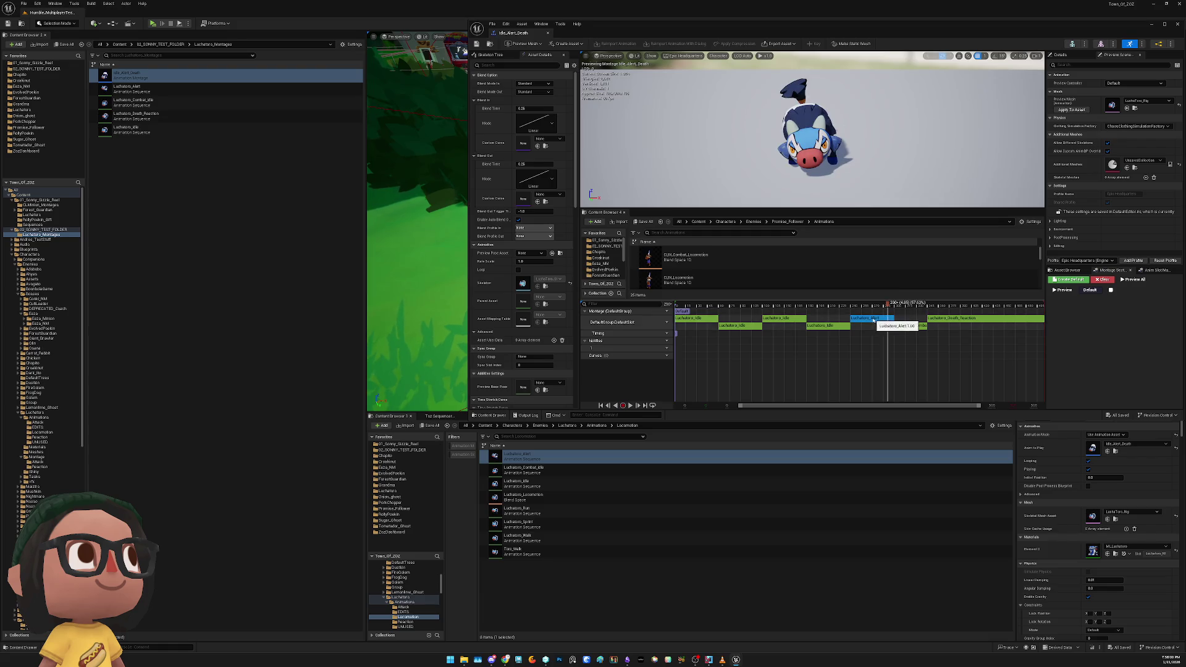
key(Delete)
click(890, 320)
key(Delete)
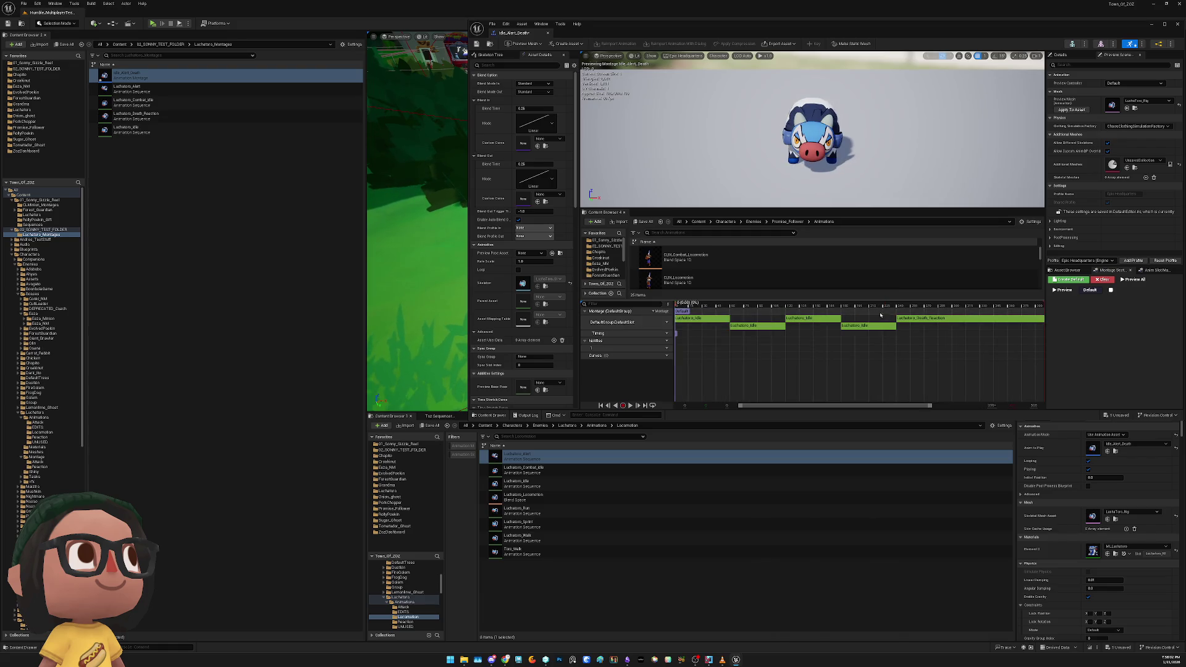
click(895, 306)
mouse_move(895, 307)
mouse_down()
mouse_move(998, 309)
mouse_move(899, 309)
mouse_move(923, 314)
mouse_up()
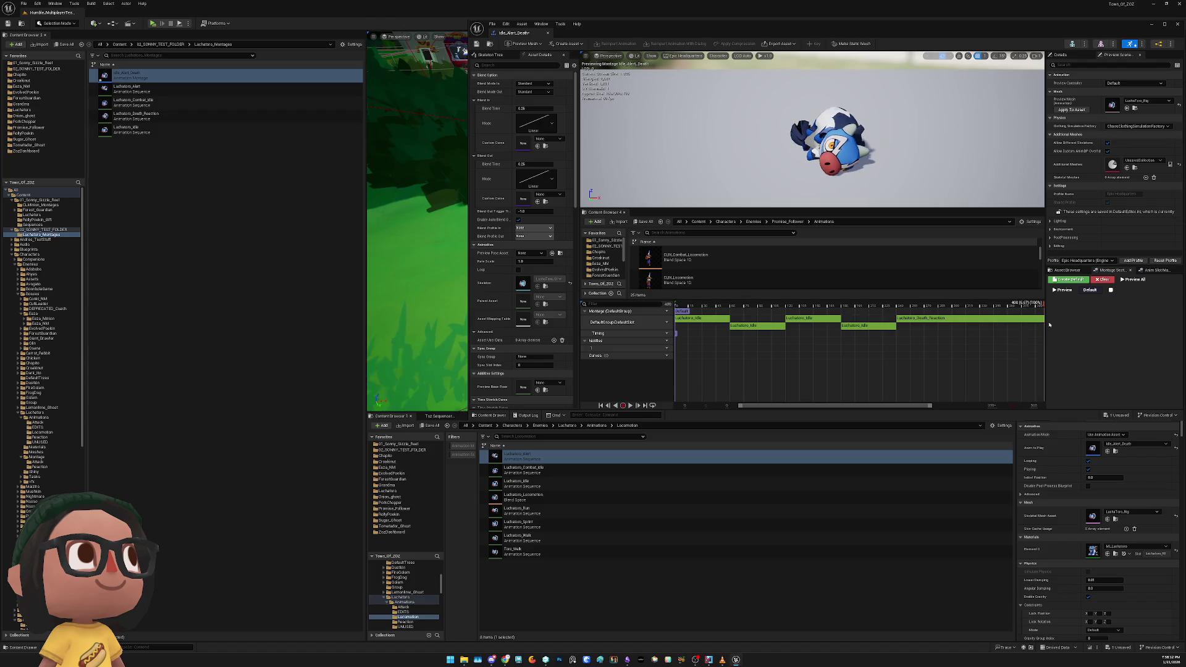
scroll(1001, 311, down, 3)
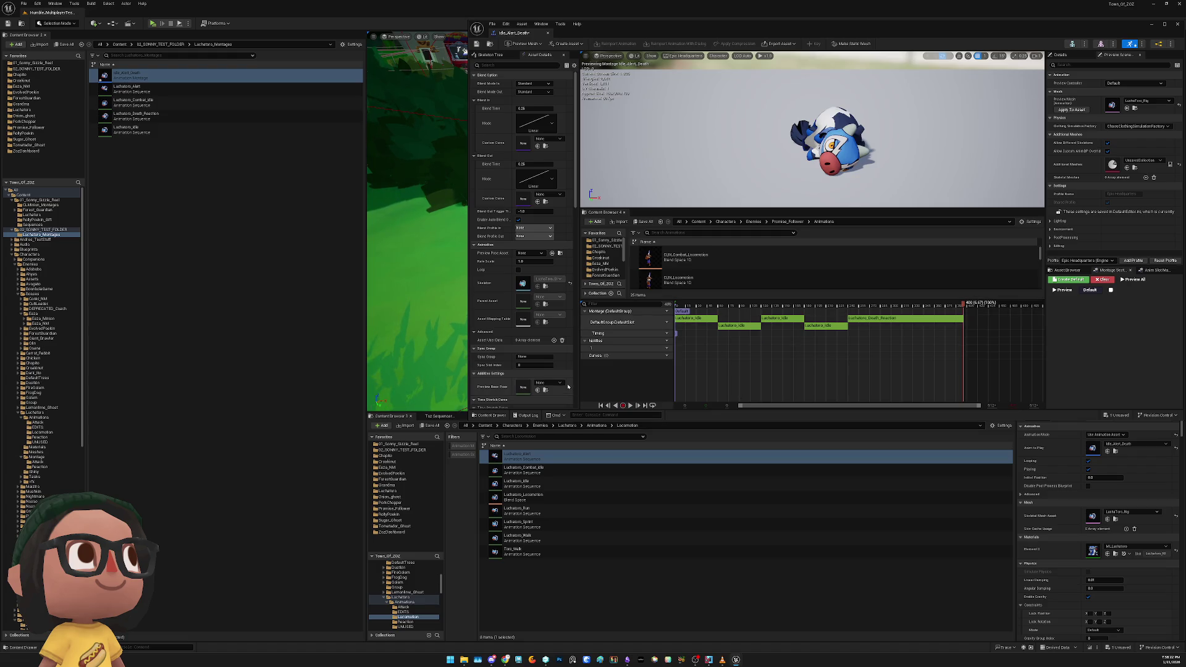
key(alt+Tab)
double_click(559, 373)
Rename the 'Death loop animation' task to 'Death Loop Pose'
text(Pose)
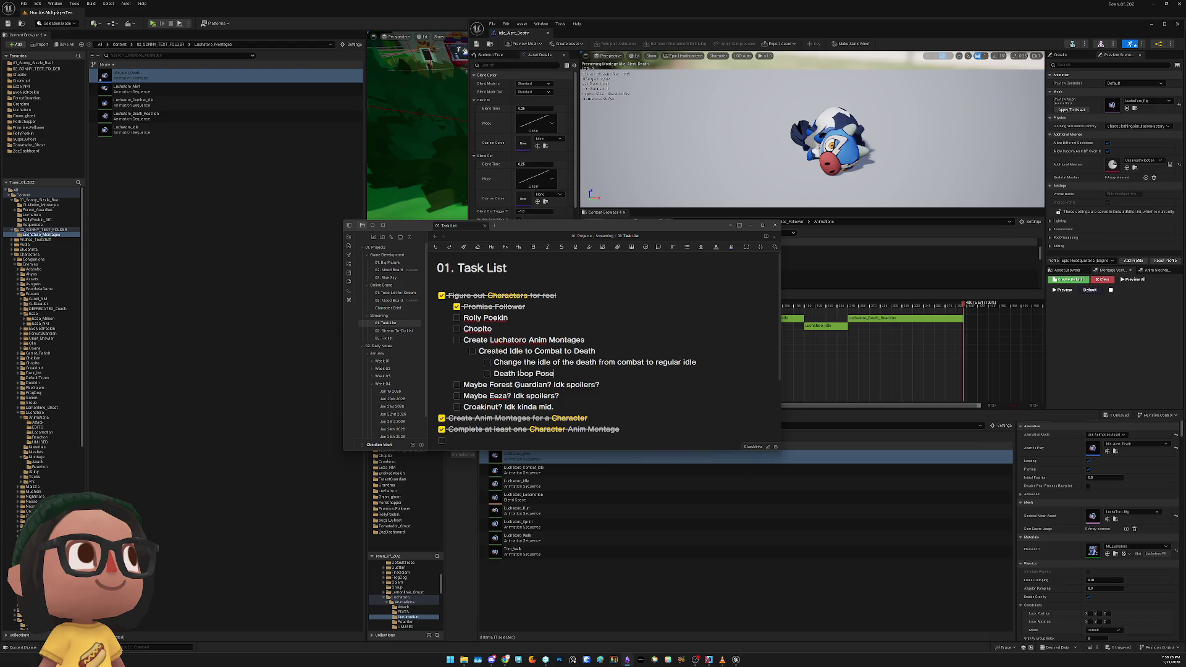
double_click(529, 373)
text(Loop)
Add a 'Create a Combat Montage' task with an empty nested subitem, and move the note aside
key(Return)
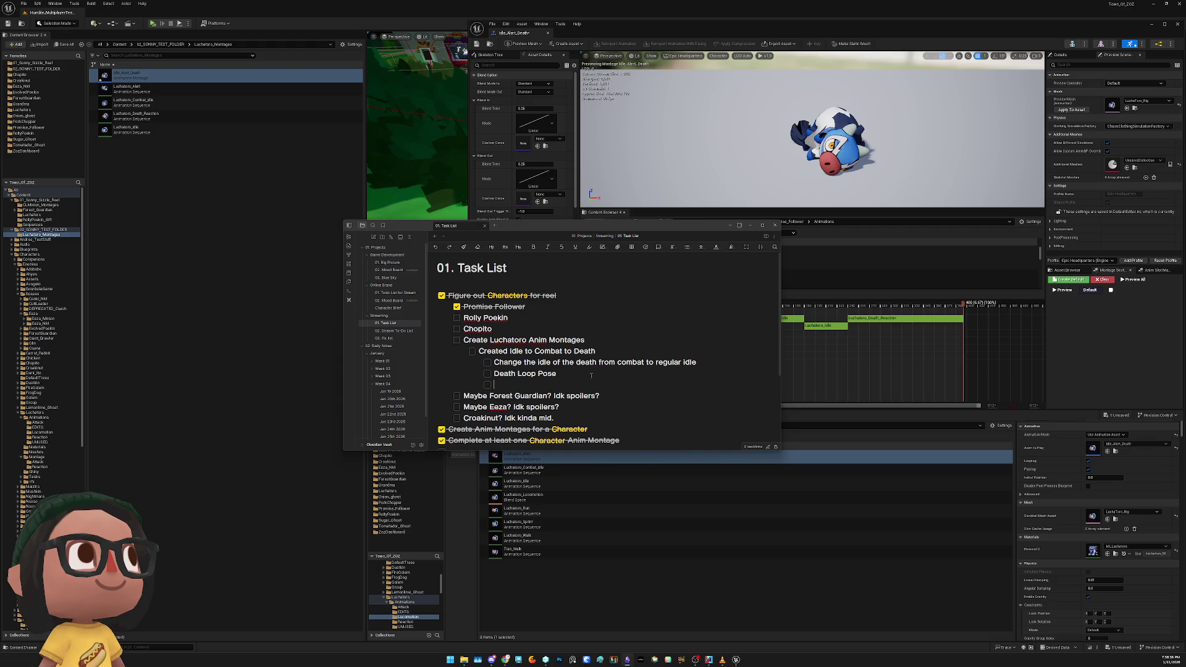
text(Figure out)
key(ctrl+z)
key(Return)
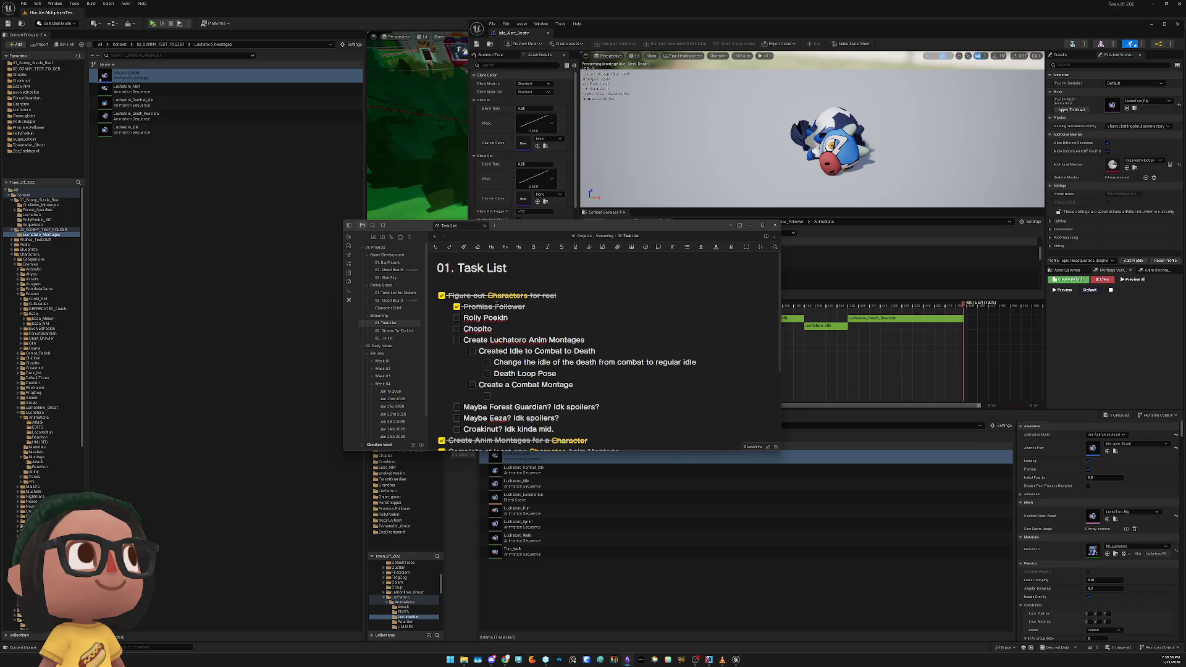
mouse_move(572, 229)
mouse_down()
mouse_move(700, 279)
mouse_move(334, 195)
mouse_move(334, 229)
mouse_move(312, 181)
mouse_up()
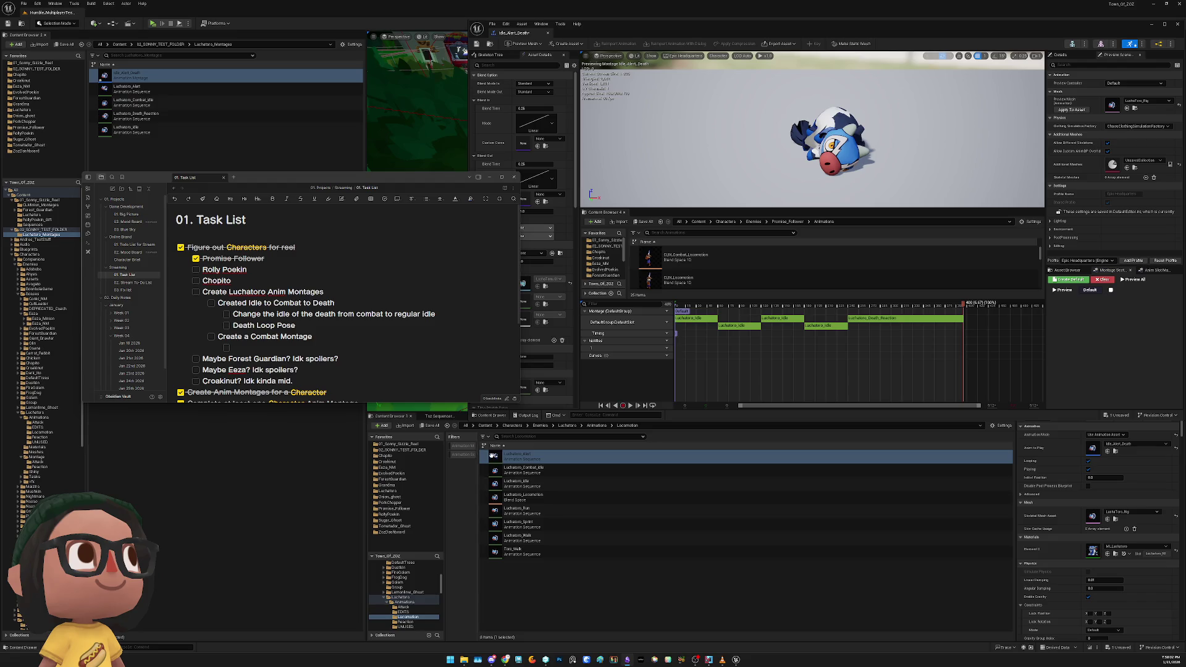
Create a new folder named Combat inside Luchatoro_Montages
click(165, 152)
right_click(152, 158)
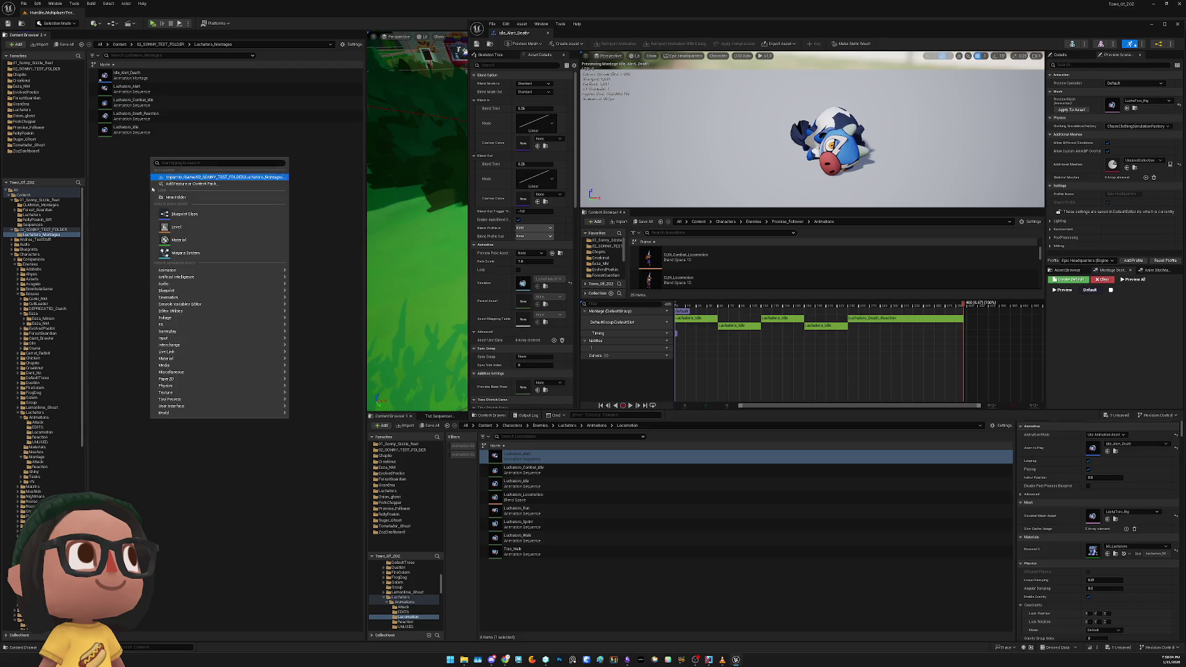
click(119, 145)
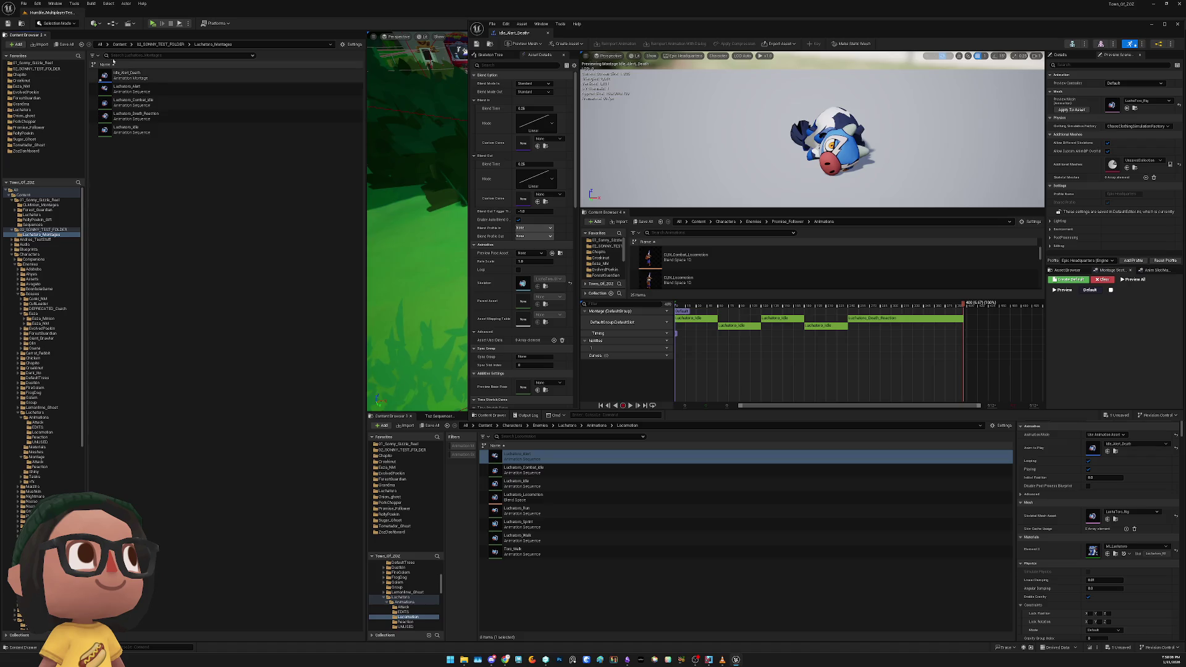
click(16, 44)
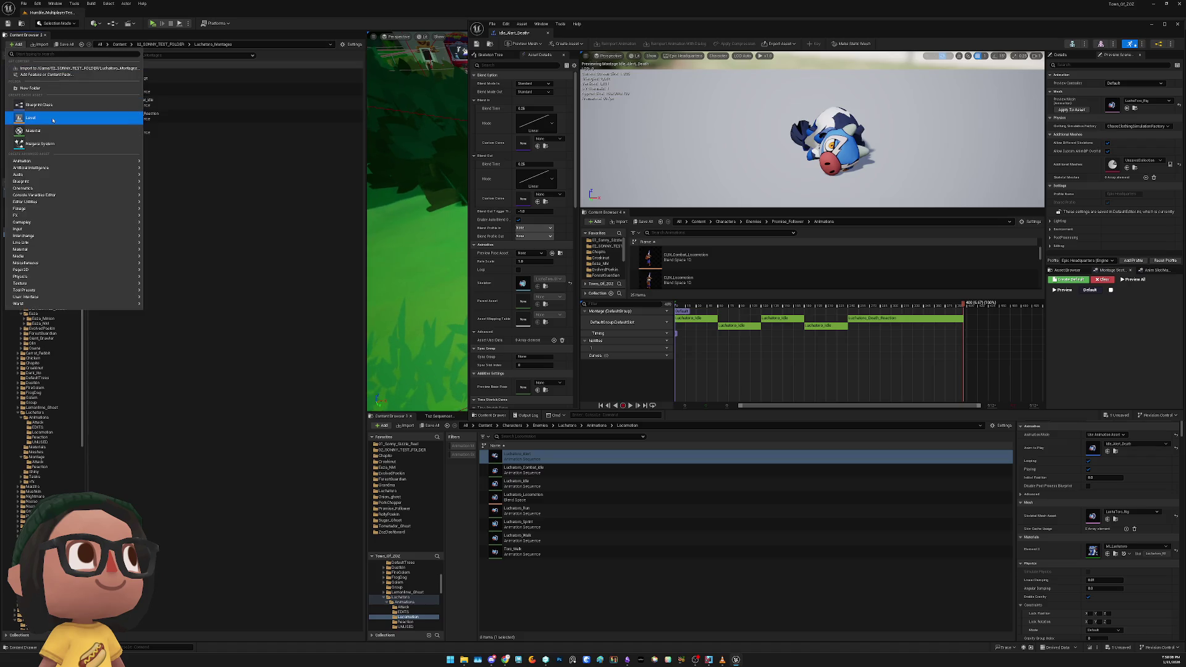
click(49, 90)
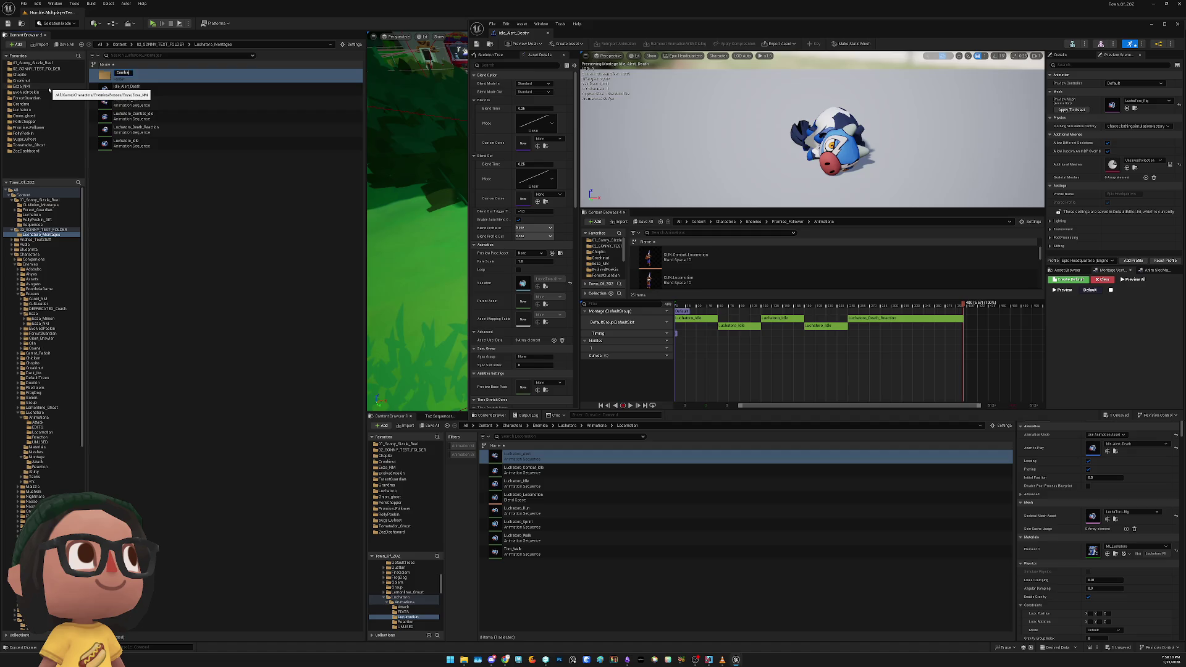
key(Return)
key(Return)
Rename the Combat folder to Combat_Montages and open it
key(alt+Left)
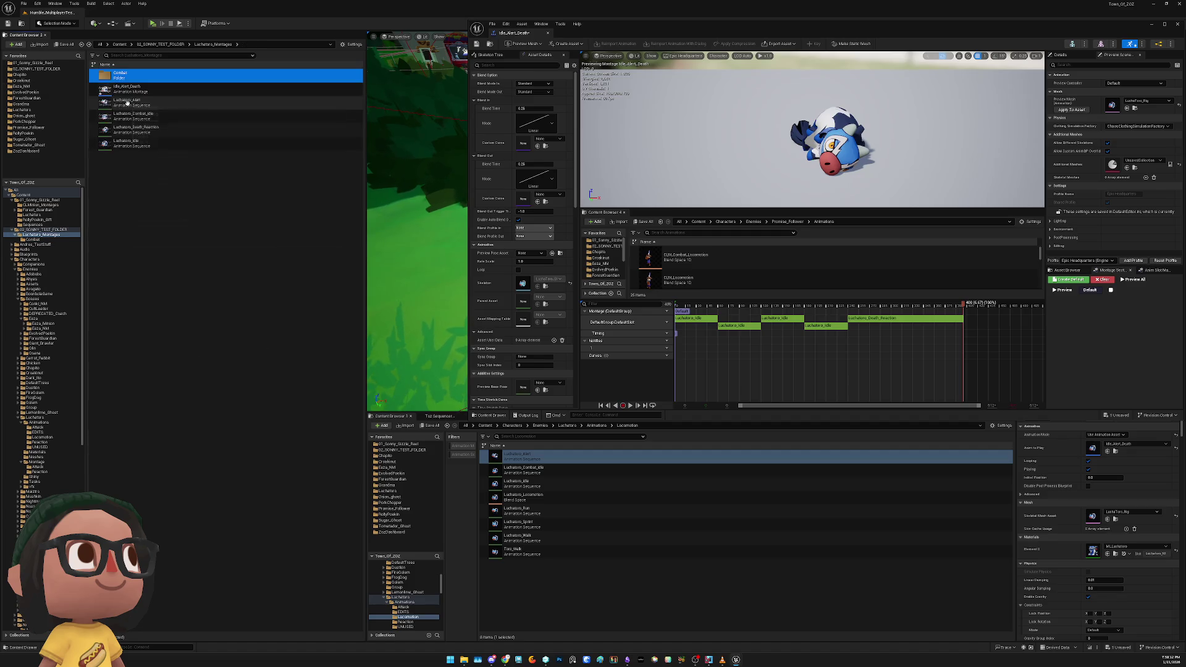
right_click(123, 77)
key(Escape)
right_click(128, 76)
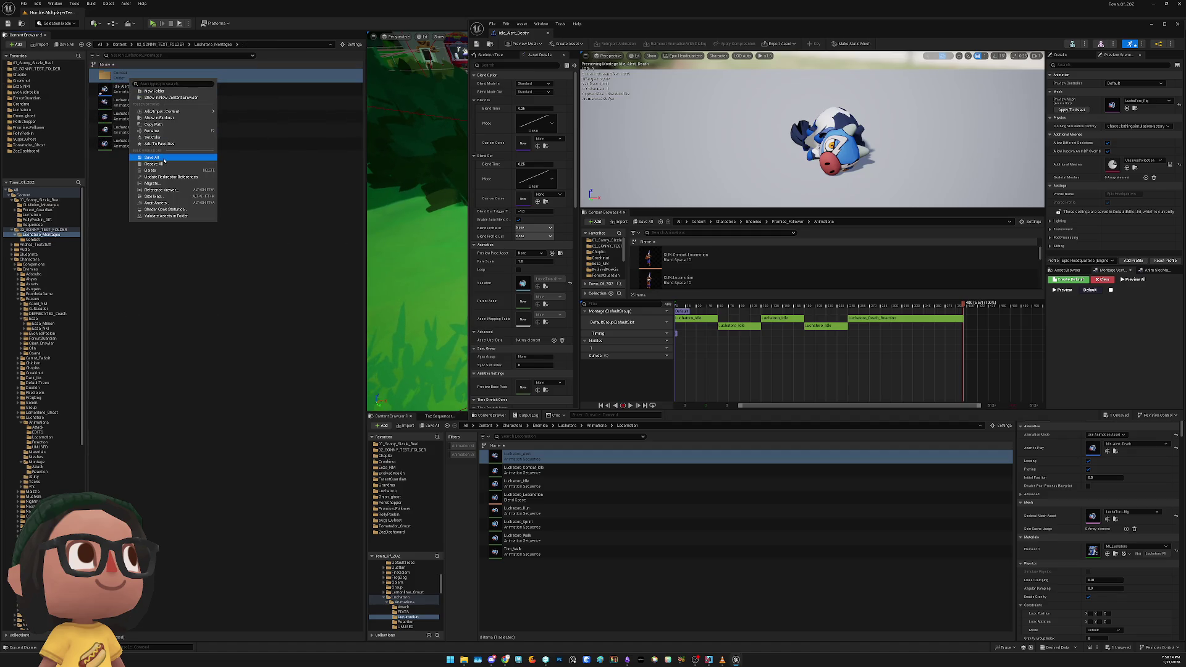
click(158, 131)
text(M)
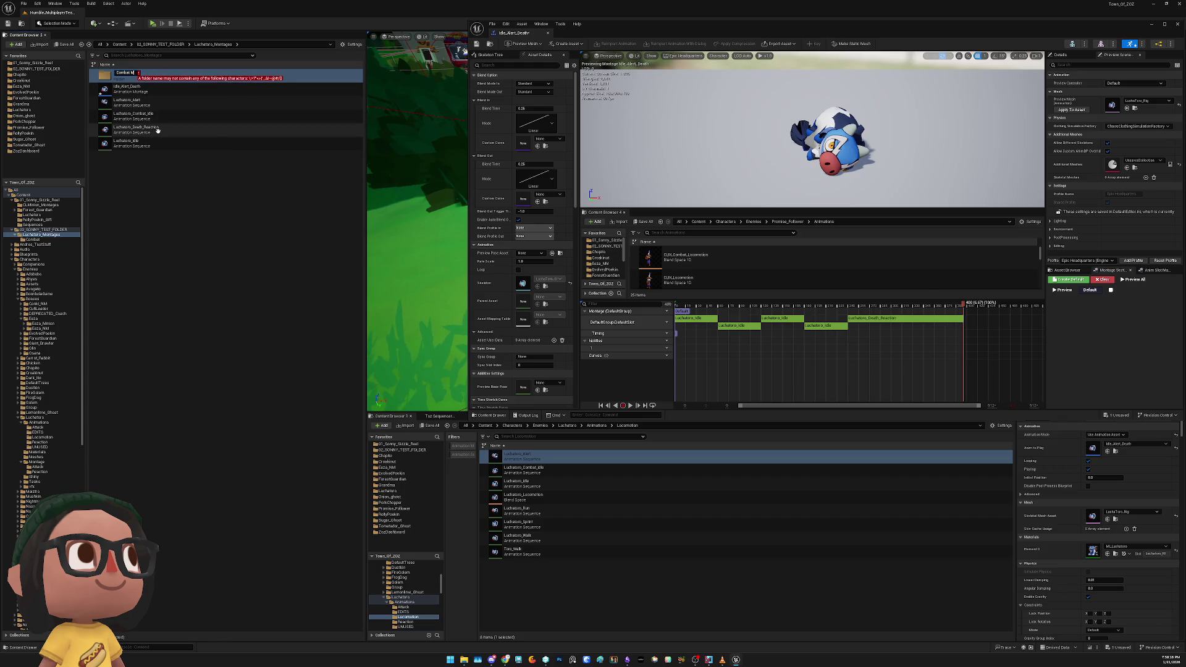
key(BackSpace)
text(_Montages)
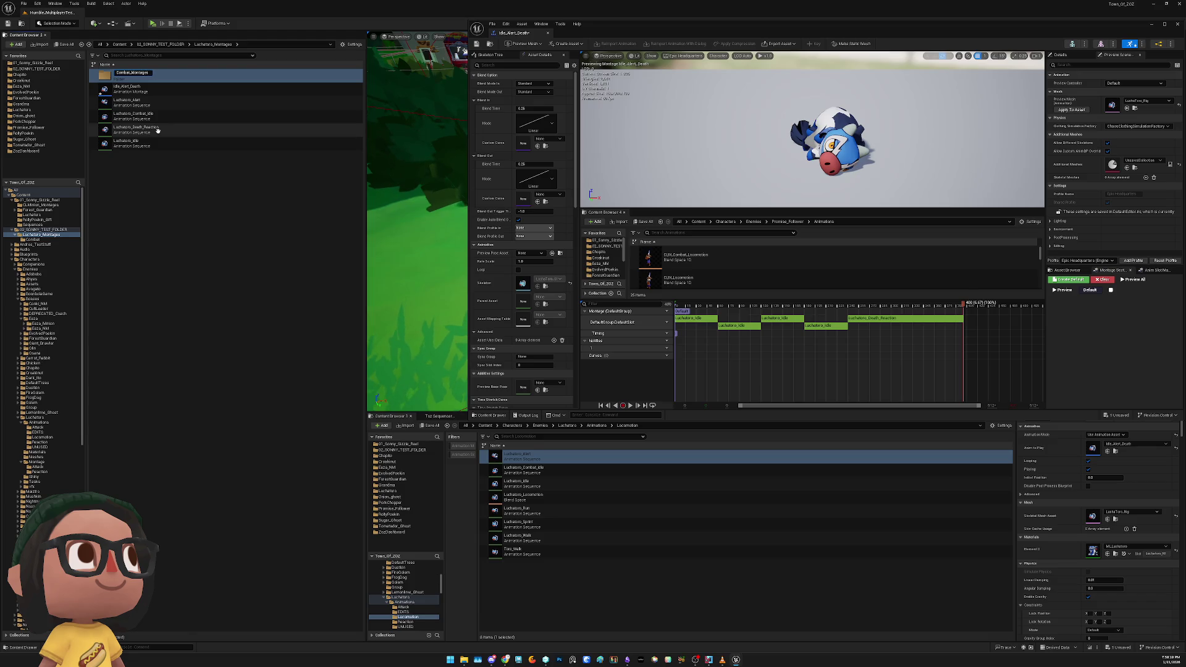
key(Return)
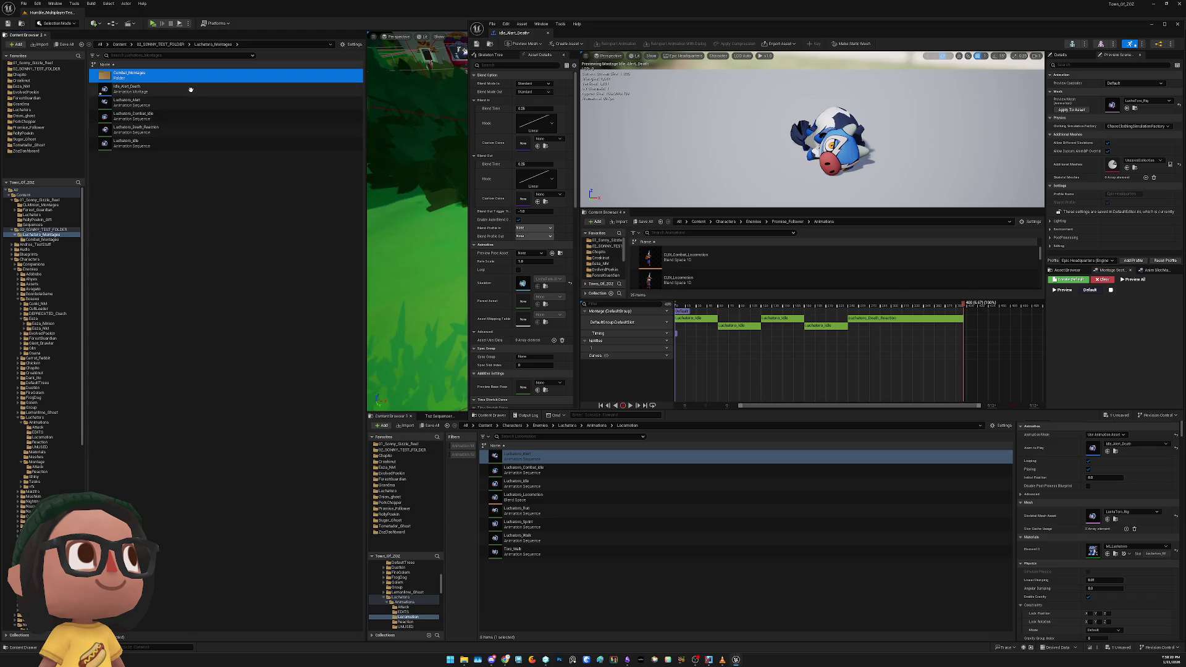
double_click(172, 81)
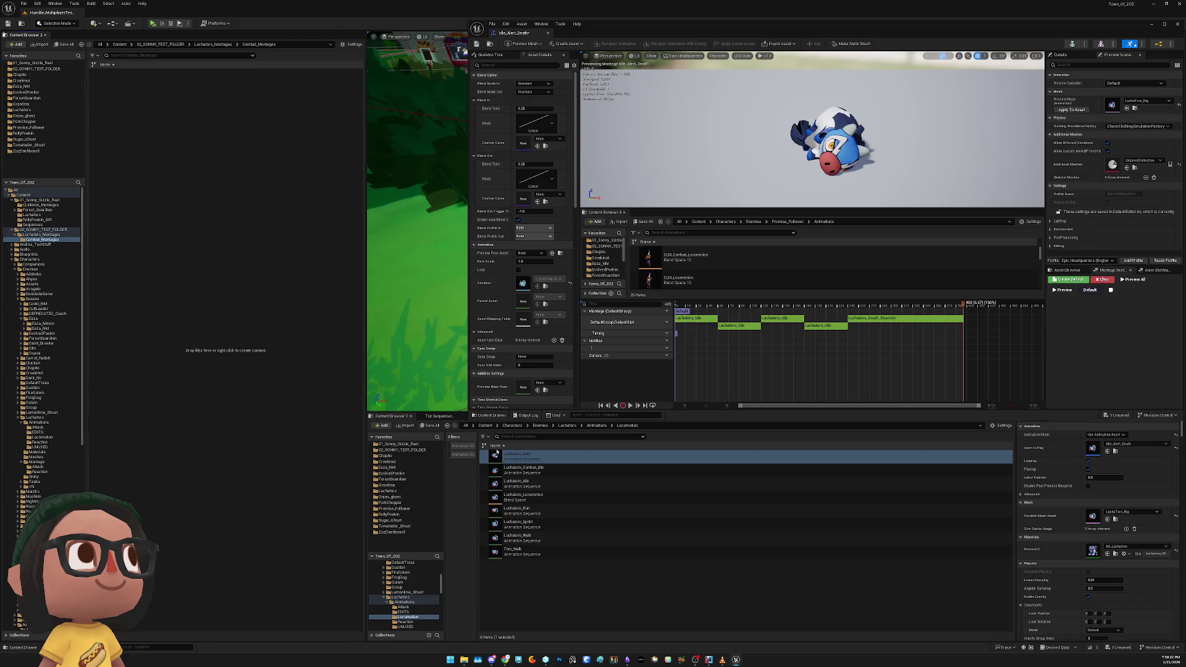
Copy the four charge attack animations, excluding BackStep, into Combat_Montages
click(597, 426)
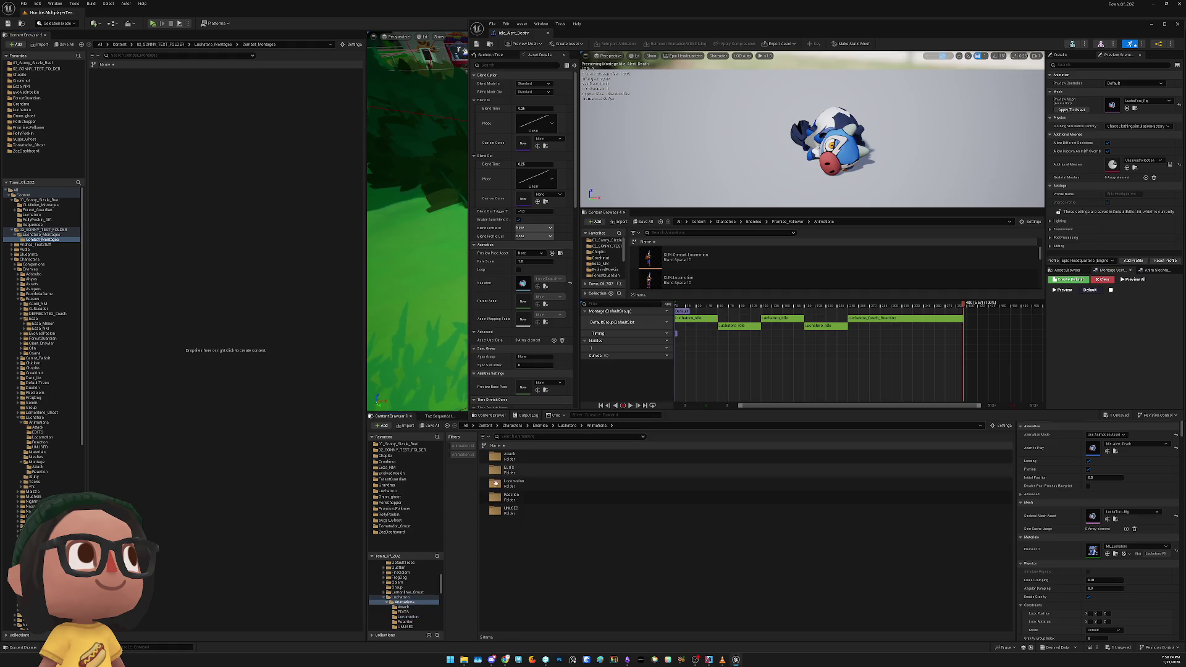
double_click(513, 456)
drag(538, 521, 557, 479)
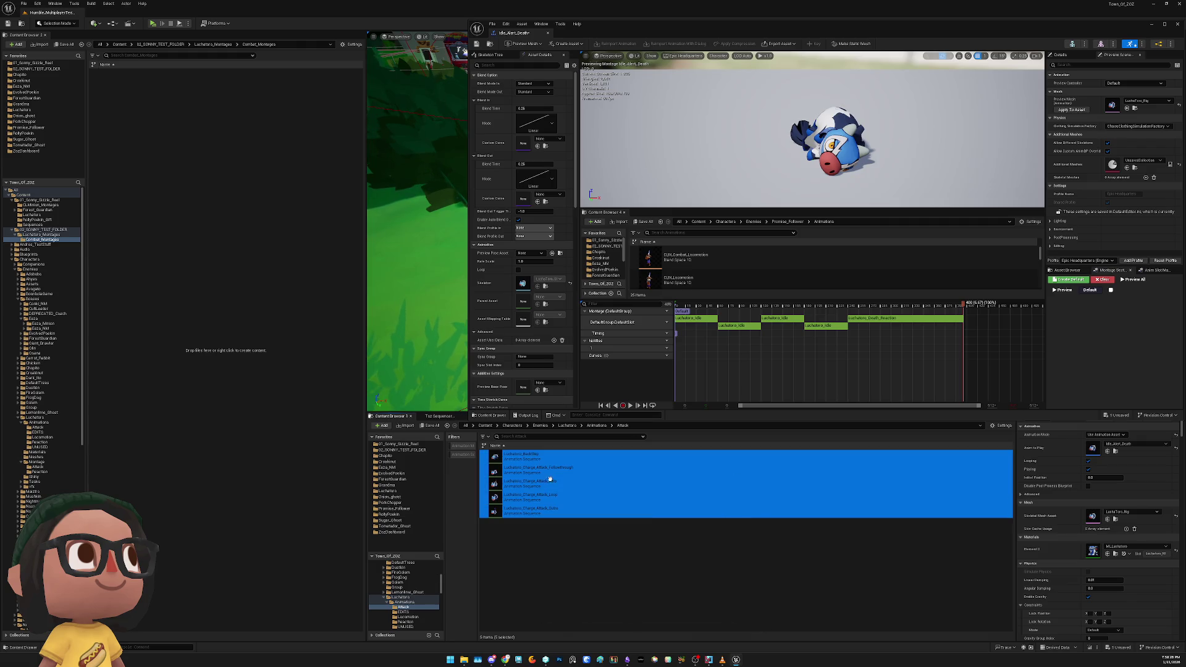
click(530, 513)
shift+click(537, 469)
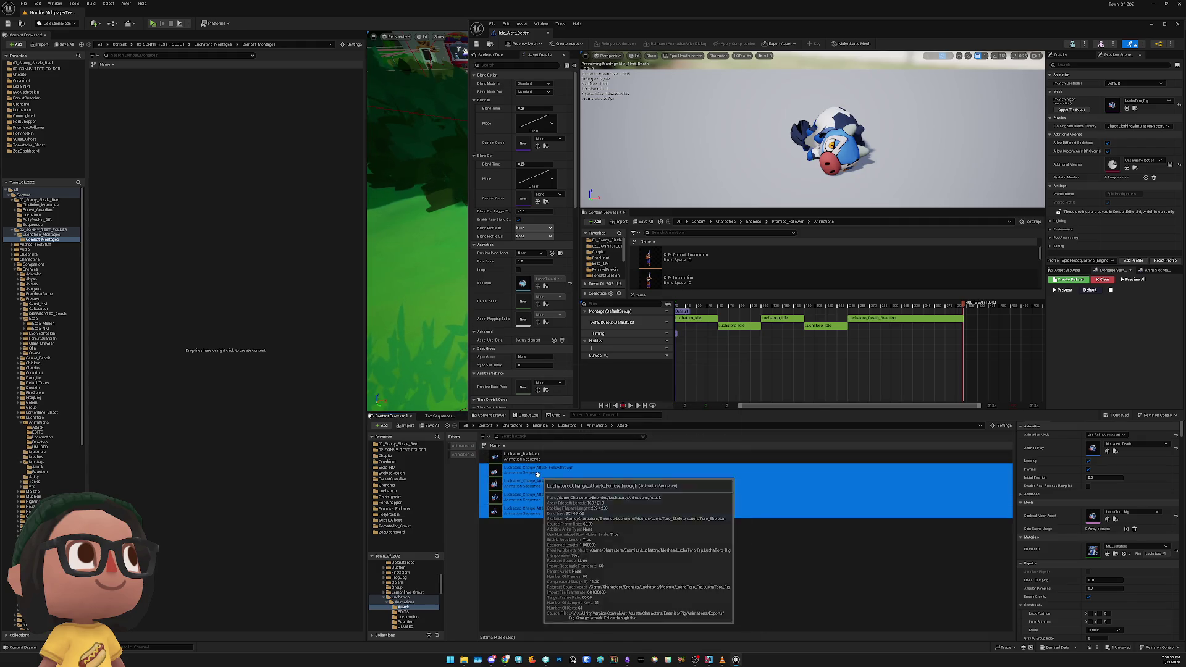
drag(537, 470, 191, 299)
click(235, 316)
Copy the four attack montages, including Tusk_Attack_Montage, into Combat_Montages and save all
key(alt+Left)
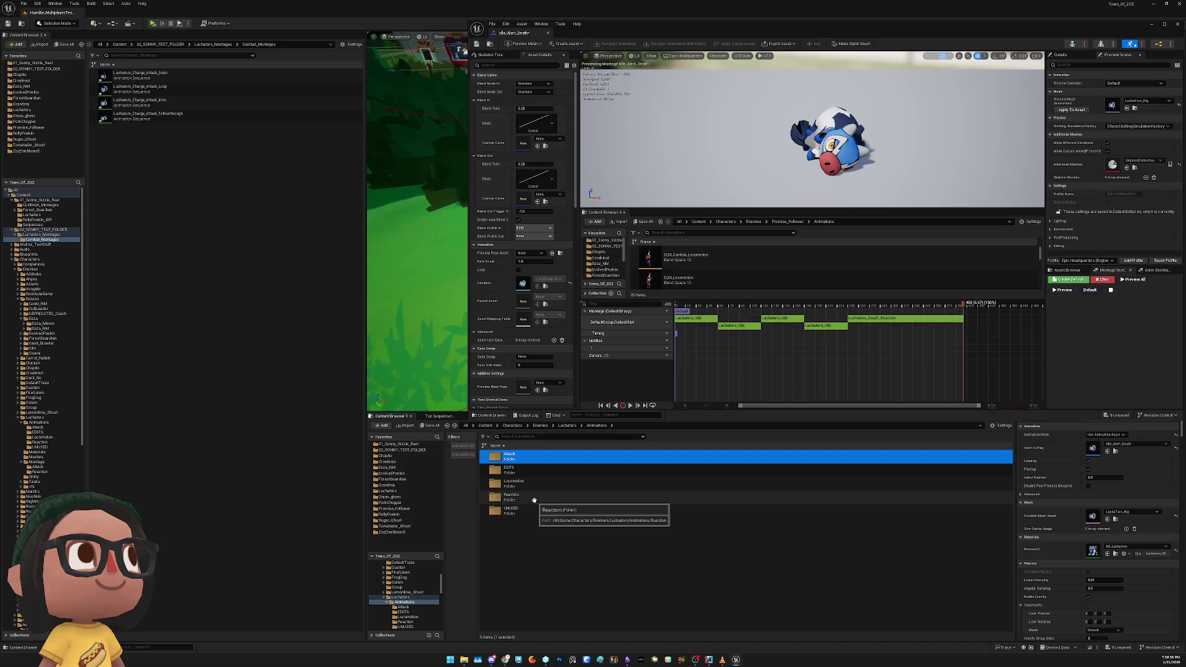
double_click(536, 484)
key(alt+Left)
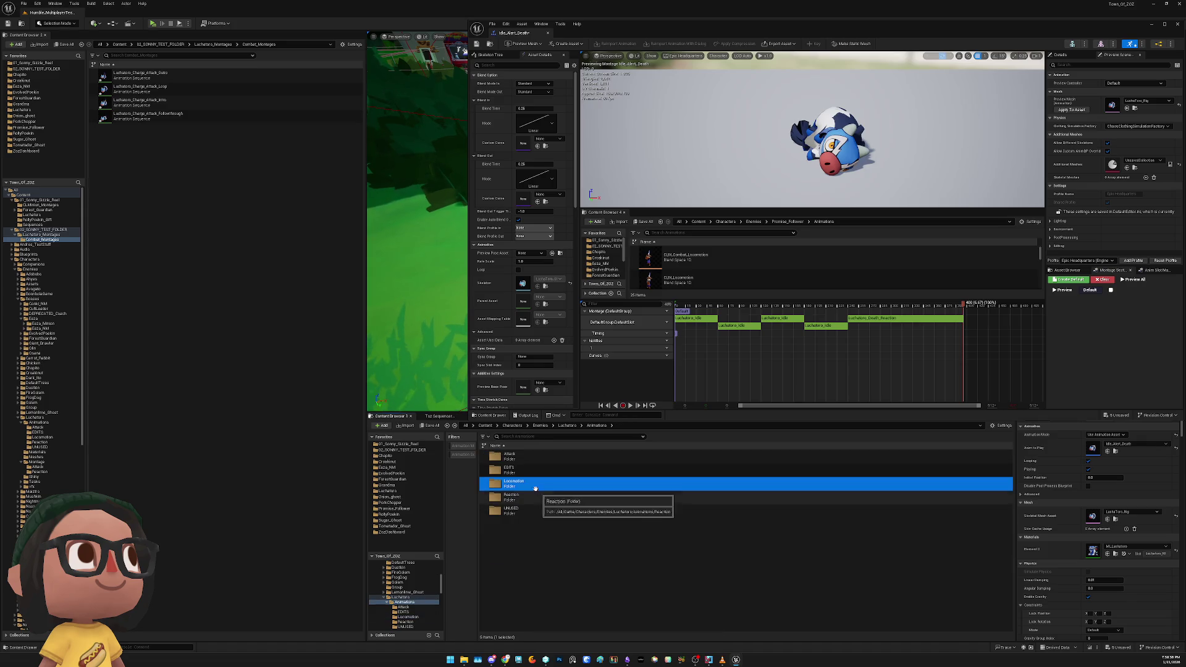
key(alt+Left)
double_click(524, 496)
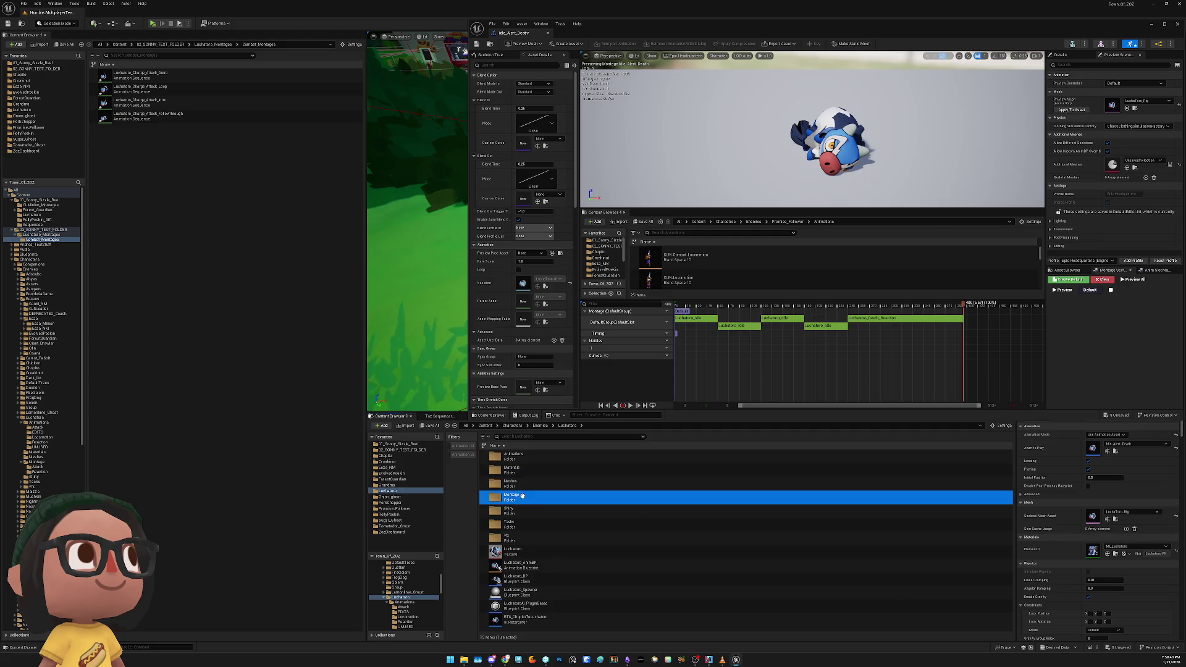
double_click(536, 457)
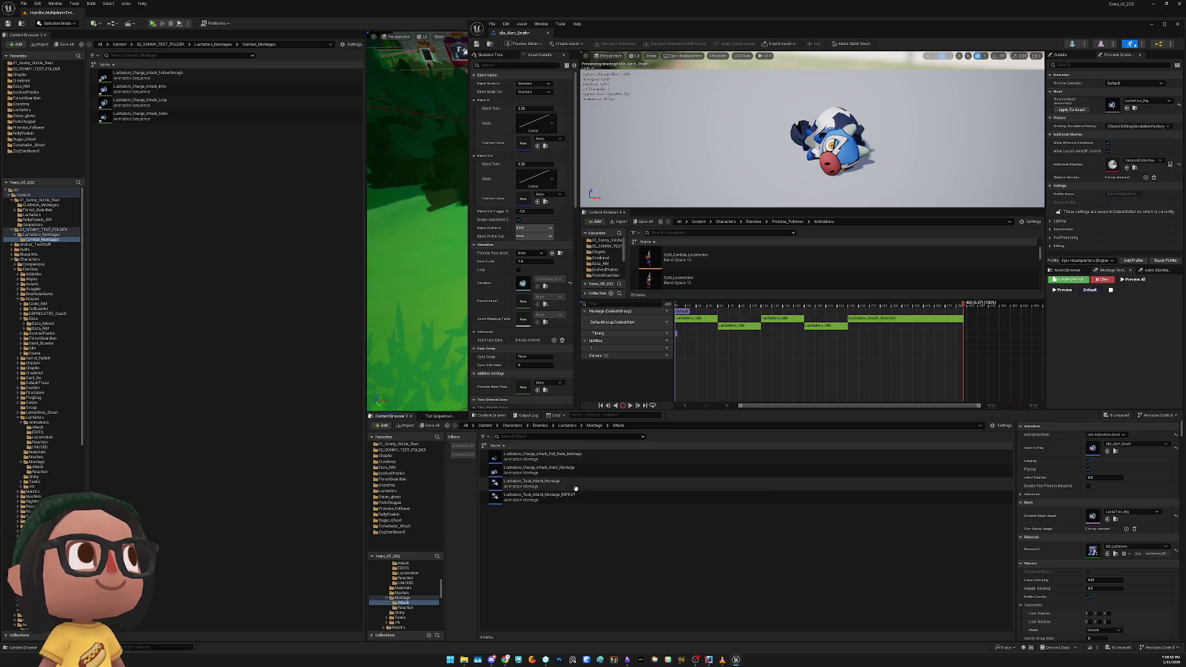
double_click(621, 482)
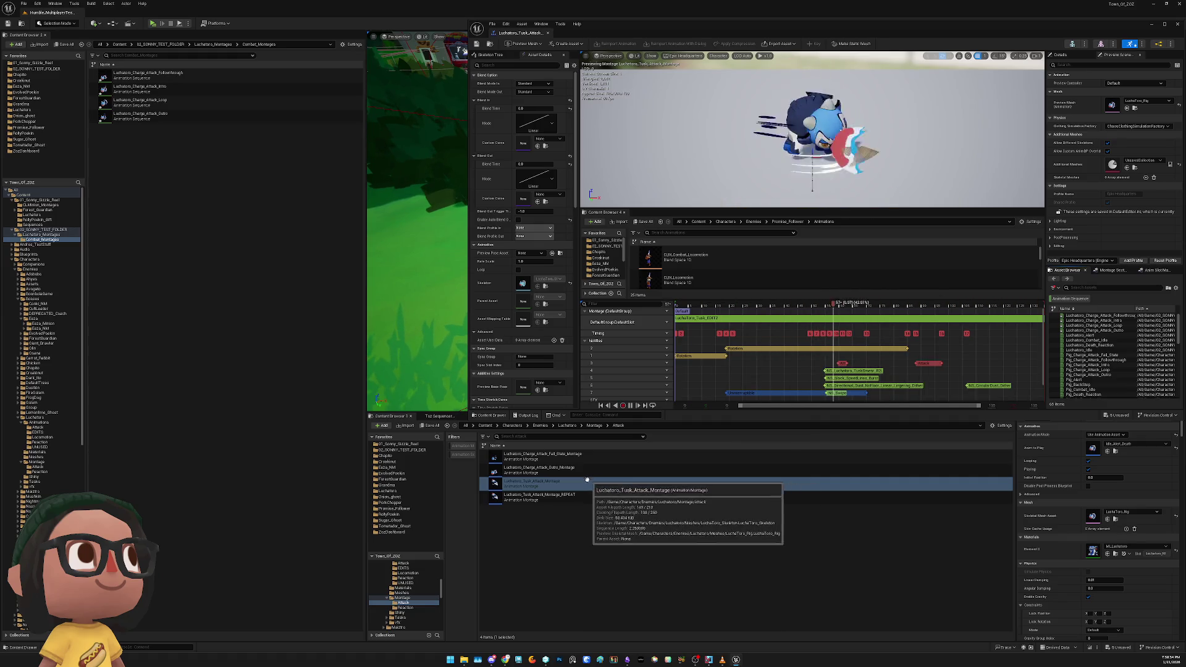
click(543, 498)
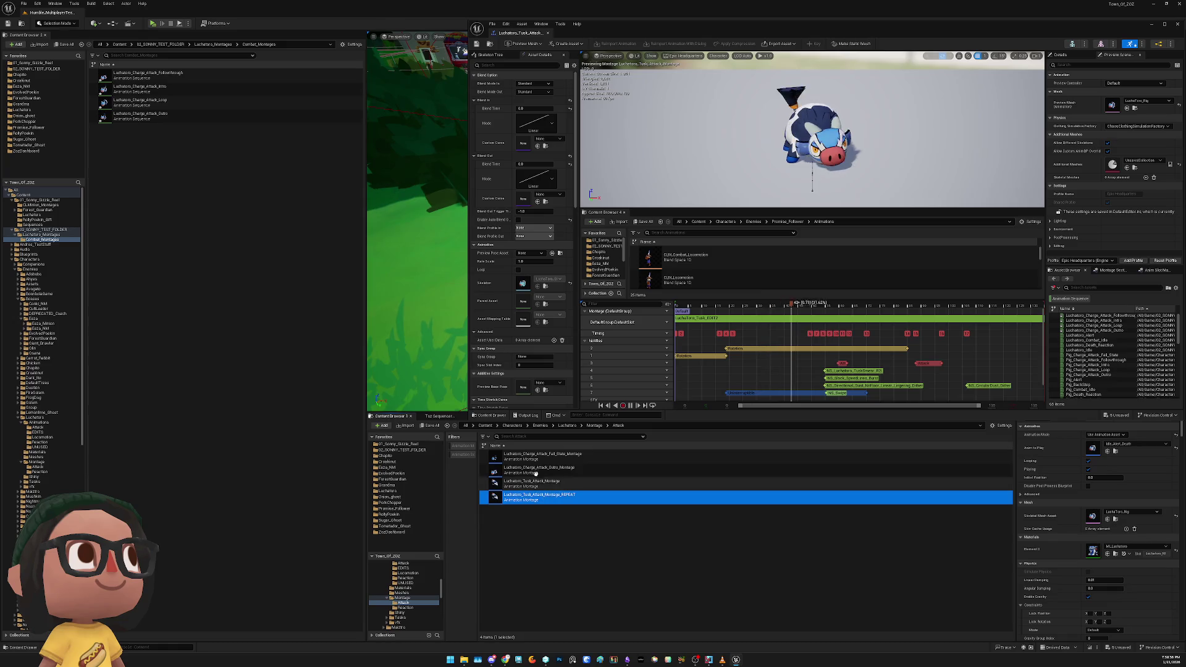
shift+click(531, 457)
mouse_move(531, 457)
mouse_down()
mouse_move(239, 418)
mouse_move(176, 388)
mouse_up()
click(197, 405)
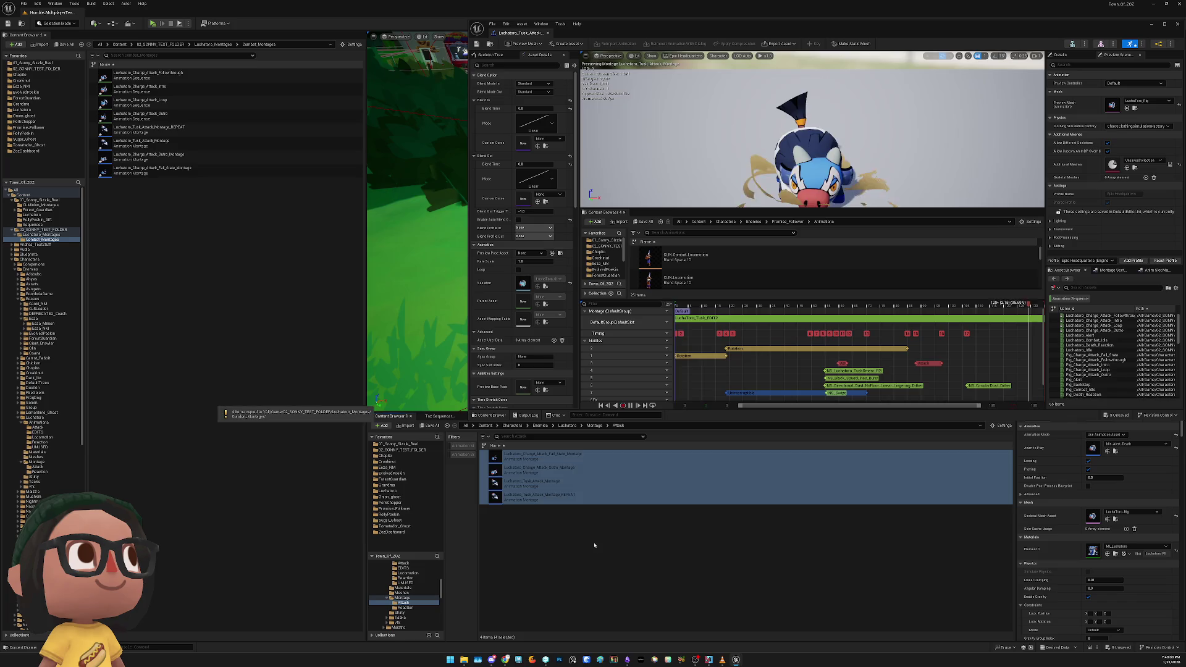
click(594, 425)
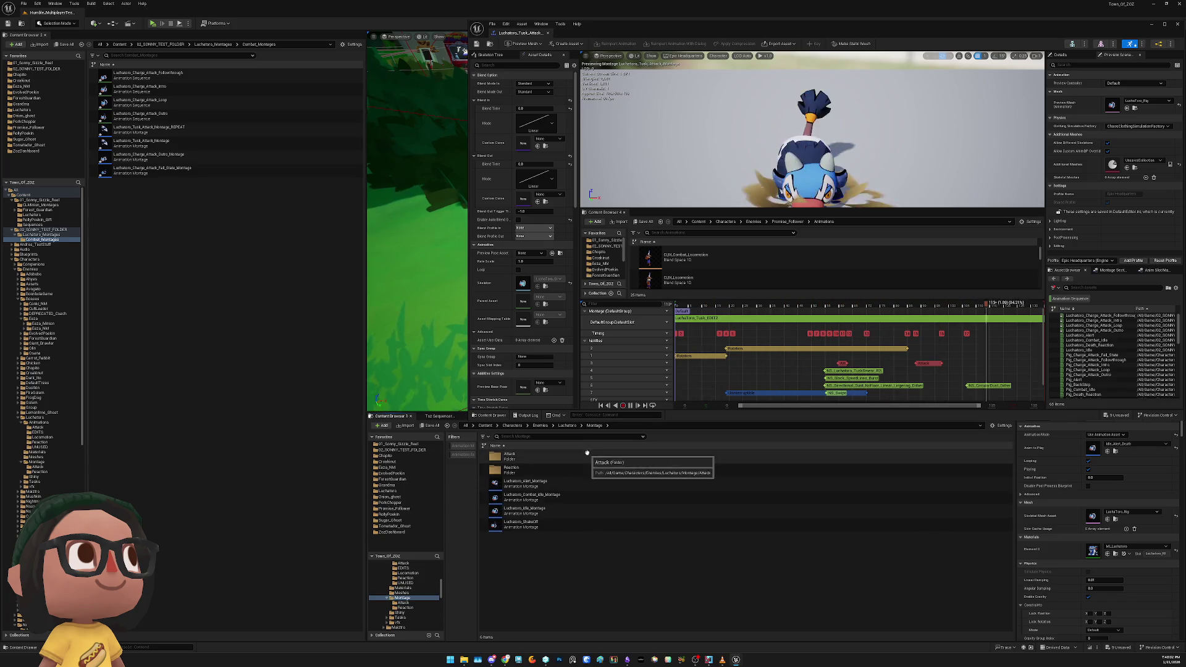
key(ctrl+shift+s)
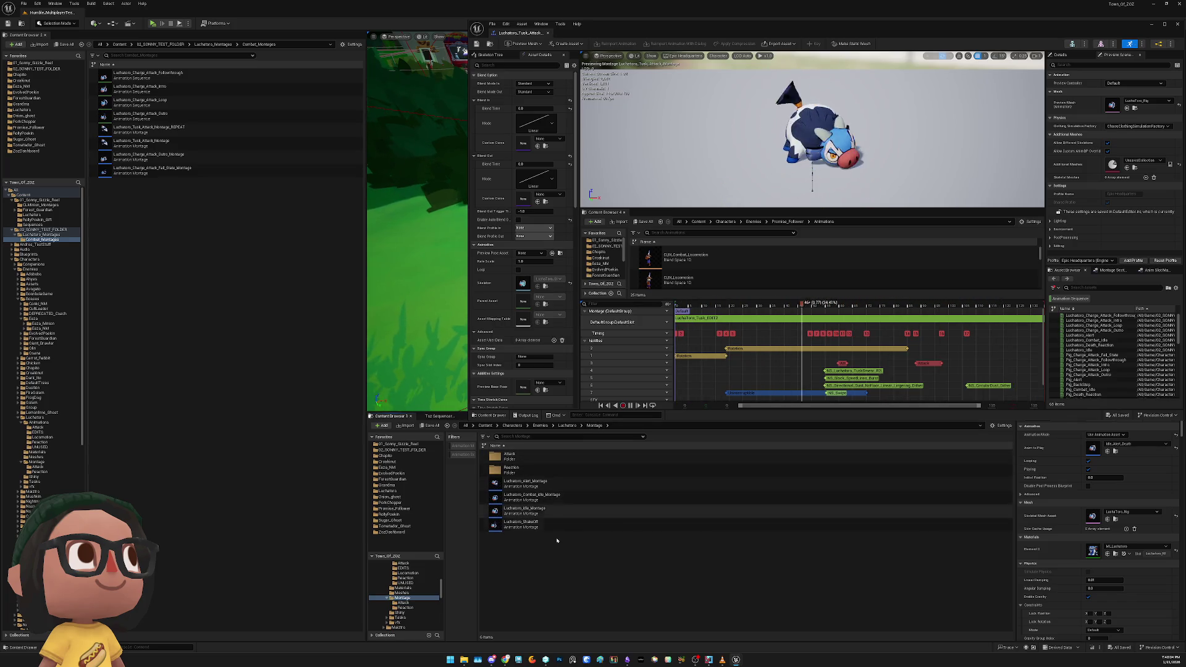
Copy the Alert, Combat_Idle and Idle montages into Luchatoro_Montages and save all
key(alt+Left)
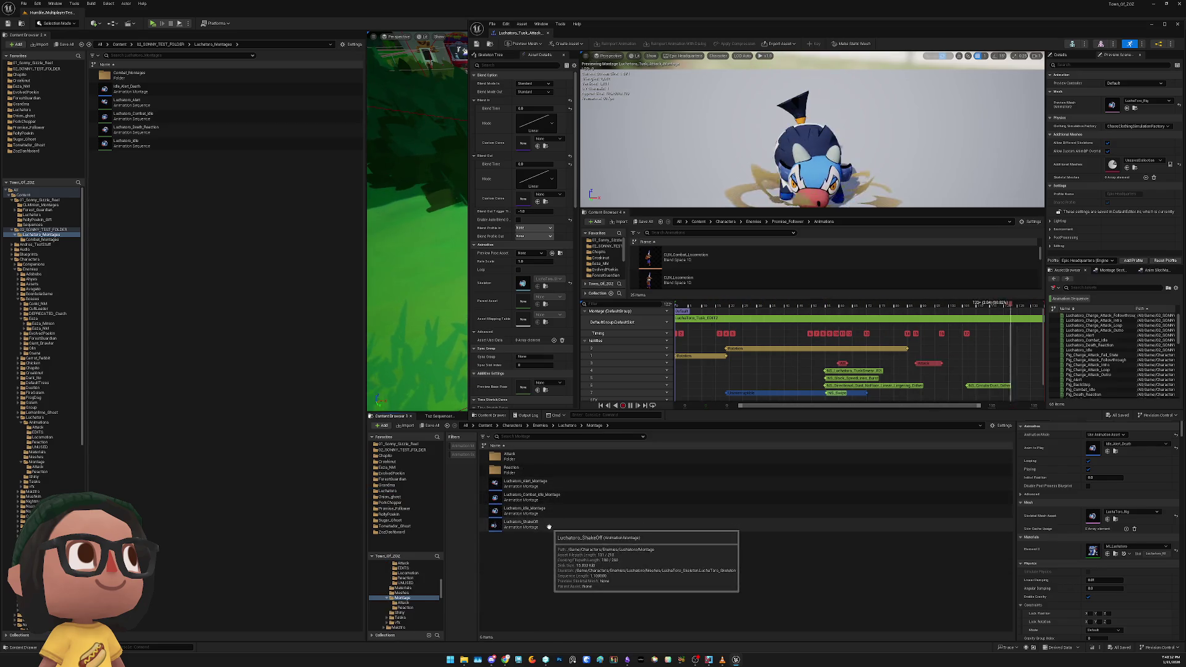
click(552, 522)
click(547, 510)
shift+click(546, 488)
drag(546, 488, 176, 401)
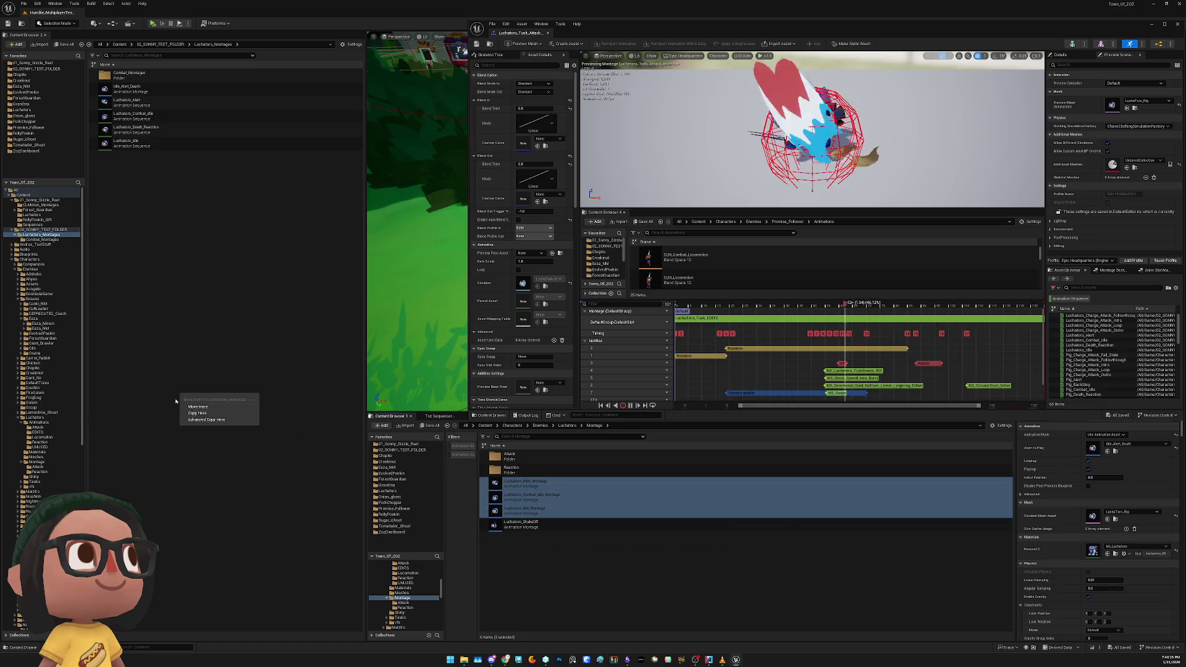
click(207, 413)
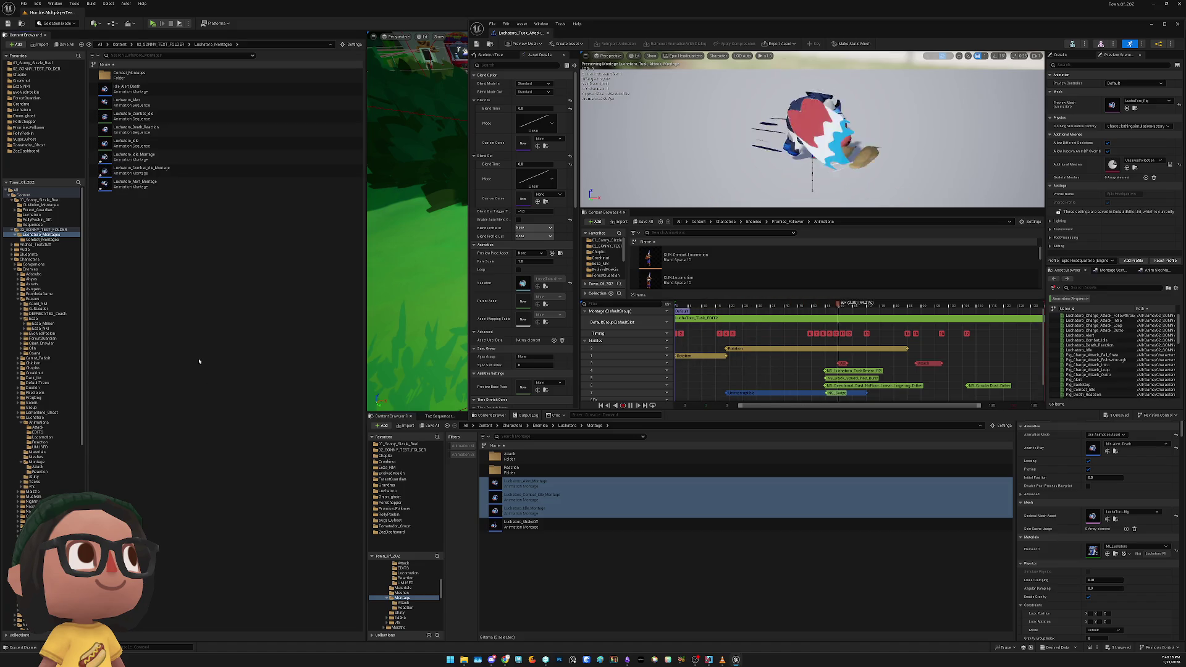
key(ctrl+shift+s)
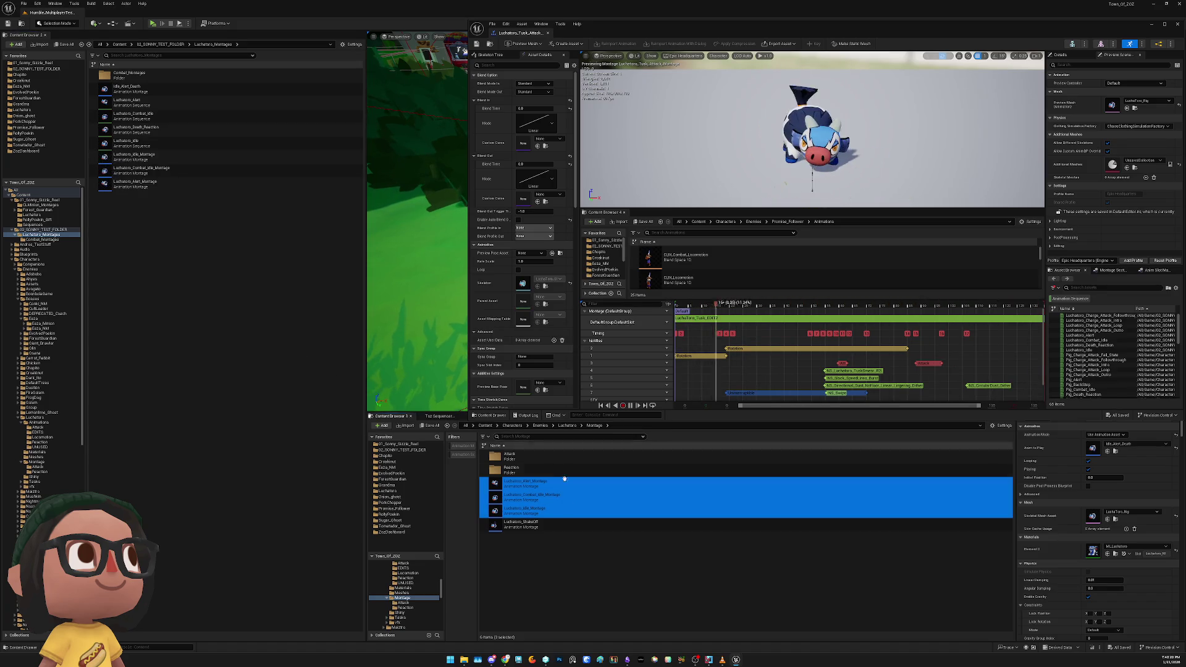
double_click(510, 469)
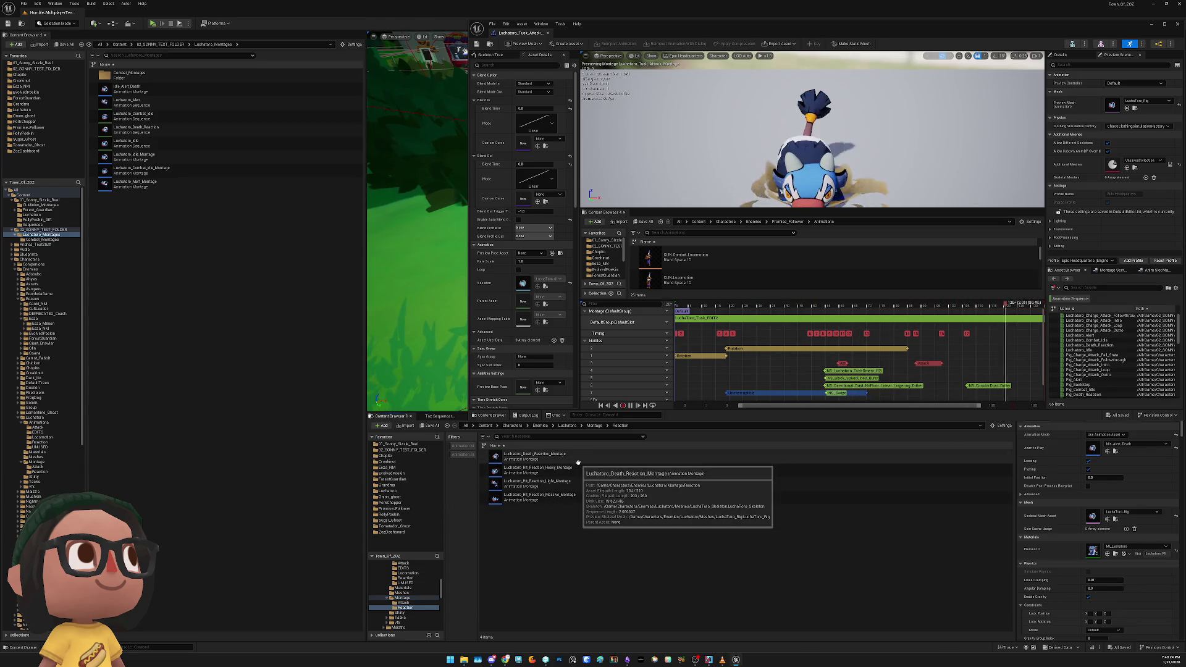
Preview the Death, Heavy, Light and Massive reaction montages, then return to the Animations folder
double_click(570, 461)
double_click(576, 471)
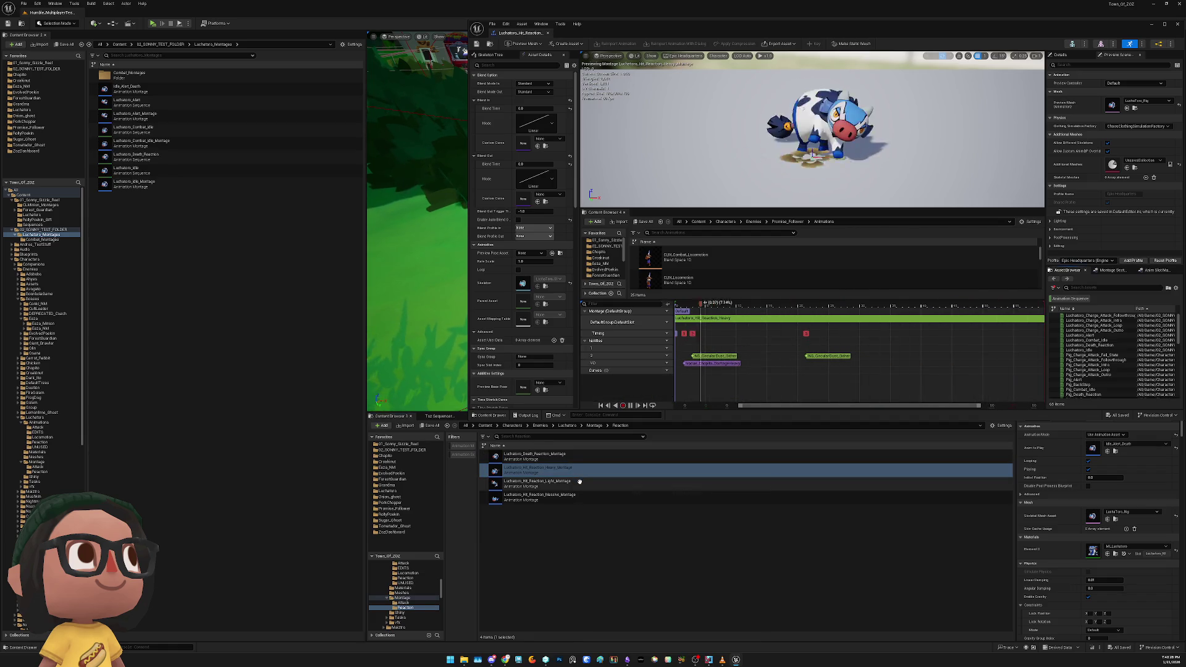
double_click(579, 482)
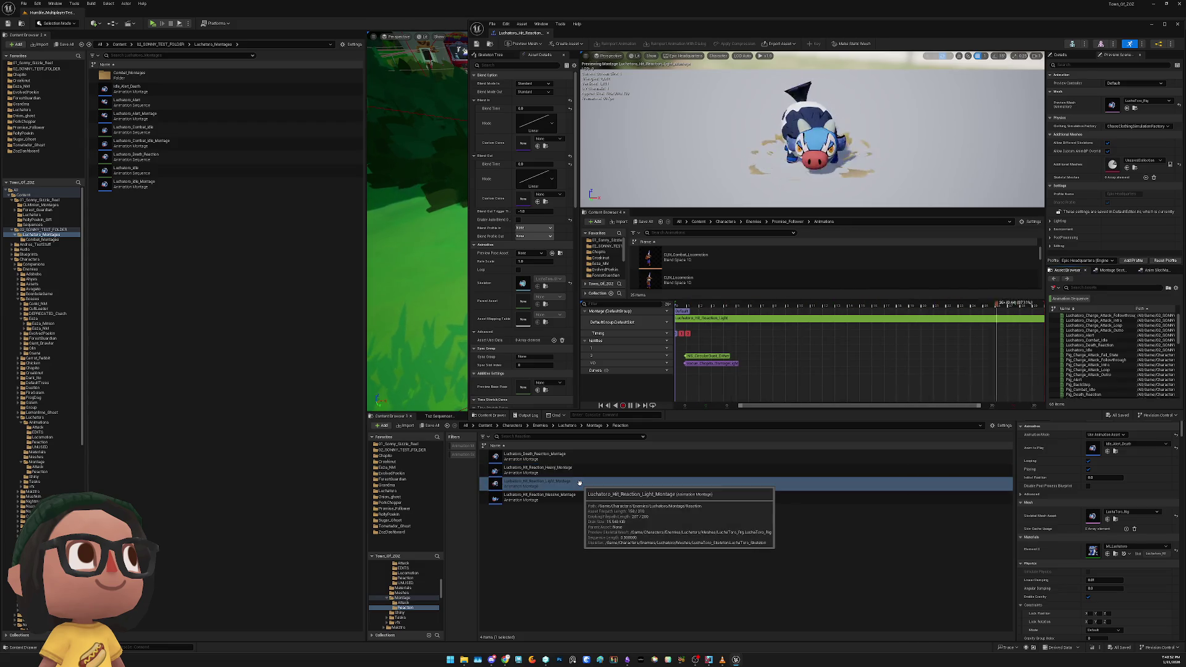
double_click(575, 495)
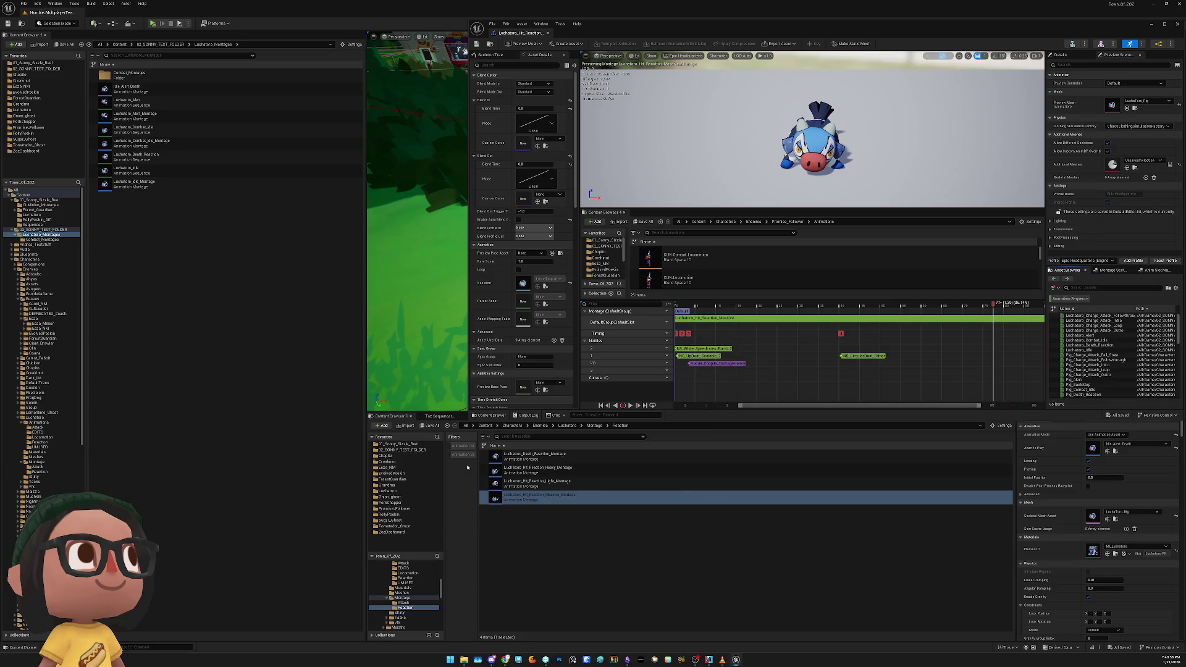
click(574, 428)
double_click(507, 457)
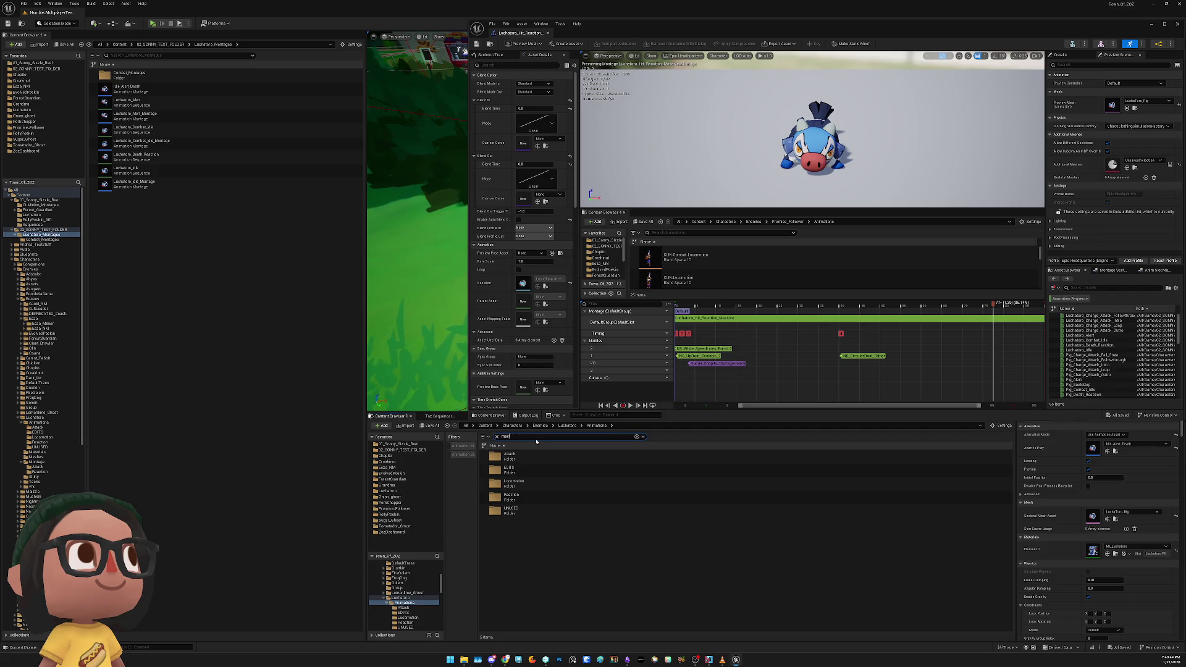
Search for 'massive' and open Hit_Reaction_Massive_Montage
text(sive)
double_click(530, 457)
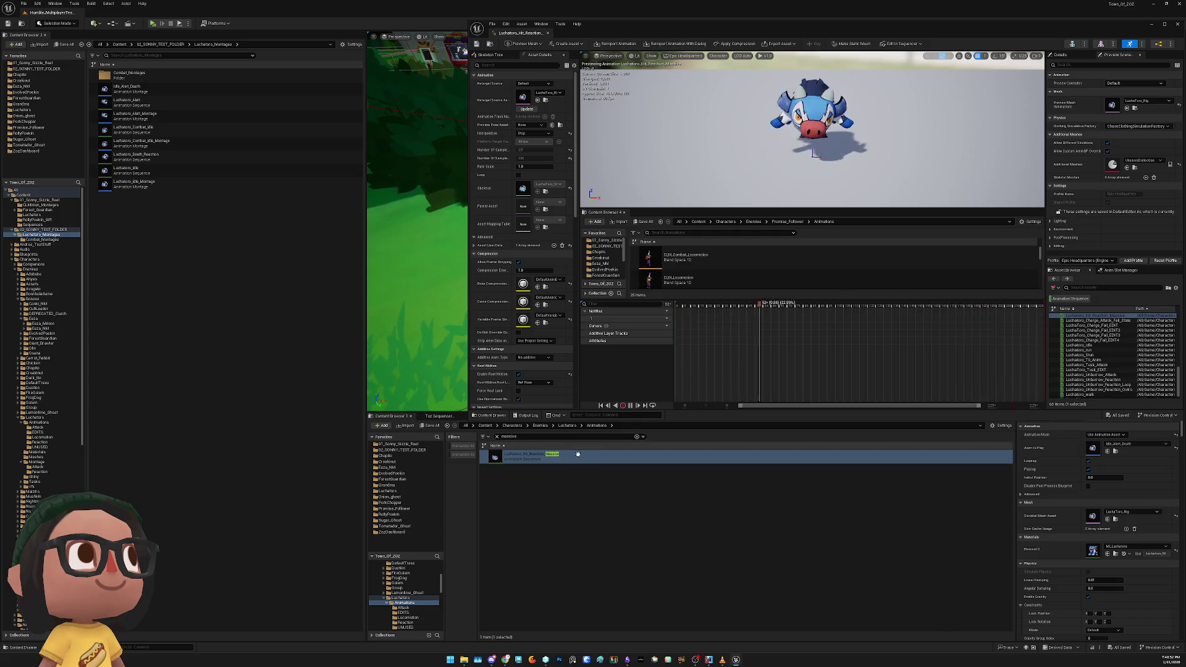
click(567, 425)
double_click(562, 473)
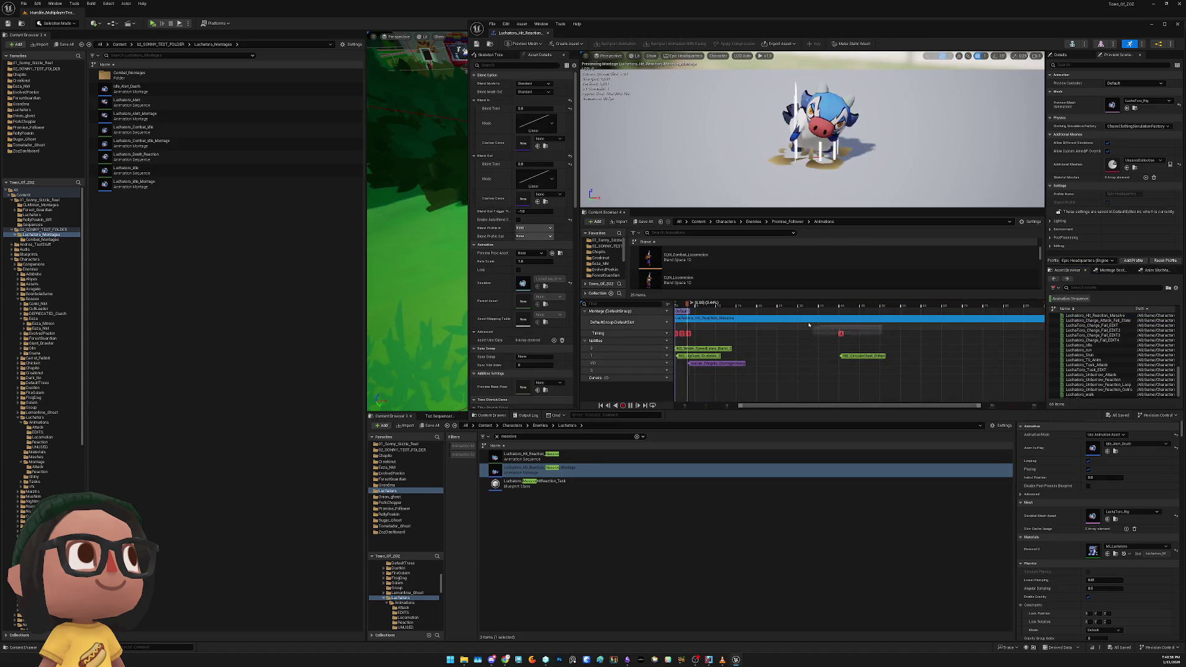
Reset the montage segment's End Time to 3.833333 and scrub to check the result
click(808, 319)
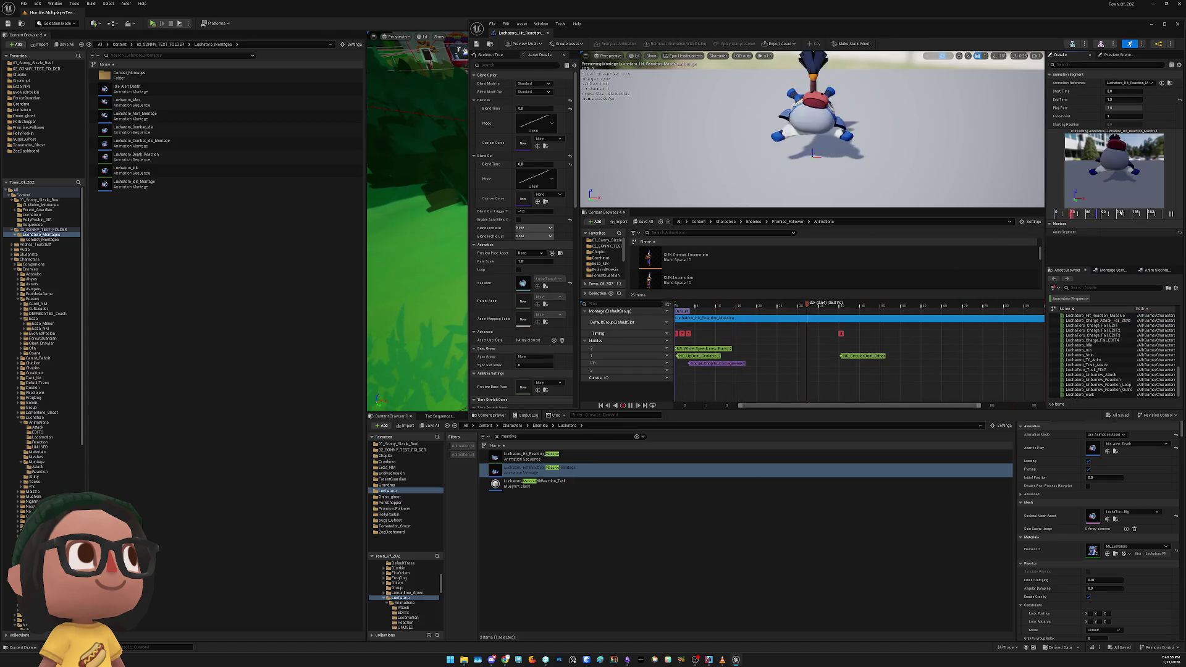
click(1180, 100)
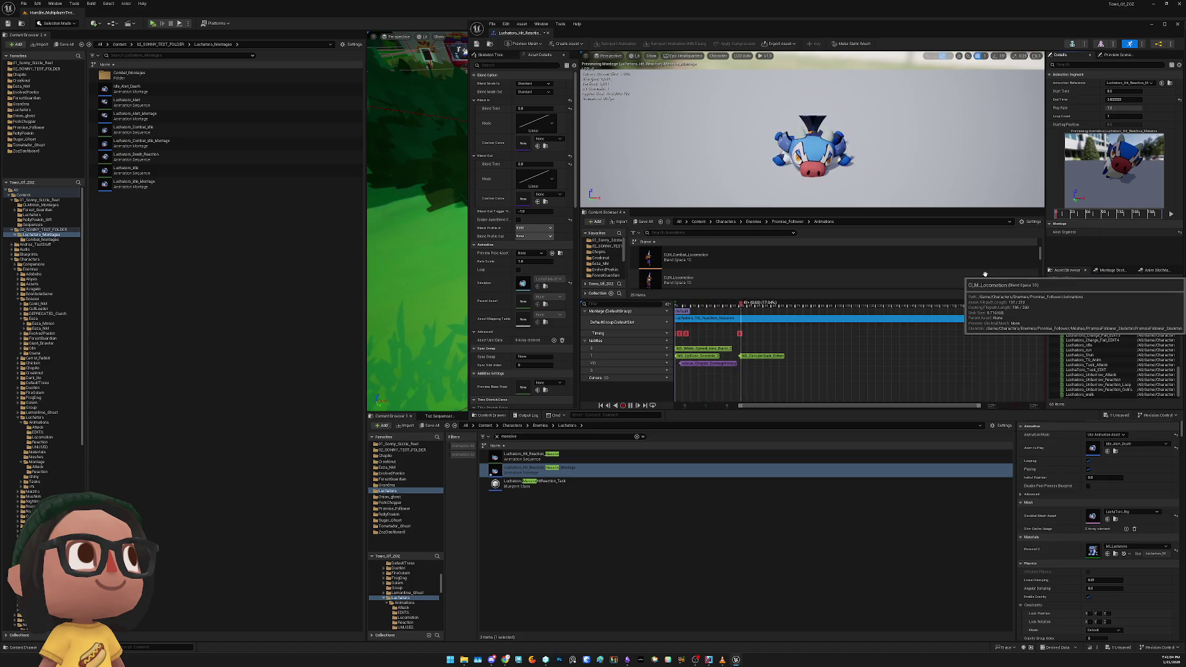
mouse_move(908, 305)
mouse_down()
mouse_move(1028, 305)
mouse_move(912, 306)
mouse_up()
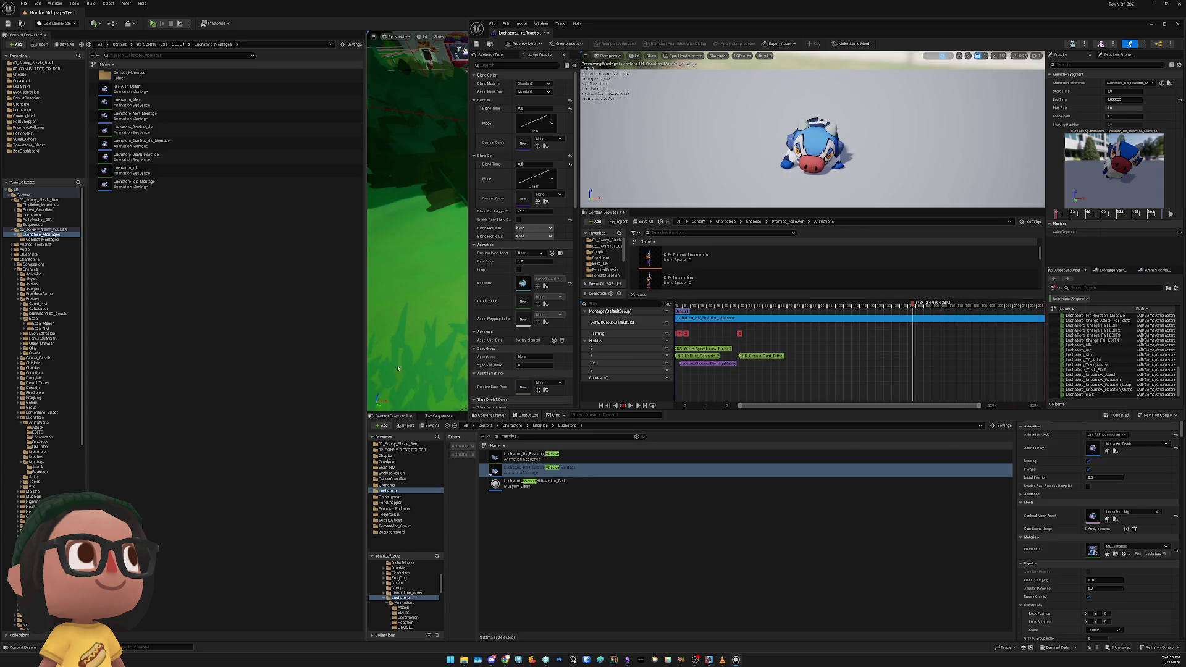
key(alt+Tab)
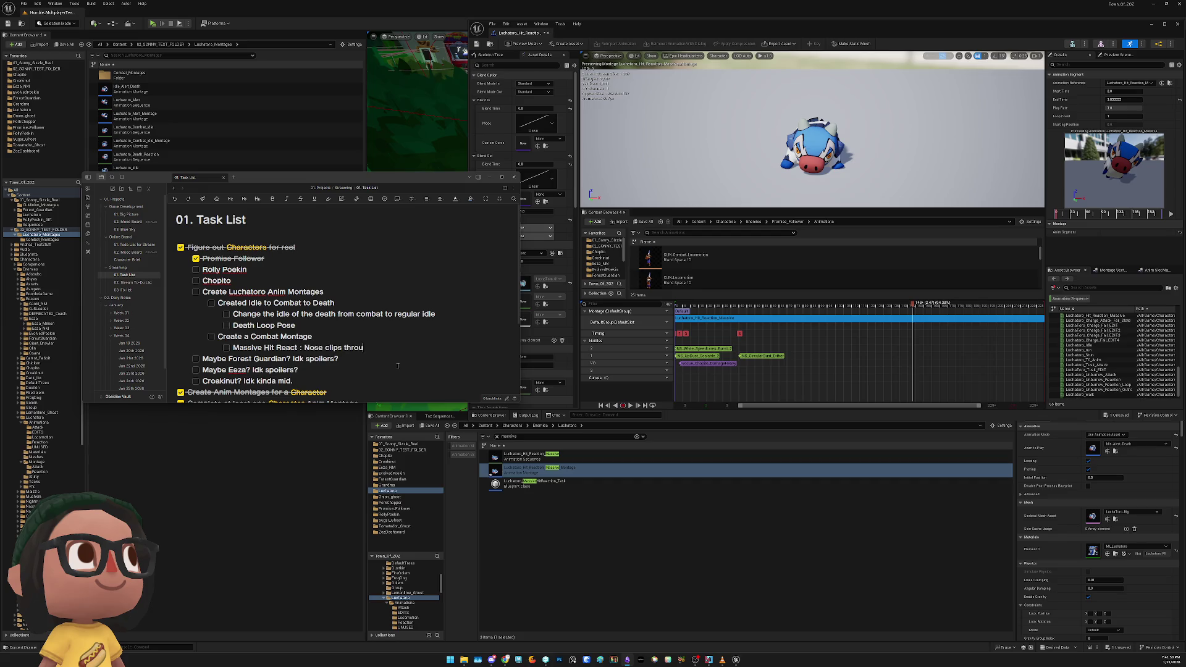
Add subtasks: nose clips through floor, don't use other hit reacts, and montage along a path with a shrug emoji
text(gh floor)
key(Return)
text(Don't use other hit reacts)
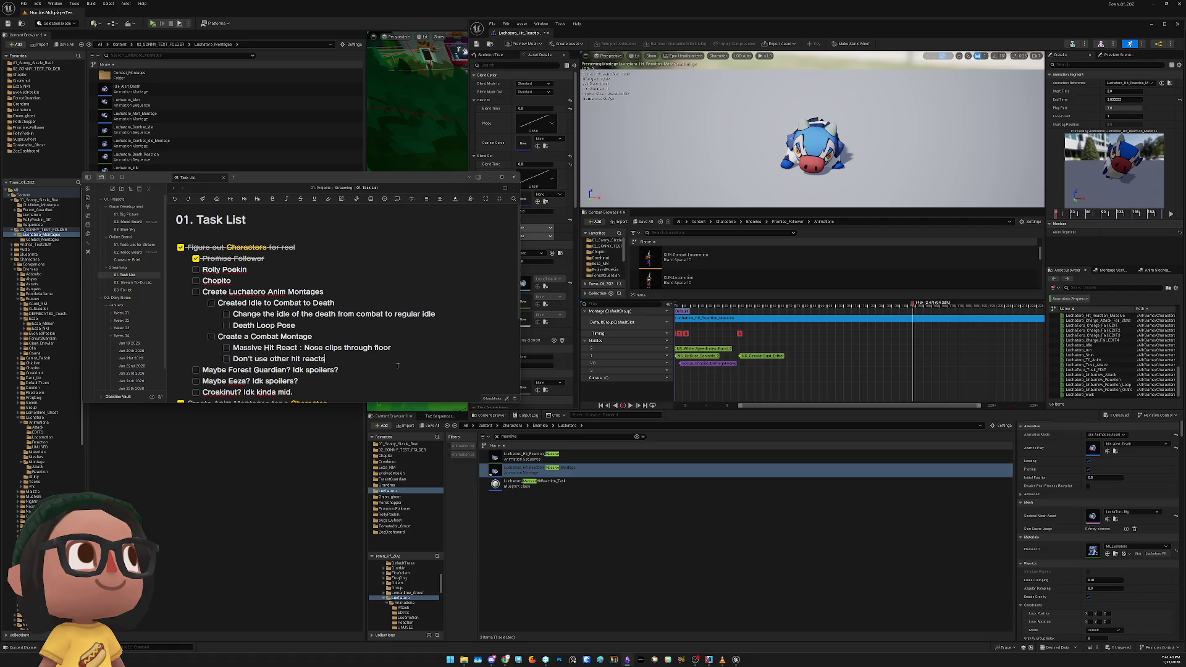
key(Return)
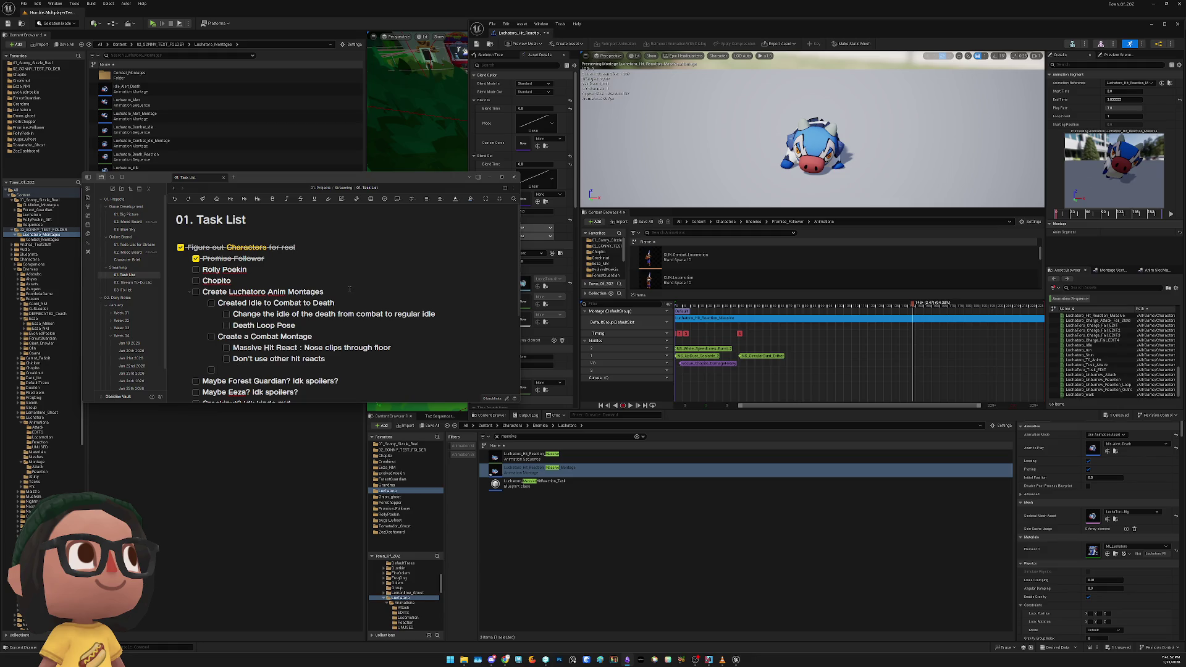
key(Return)
text(Figure out if there is a way to animate a montage alogn)
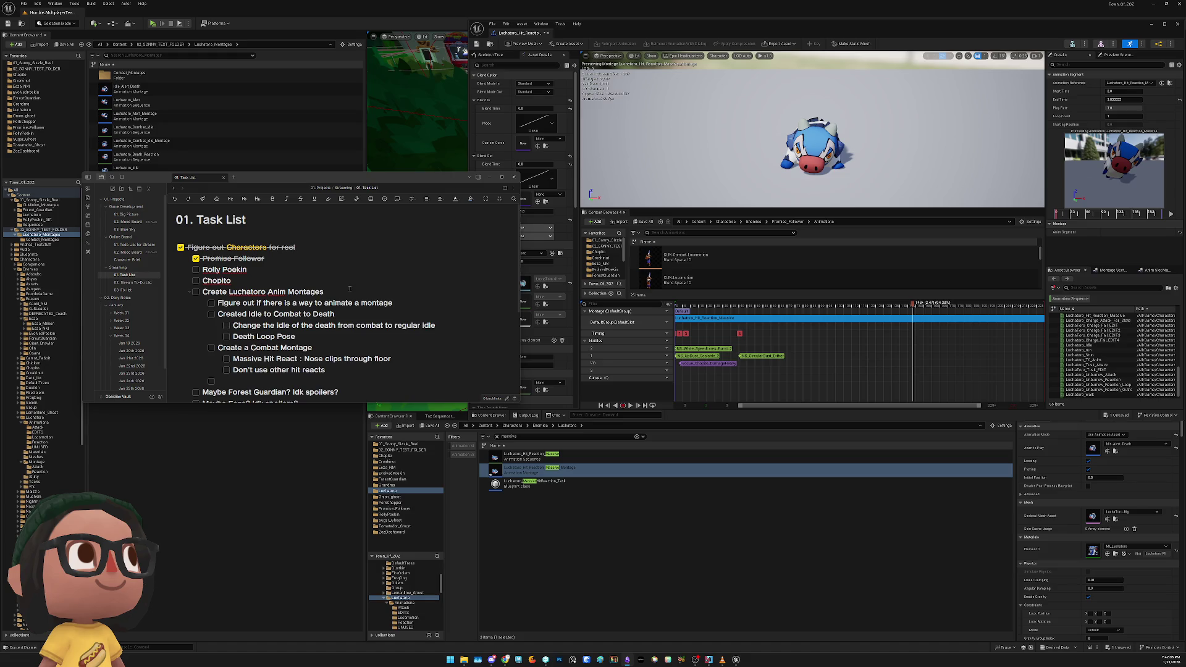
key(BackSpace)
text(:shrug)
key(Return)
drag(322, 370, 234, 368)
key(ctrl+c)
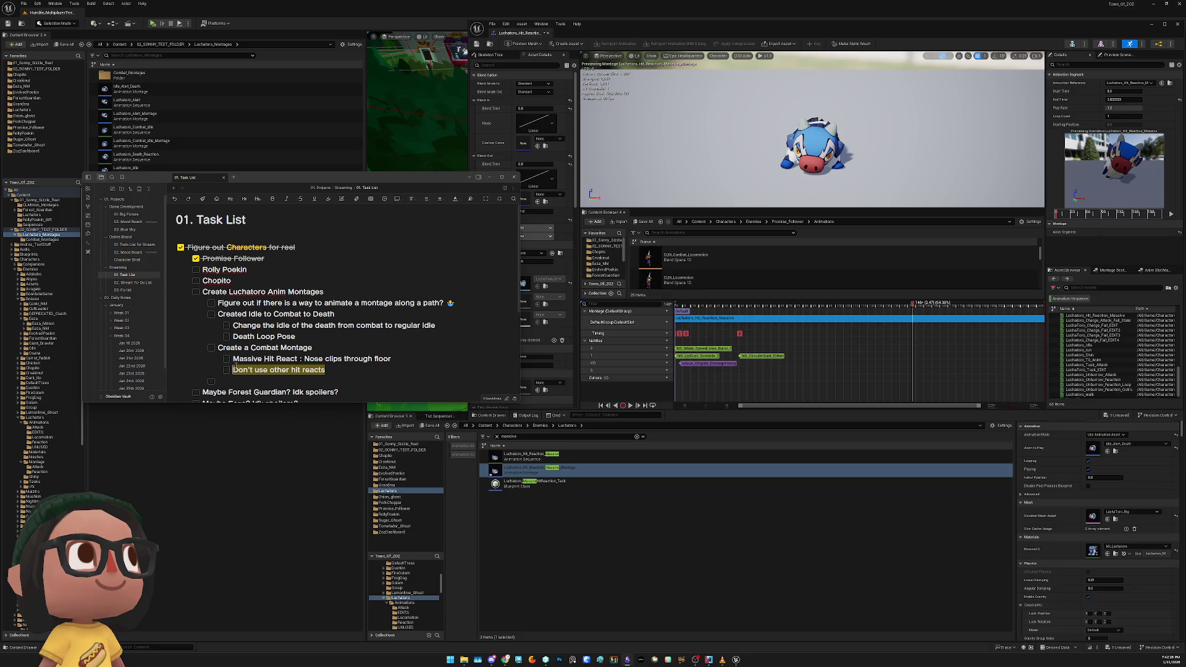
Move the 'Don't use other hit reacts' note into the parentheses and colour it red
key(BackSpace)
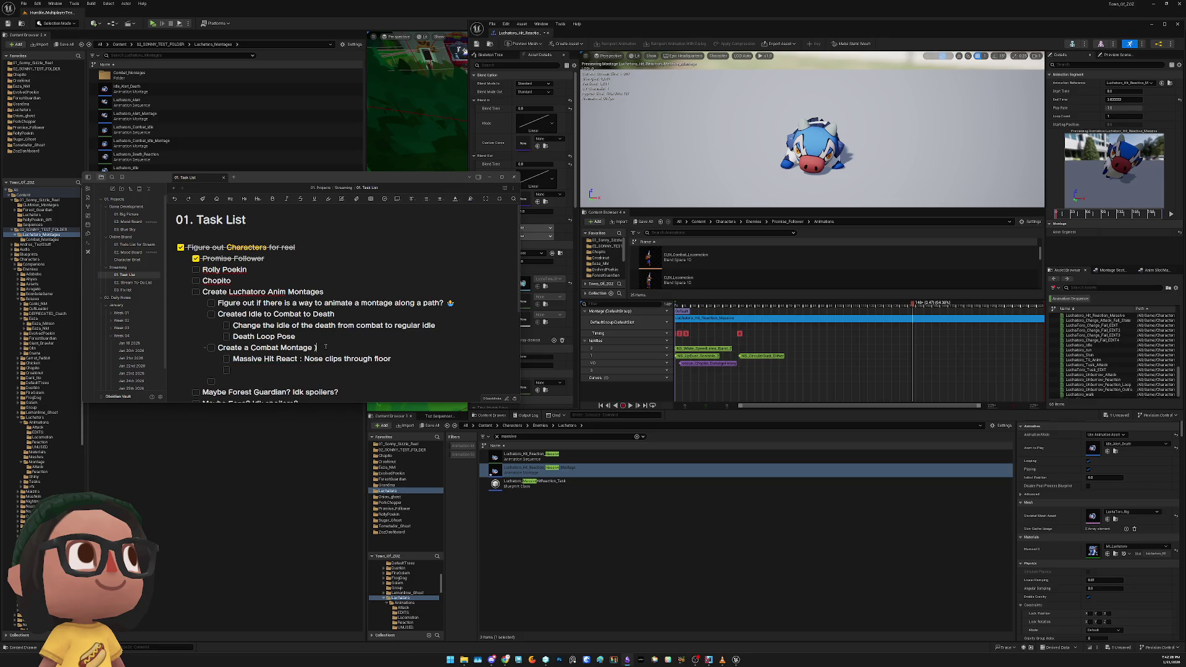
key(ctrl+v)
drag(317, 347, 410, 347)
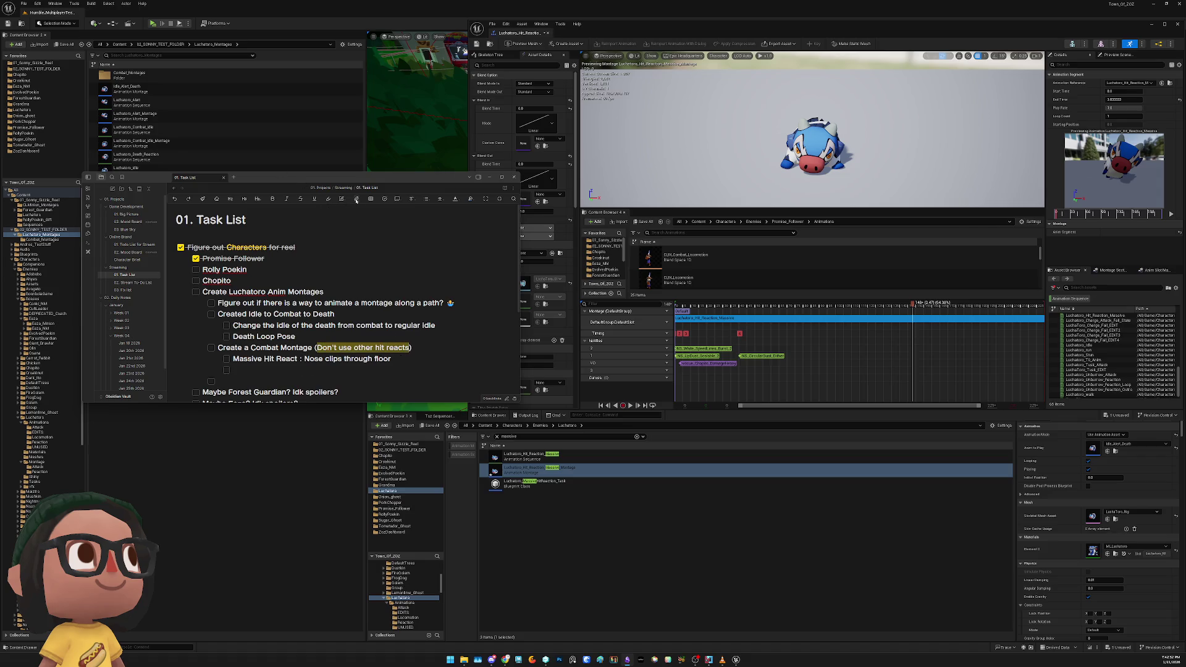
click(470, 198)
click(460, 198)
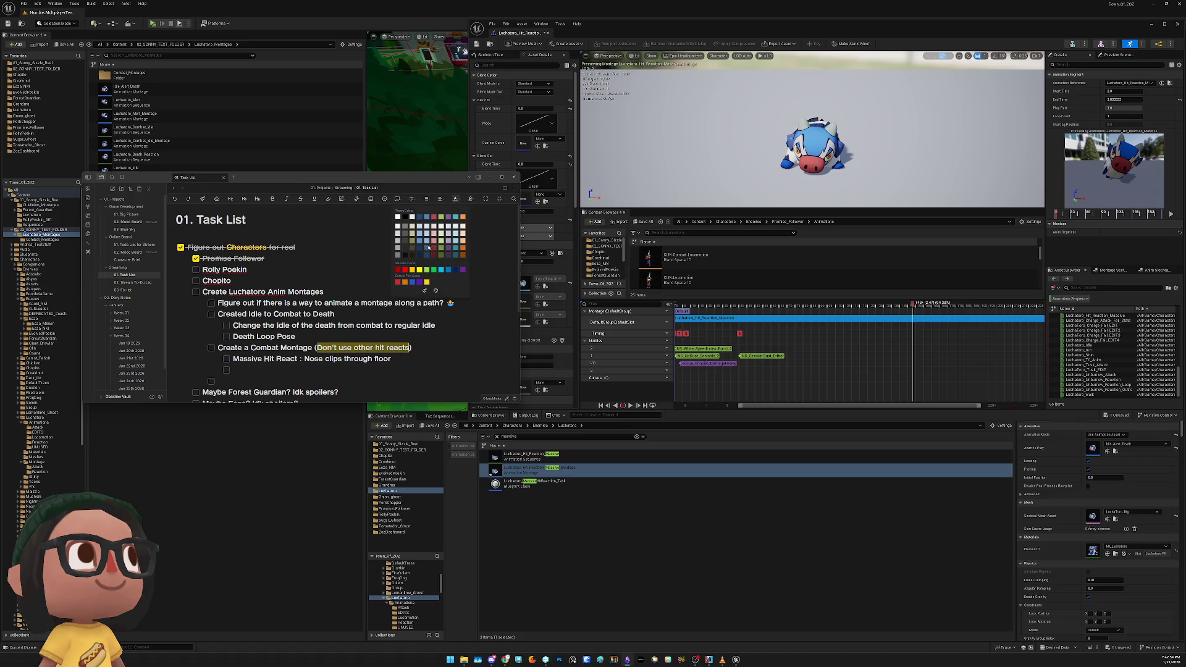
click(398, 270)
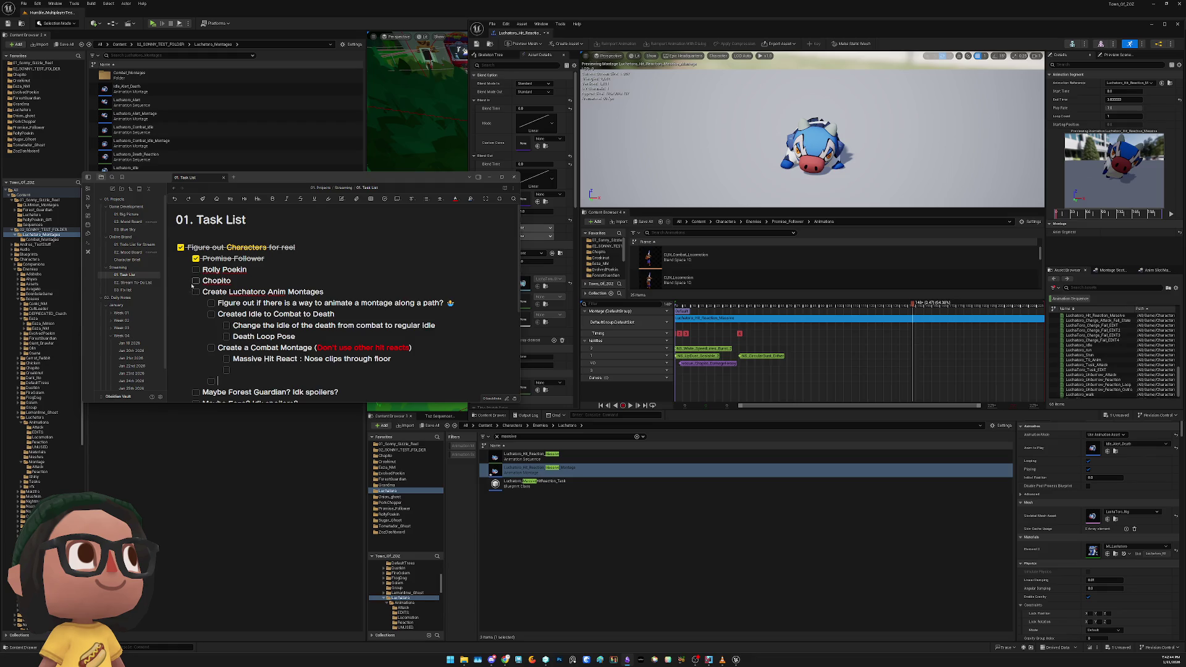
Tick off 'Created Idle to Combat to Death' and return to the Unreal level view
click(212, 314)
drag(218, 303, 428, 304)
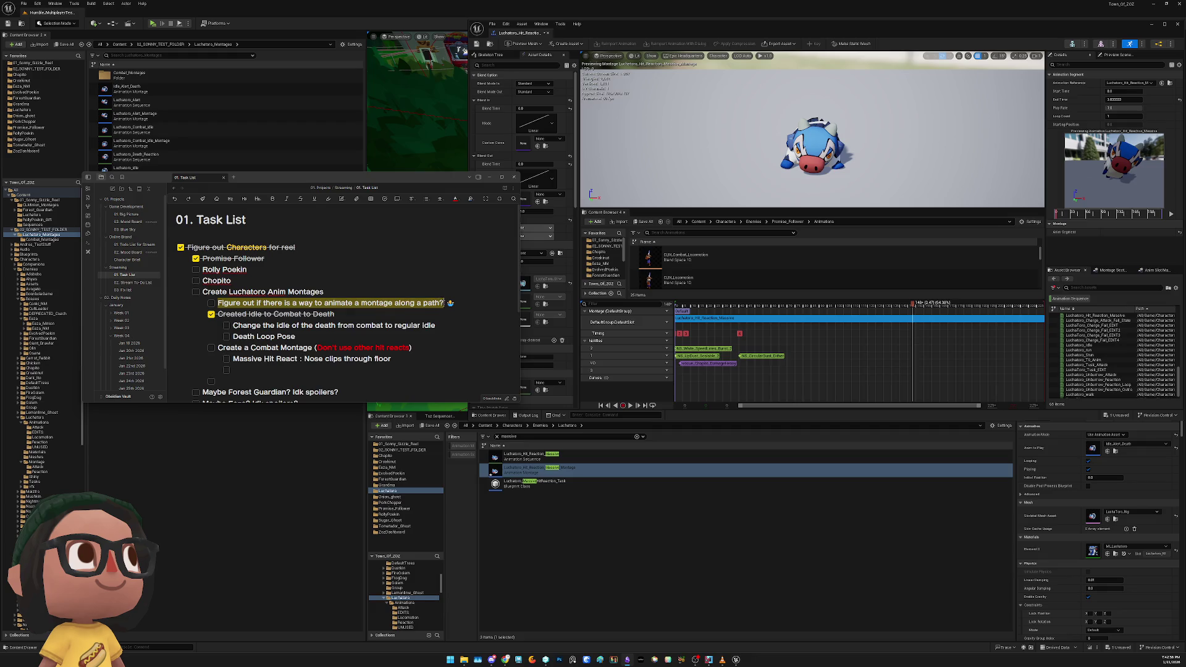
click(410, 325)
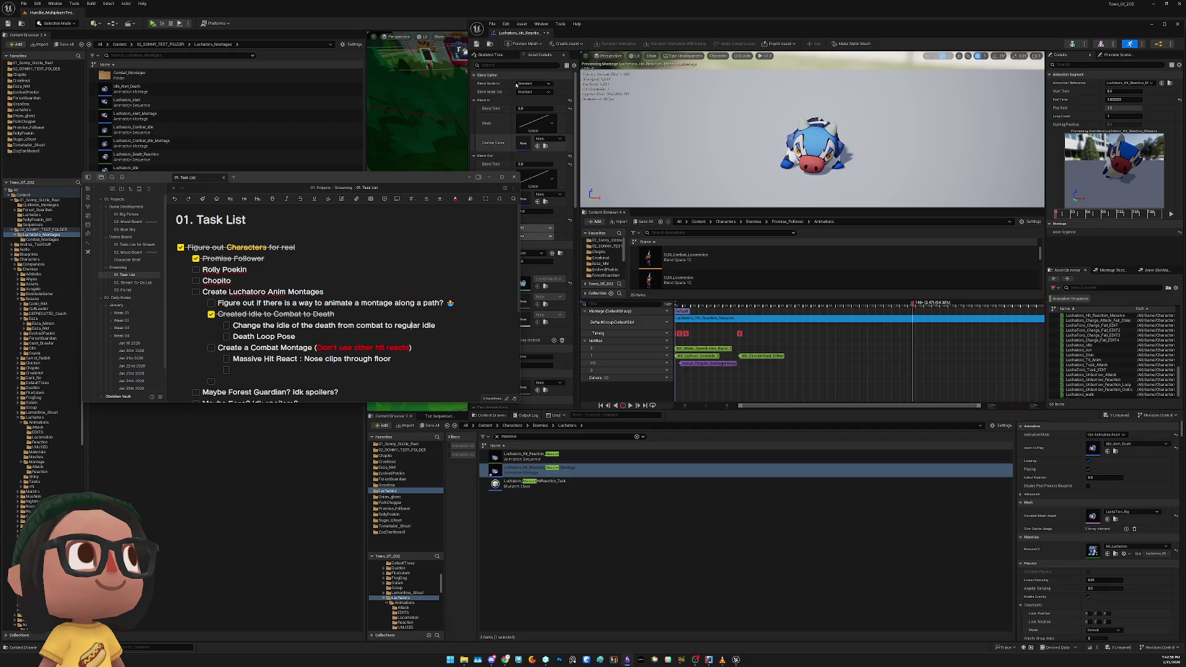
click(1176, 24)
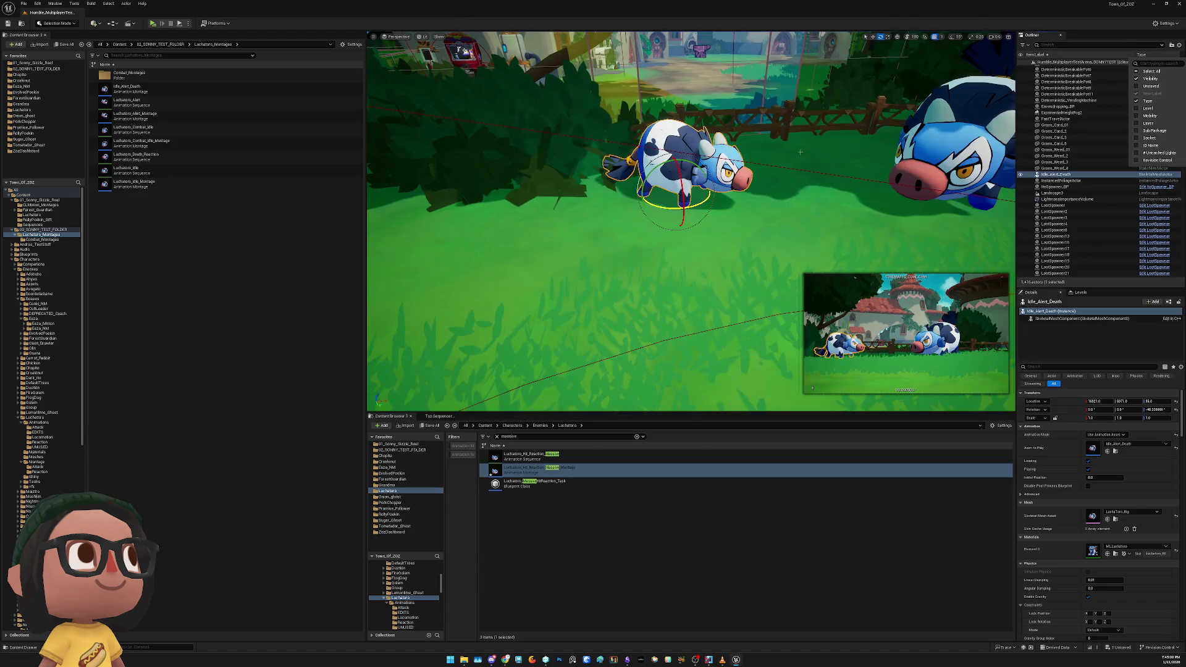
Select and frame the big Luchatoro cow, undoing the accidental rotations of both cows
drag(762, 184, 765, 159)
drag(562, 210, 590, 201)
key(ctrl+z)
click(858, 197)
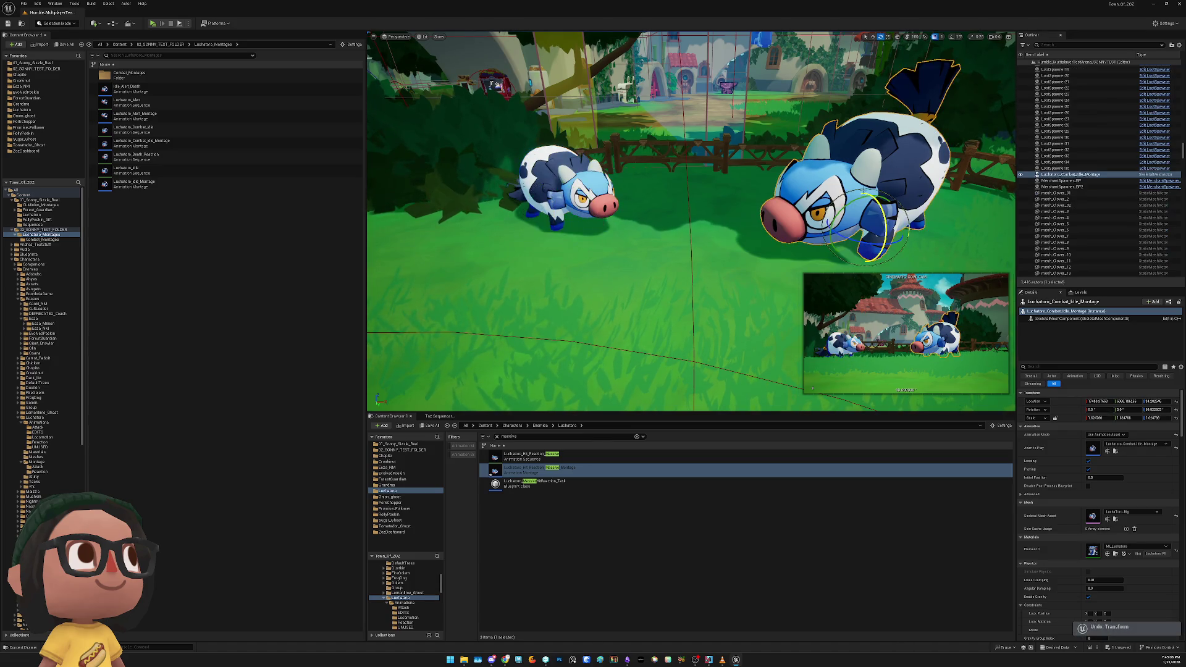
key(f)
drag(777, 216, 772, 247)
key(ctrl+z)
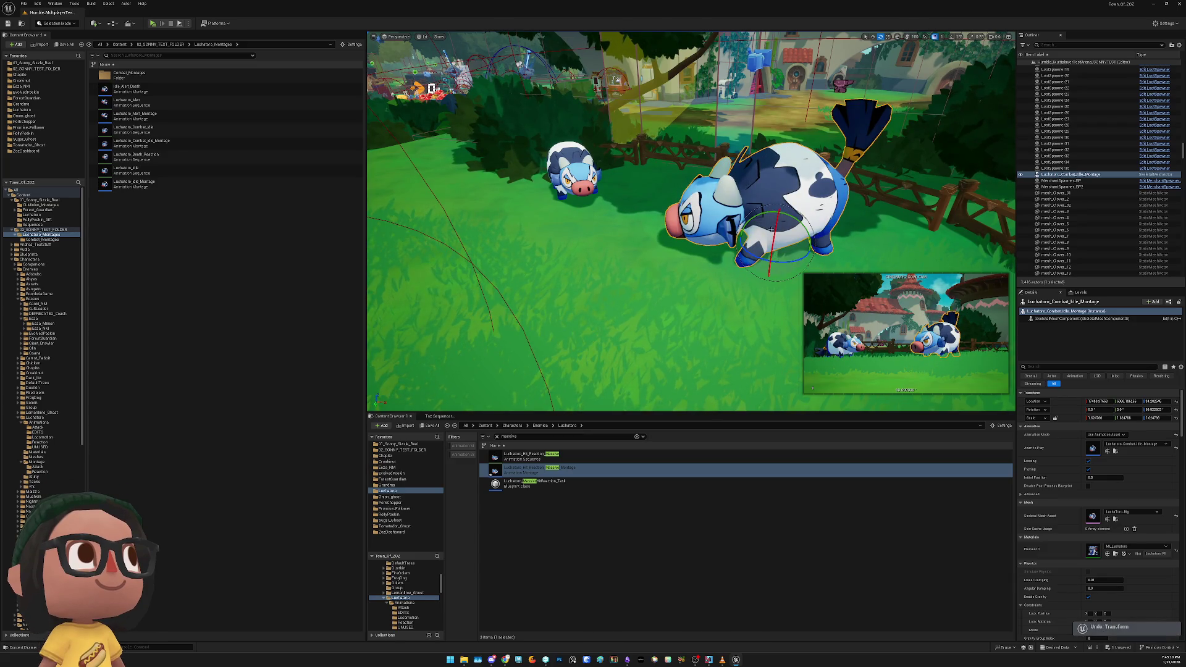
Move the big Luchatoro cow left onto the grass, away from the small cow
key(w)
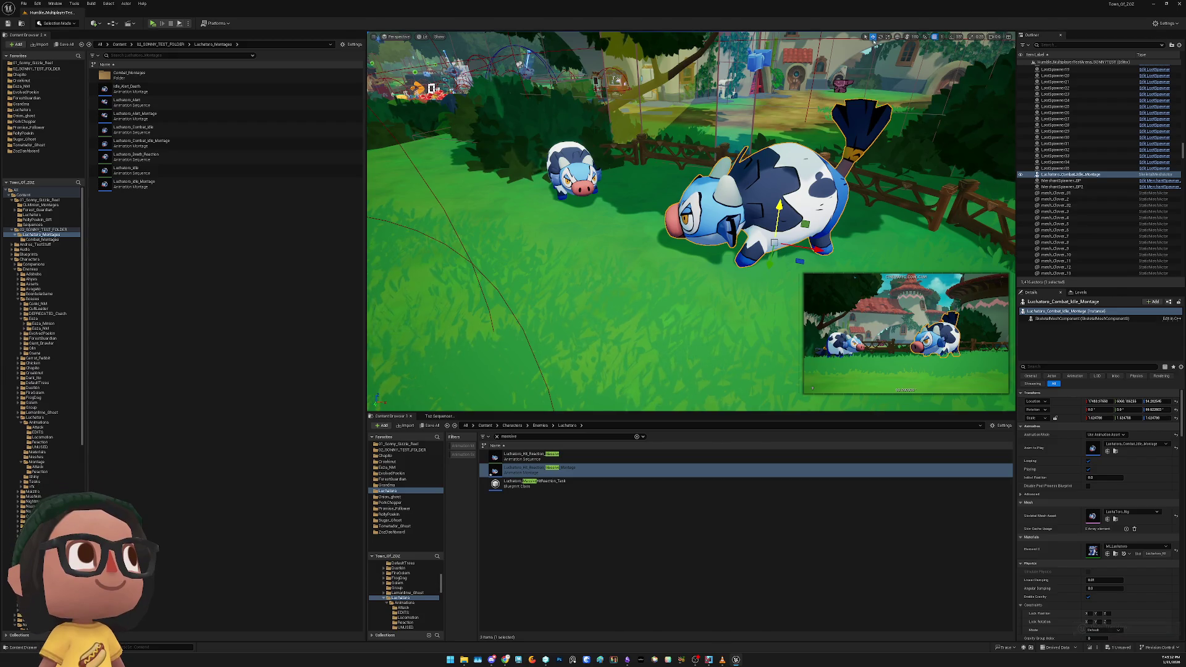
click(889, 39)
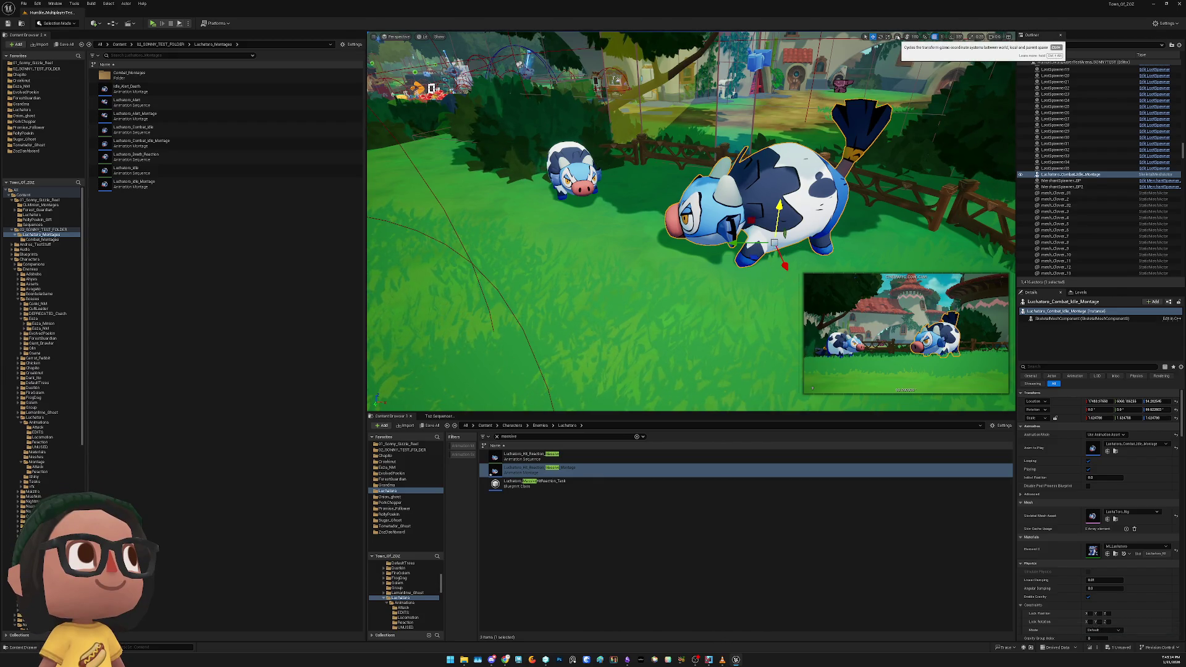
drag(729, 243, 247, 224)
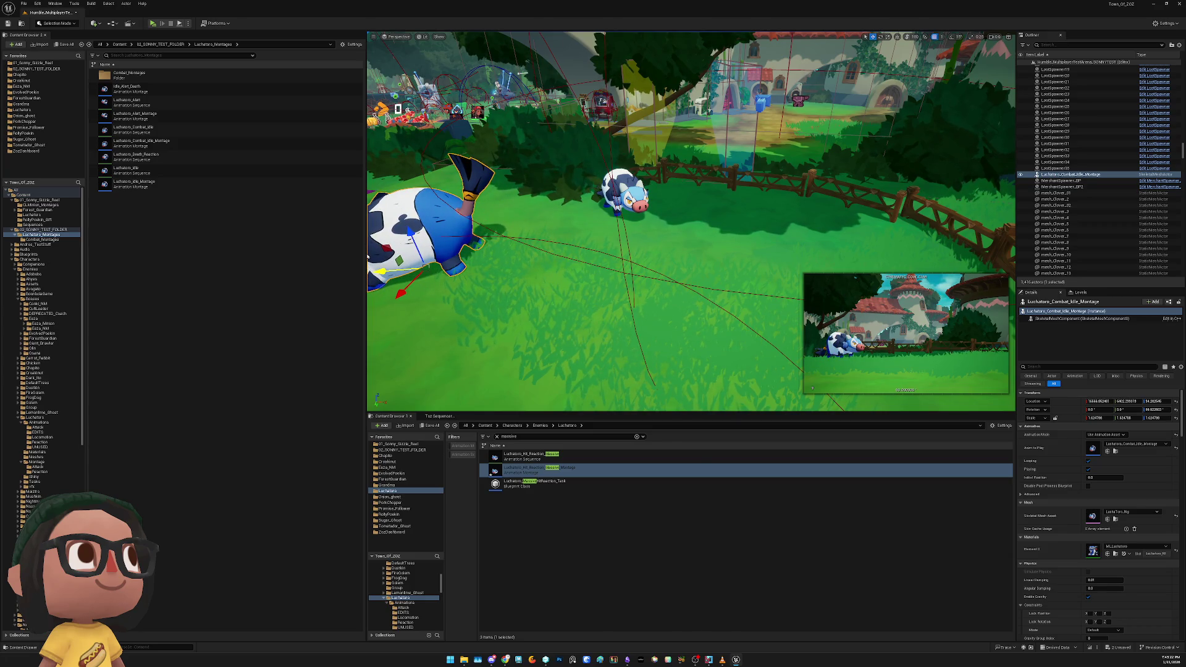
mouse_move(247, 224)
mouse_down()
mouse_move(352, 243)
mouse_move(265, 239)
mouse_move(362, 275)
mouse_up()
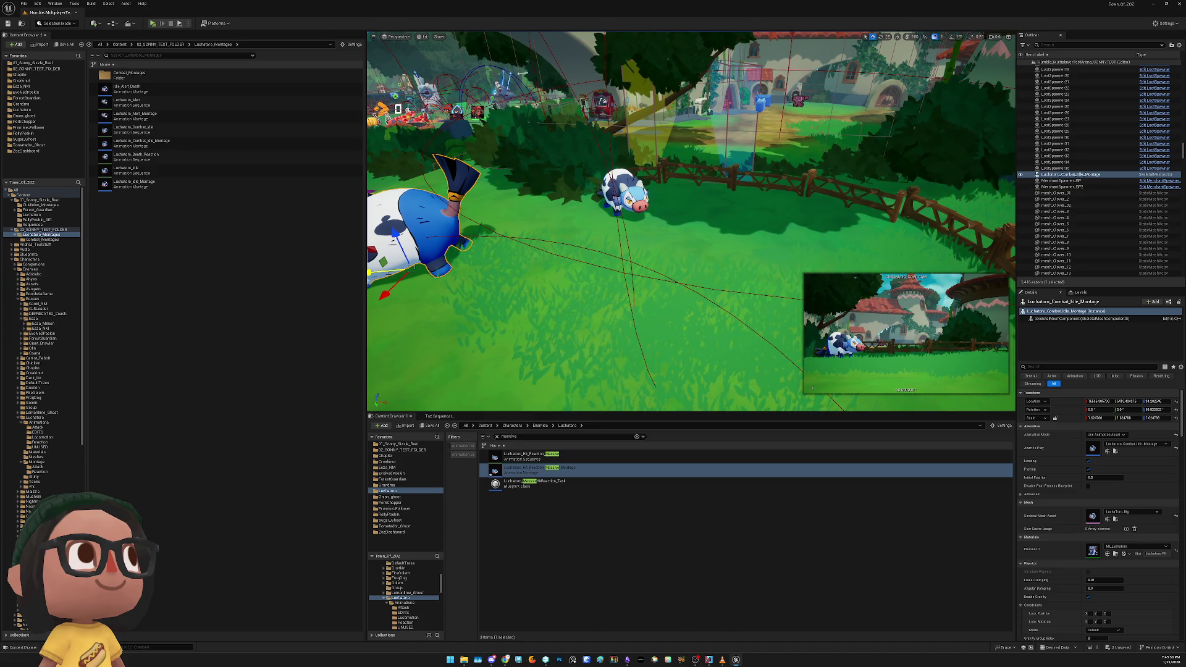
key(f)
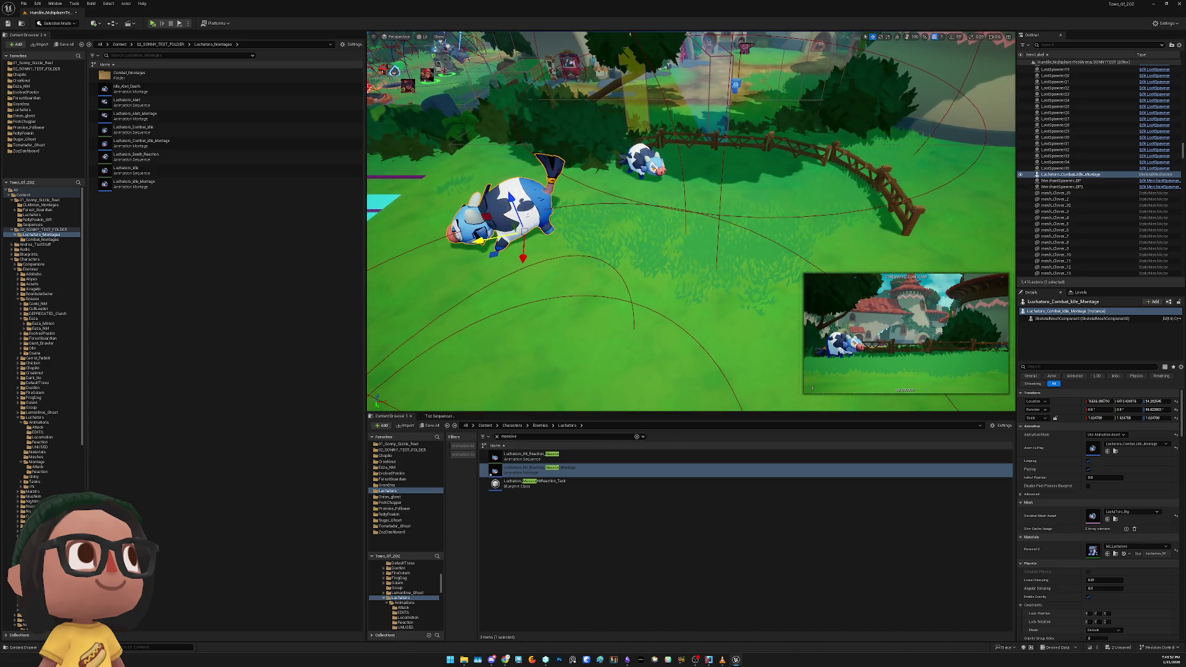
key(alt+Tab)
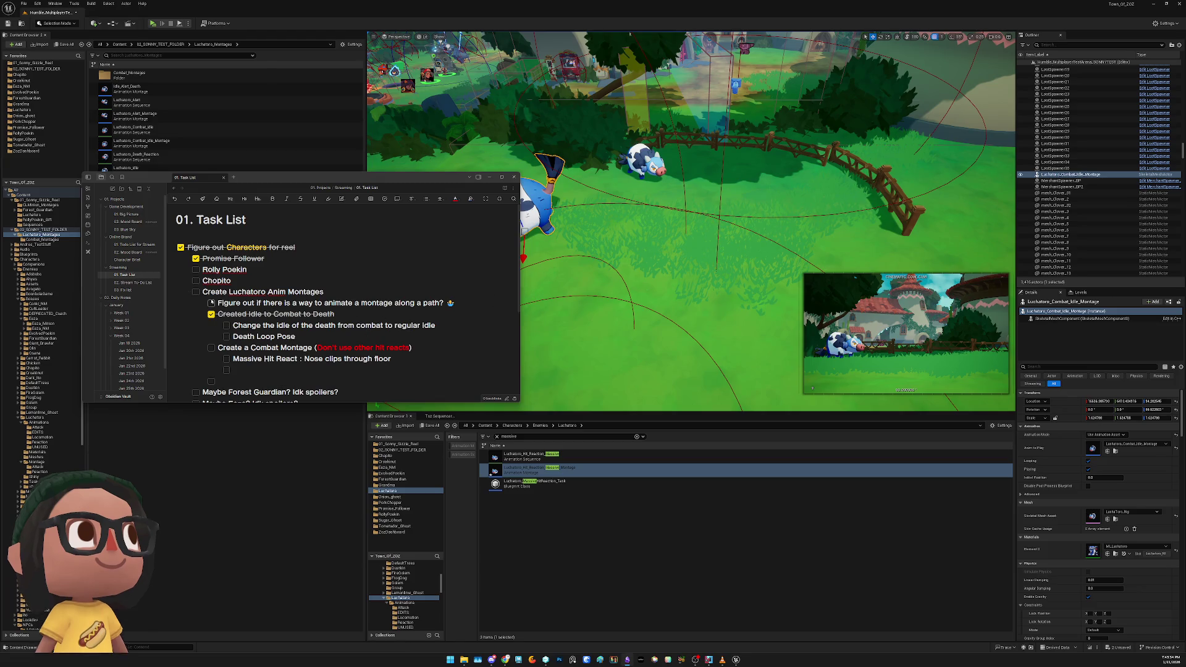
Colour the 'animate a montage along a path?' task light pink, after trying blue and yellow
drag(470, 302, 215, 303)
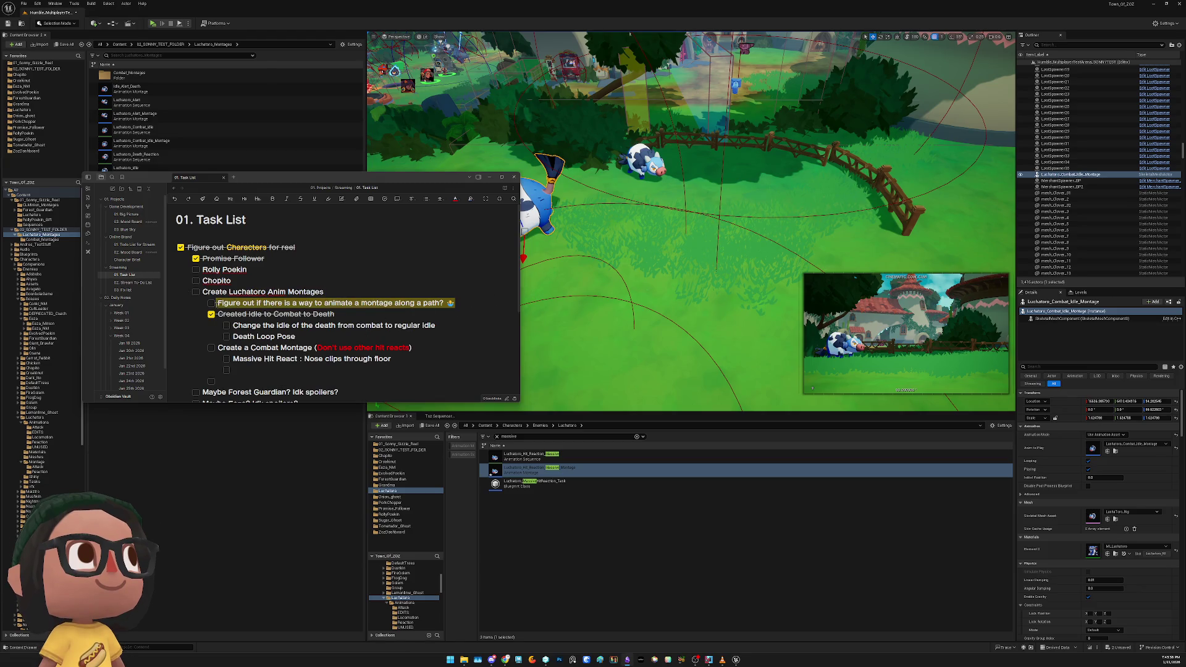
click(460, 200)
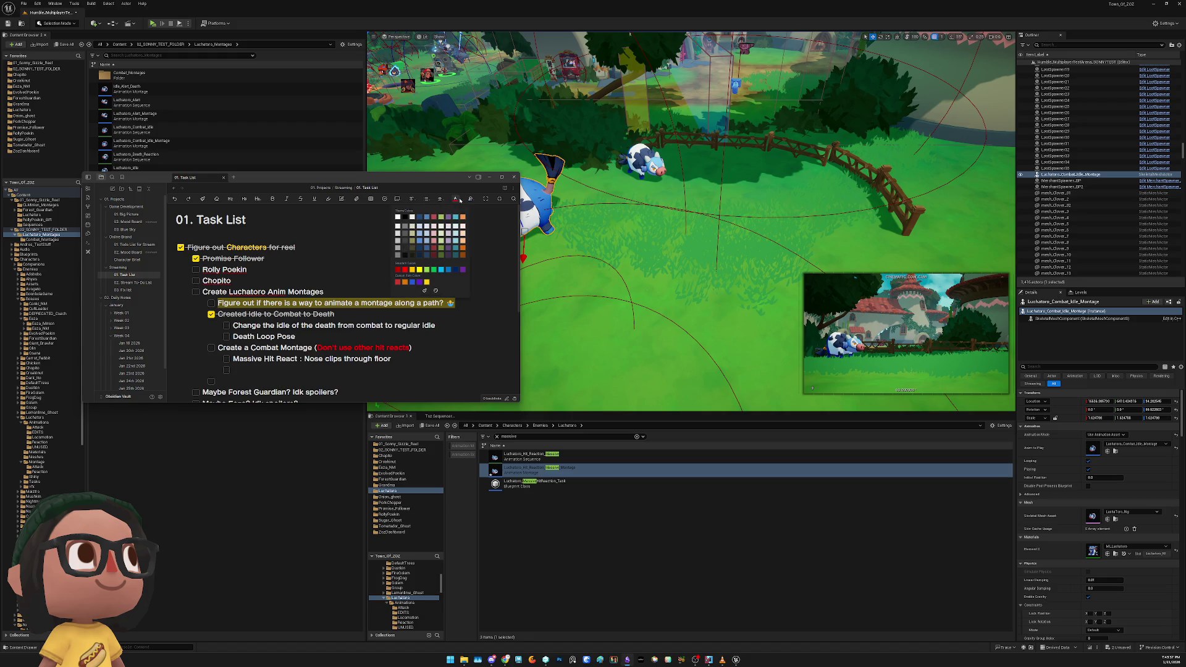
click(426, 239)
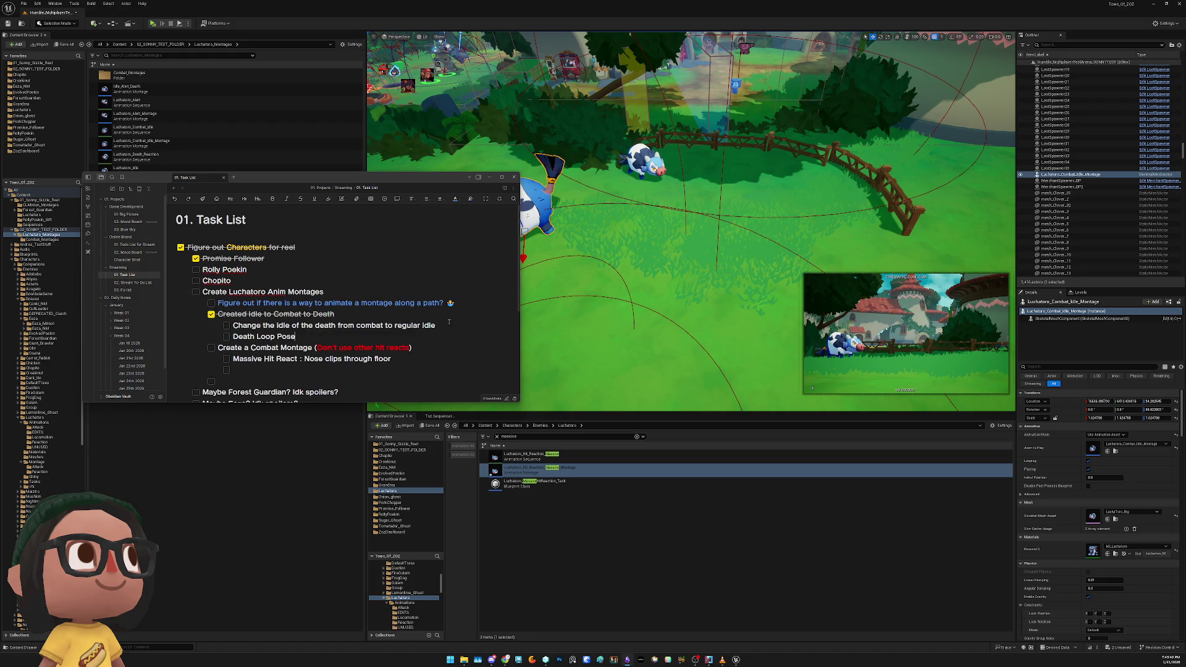
triple_click(462, 304)
click(456, 199)
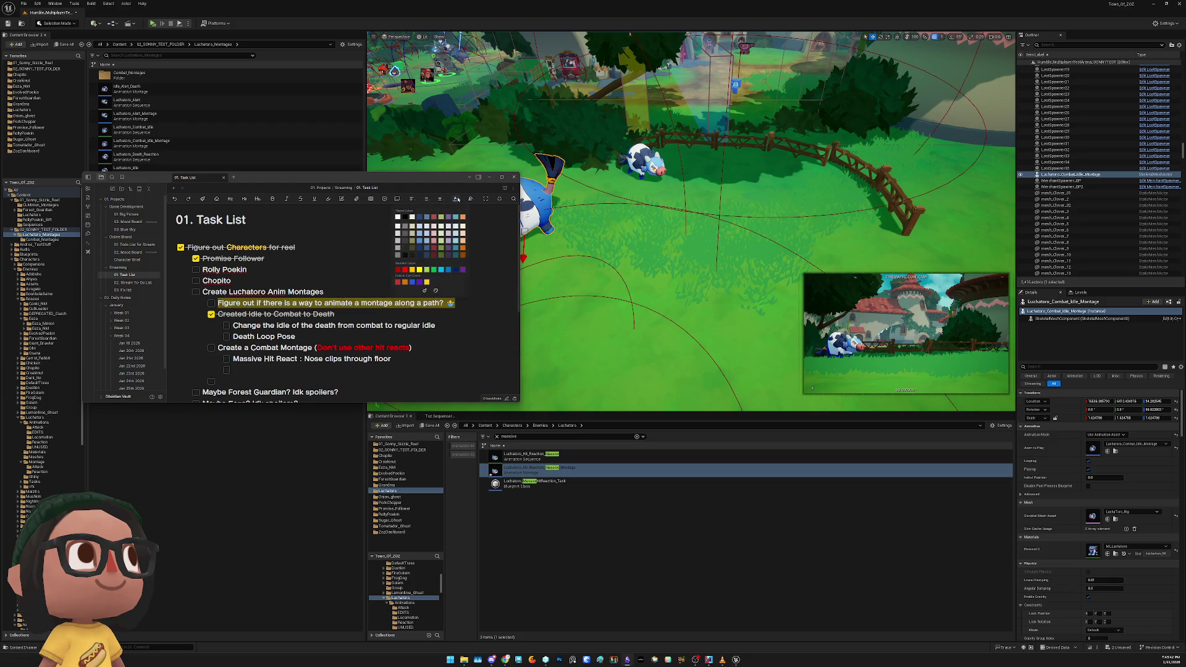
click(413, 270)
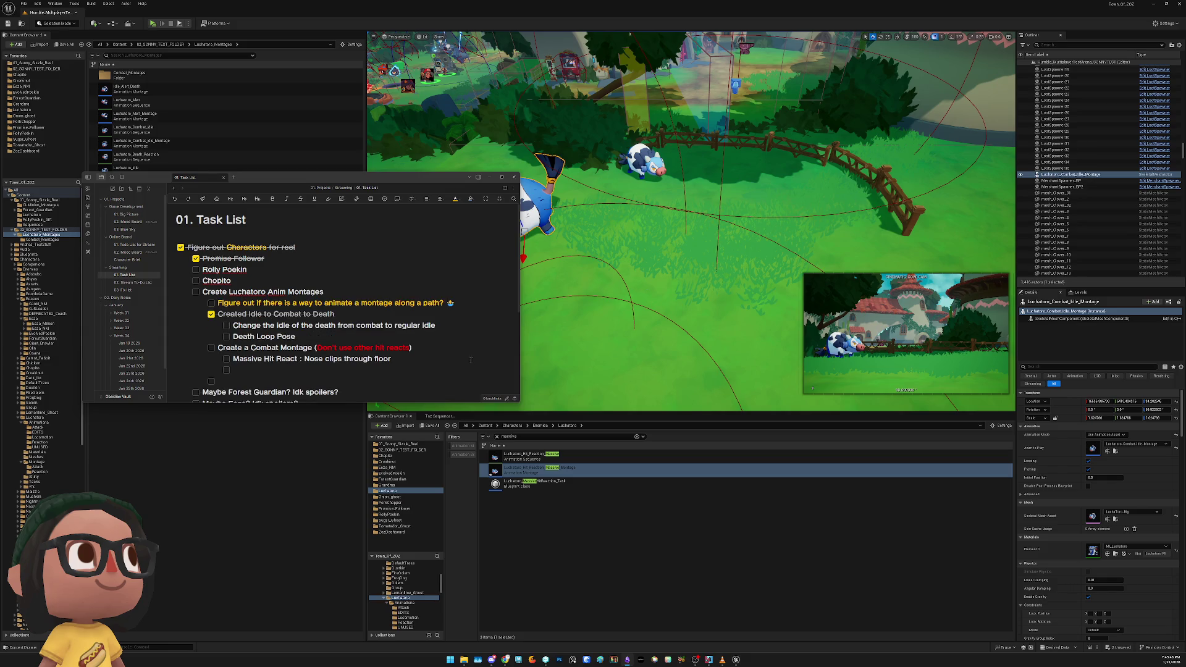
triple_click(462, 303)
click(455, 199)
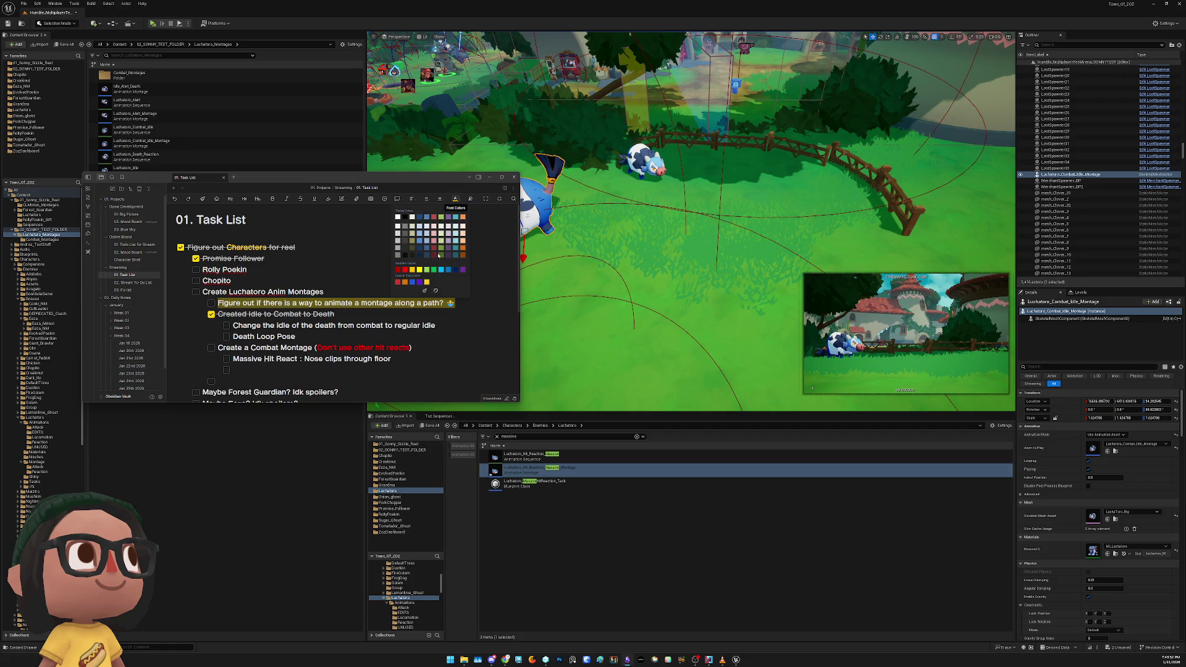
click(433, 239)
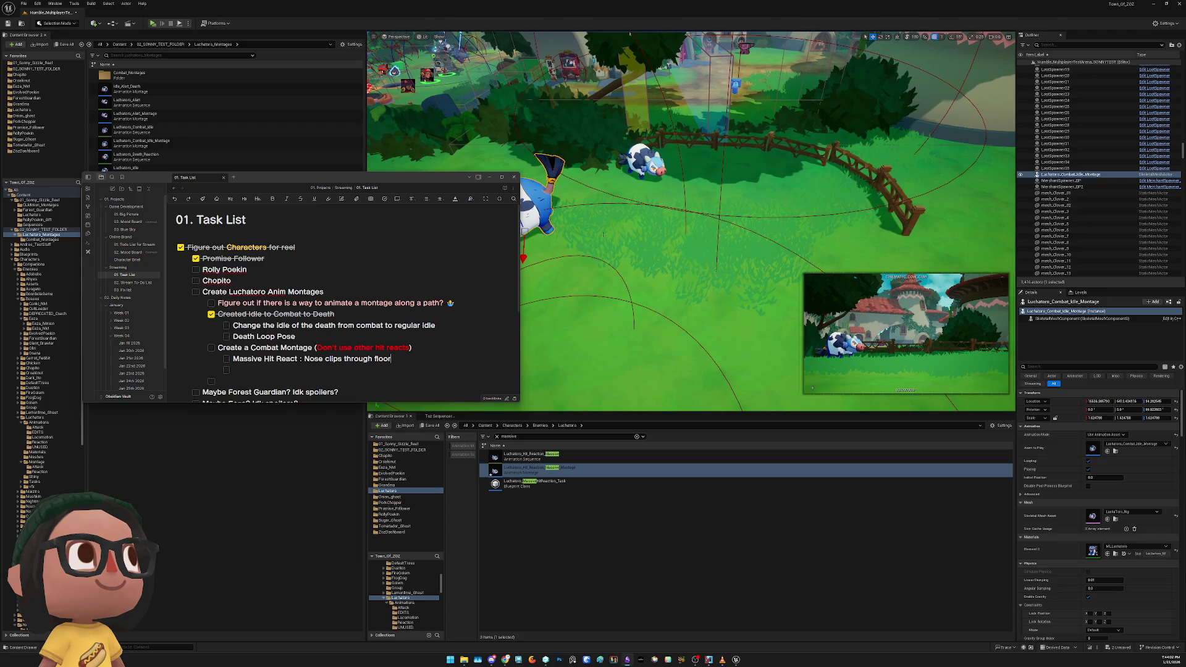
right_click(683, 233)
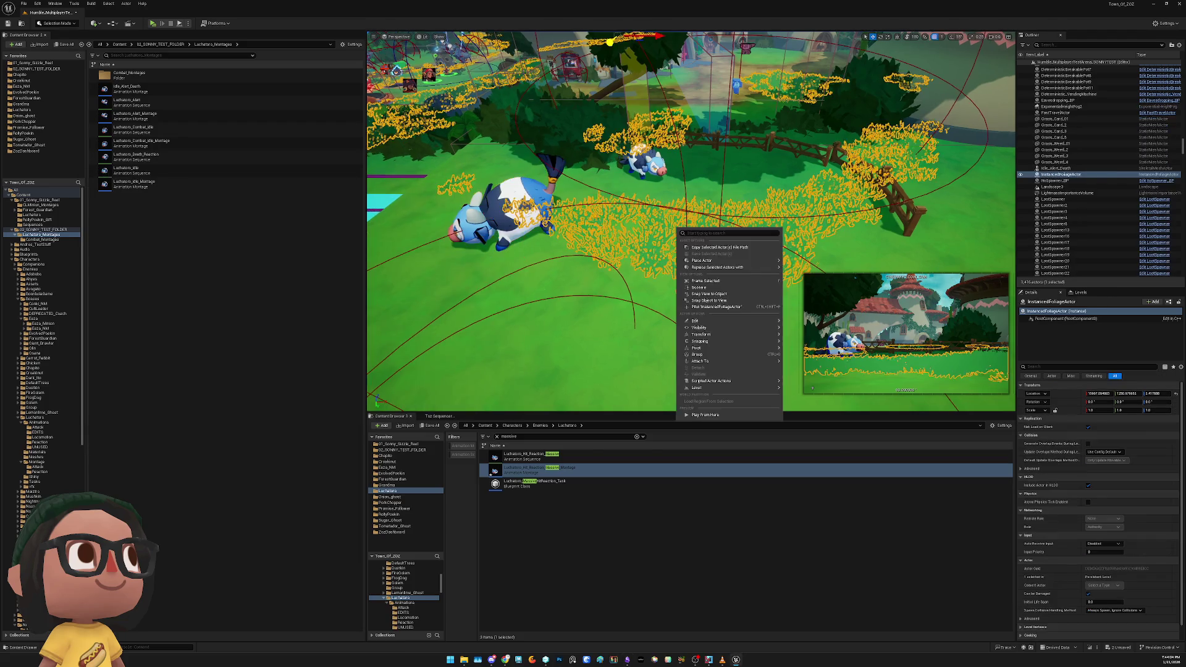
Move the Luchatoro combat-idle actor toward the smaller cow near the fence
click(586, 268)
click(504, 243)
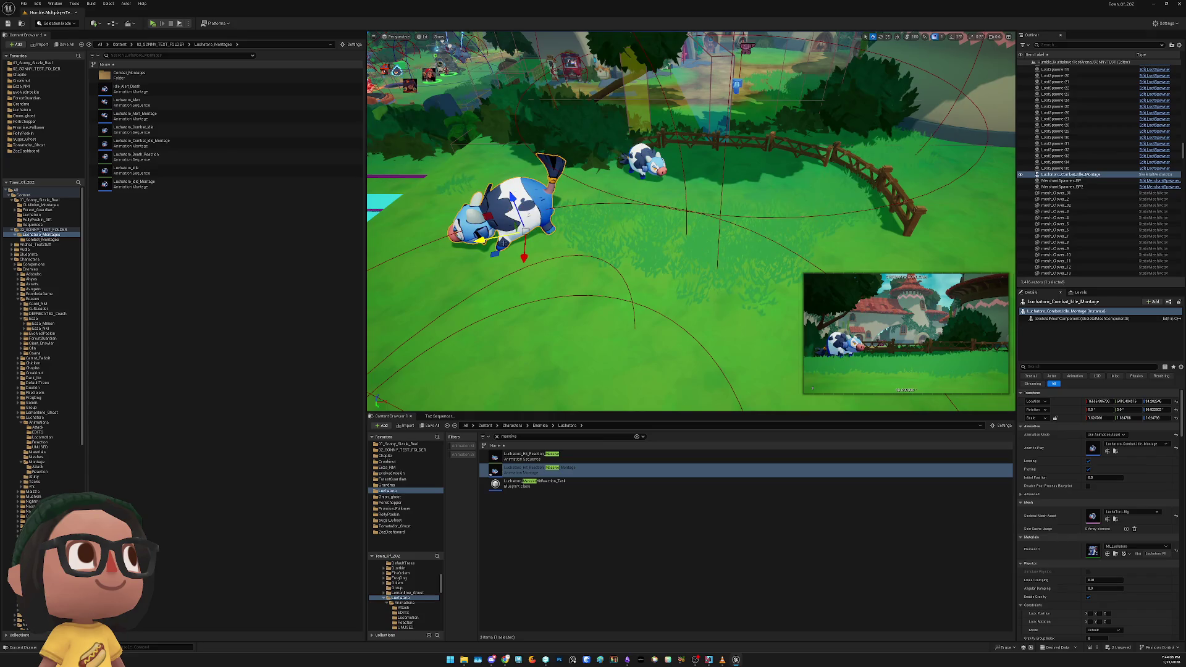
mouse_move(490, 241)
mouse_down()
mouse_move(781, 186)
mouse_move(680, 193)
mouse_move(460, 241)
mouse_move(575, 232)
mouse_move(797, 182)
mouse_move(743, 210)
mouse_move(550, 223)
mouse_move(444, 250)
mouse_move(576, 218)
mouse_move(420, 251)
mouse_move(531, 204)
mouse_move(591, 151)
mouse_up()
key(e)
key(w)
mouse_move(470, 235)
mouse_down()
mouse_move(710, 161)
mouse_move(463, 222)
mouse_move(628, 234)
mouse_up()
key(ctrl+z)
key(ctrl+z)
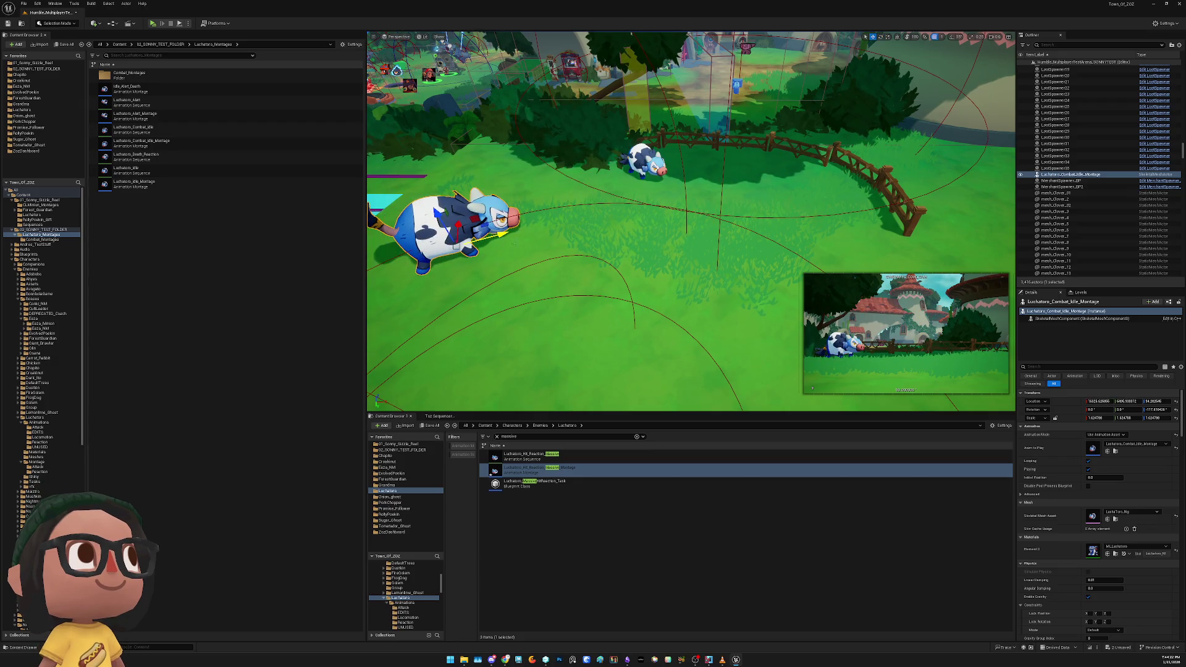
key(ctrl+y)
key(ctrl+y)
key(ctrl+y)
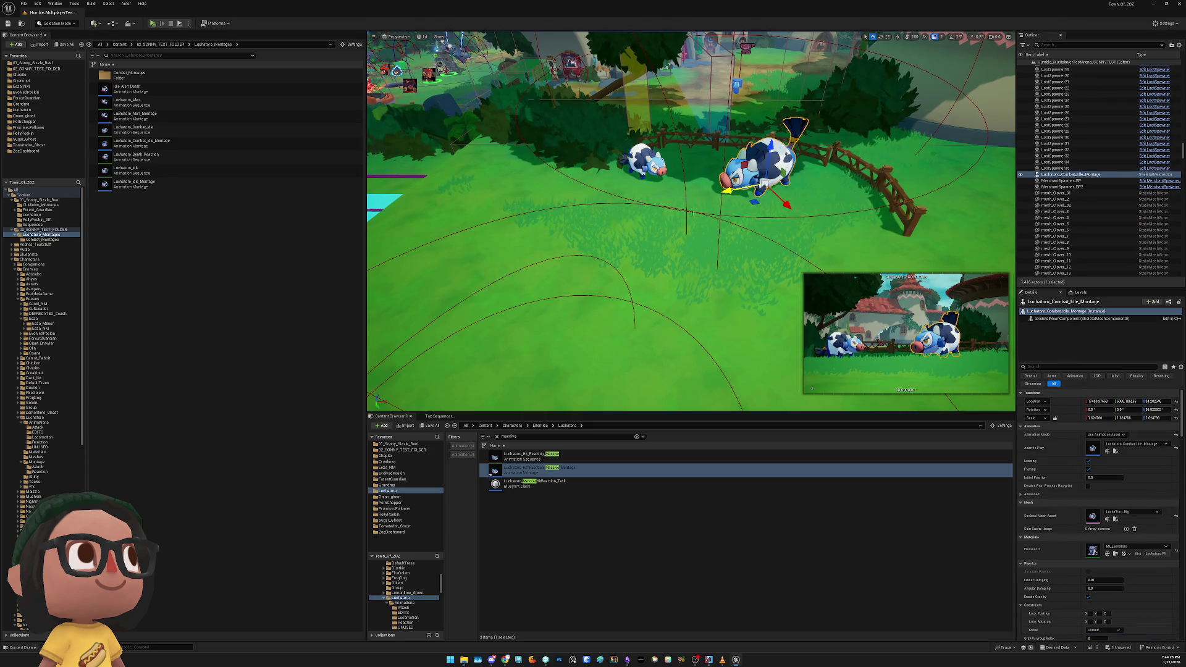
drag(724, 195, 465, 239)
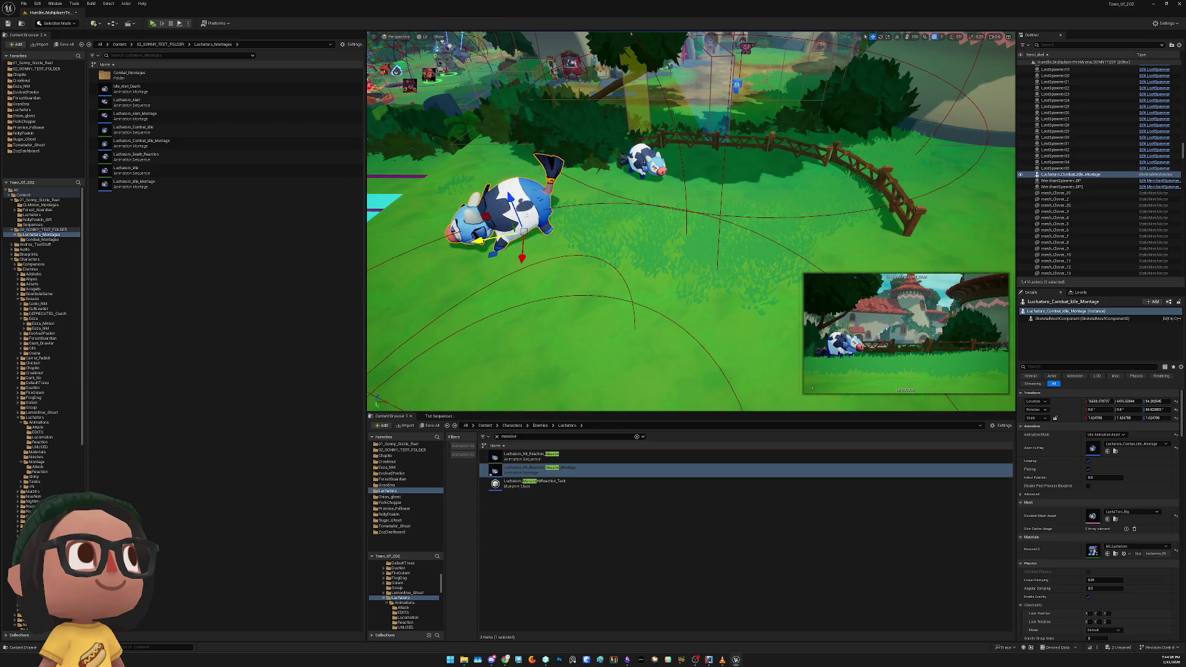
Turn the Luchatoro to face right, yaw about -119, and place it beside the fence
click(645, 162)
key(e)
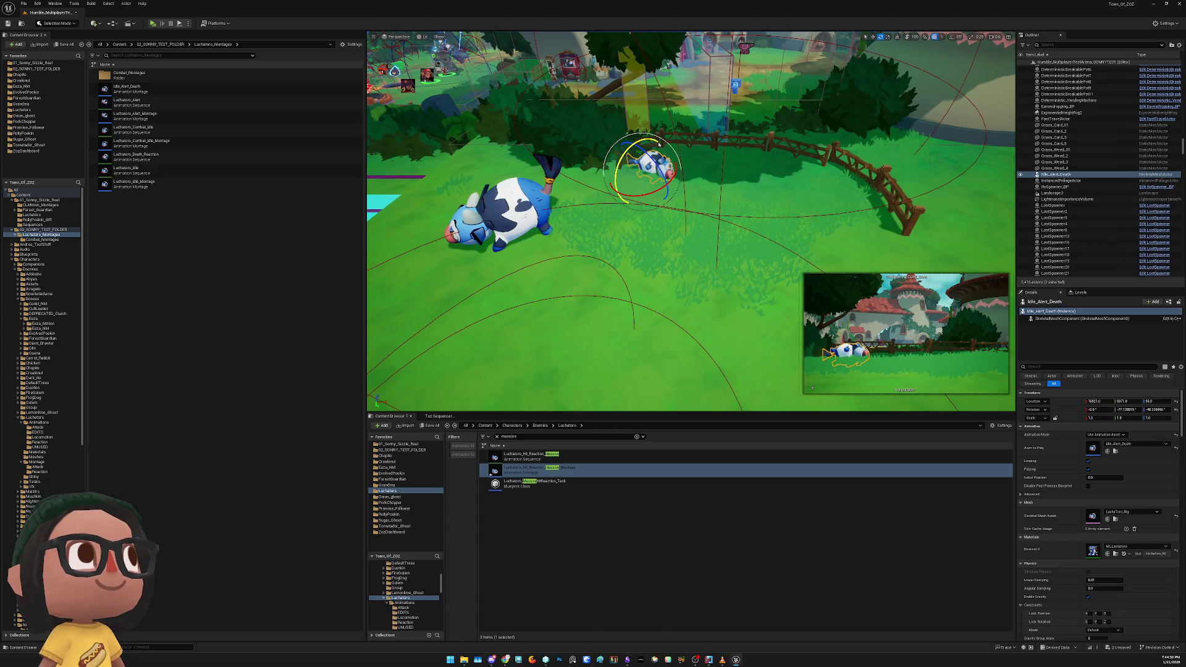
click(485, 244)
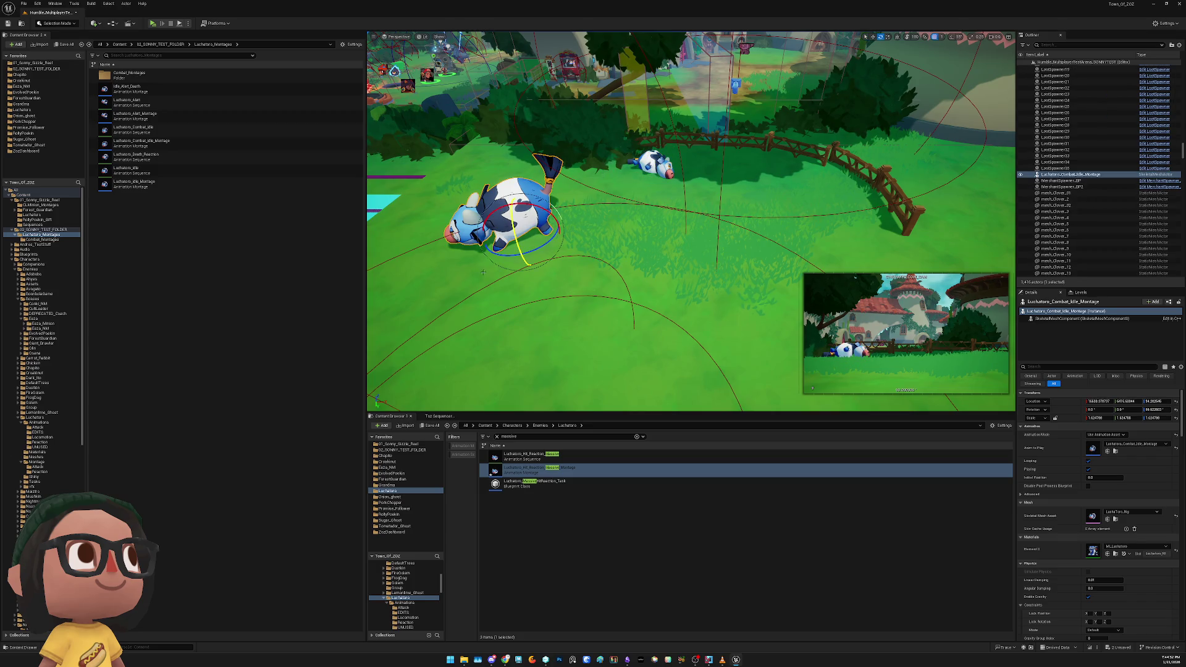
drag(483, 272, 442, 273)
key(w)
mouse_move(565, 222)
mouse_down()
mouse_move(797, 141)
mouse_move(705, 165)
mouse_move(656, 232)
mouse_move(623, 202)
mouse_move(755, 202)
mouse_up()
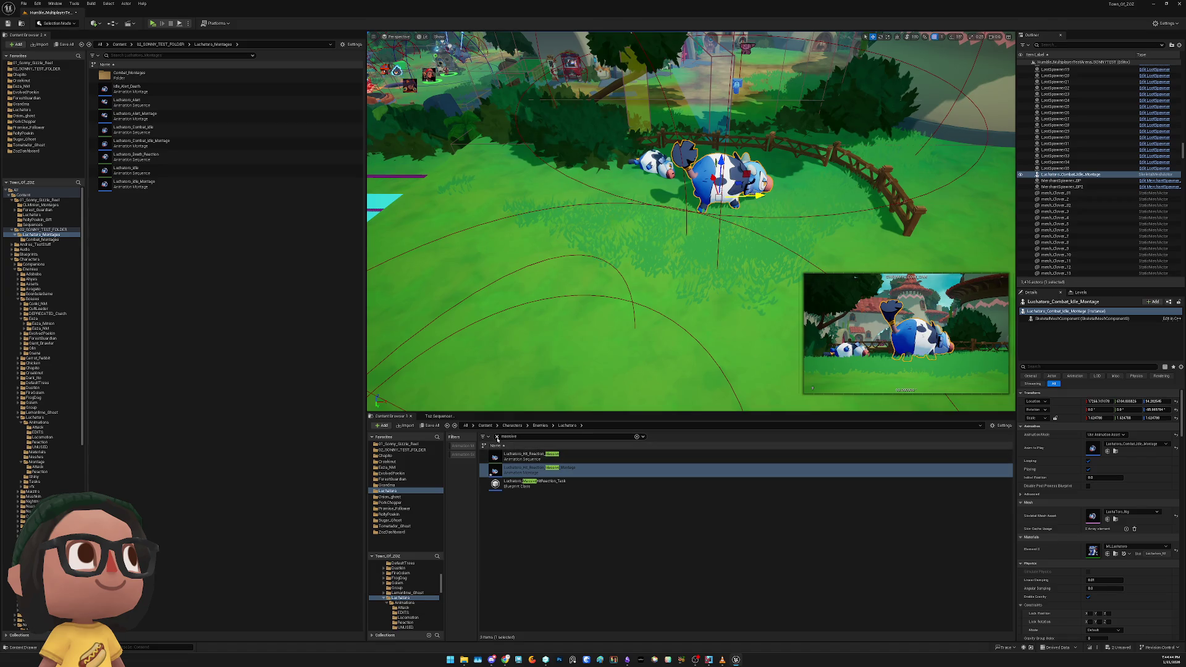
Browse Luchatoro Animations to the UNUSED folder and open Luchatoro_Charge_Attack_Fall_State in the animation editor
click(498, 438)
double_click(531, 457)
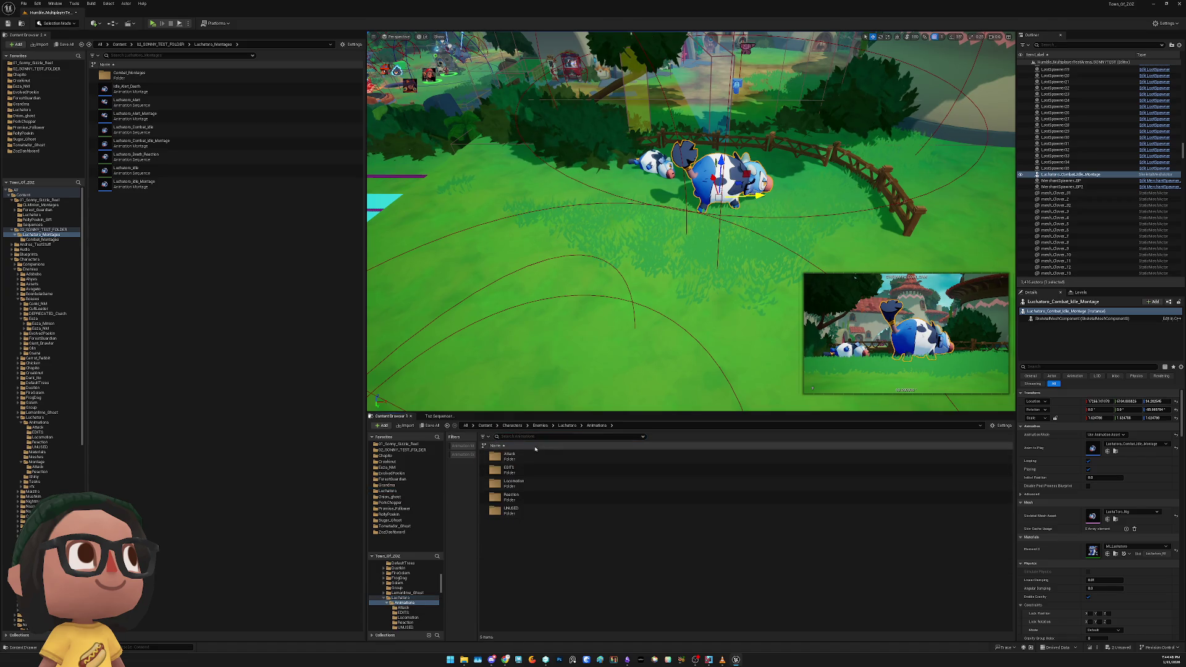
double_click(510, 457)
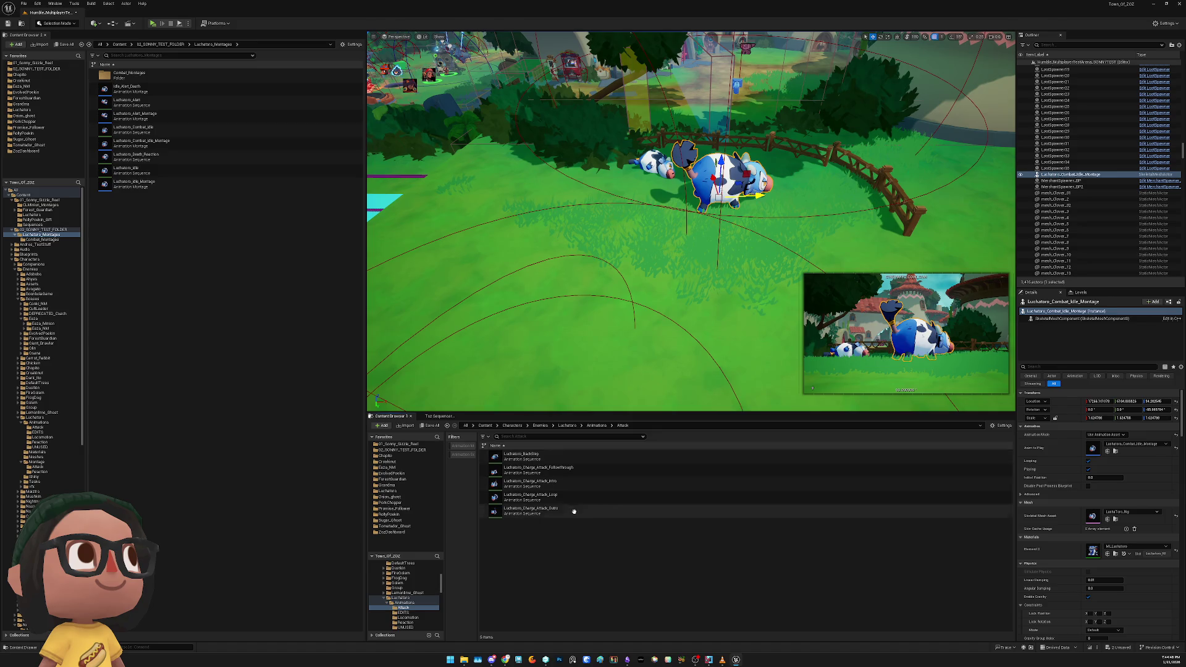
key(alt+Left)
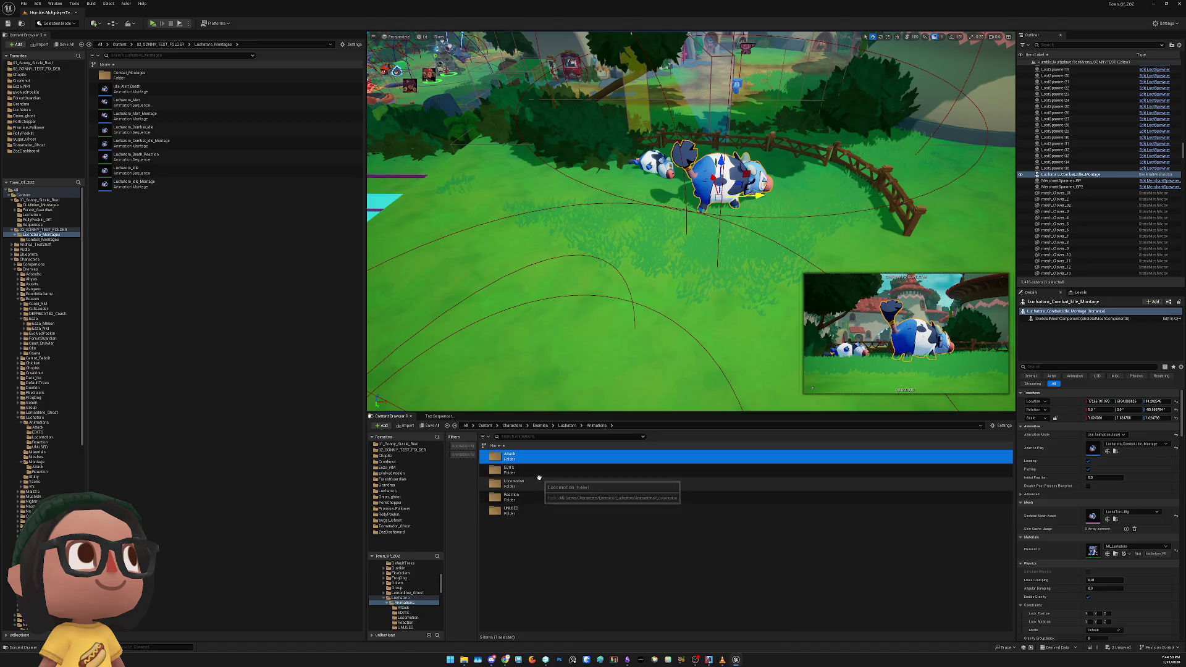
double_click(510, 510)
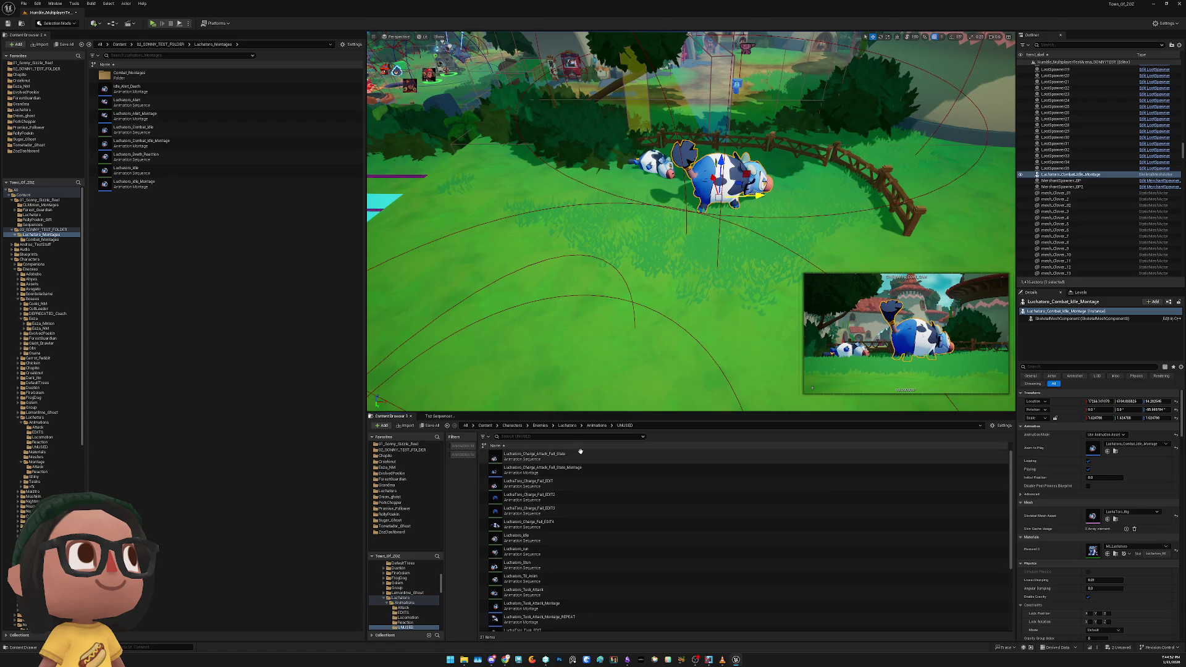
double_click(580, 454)
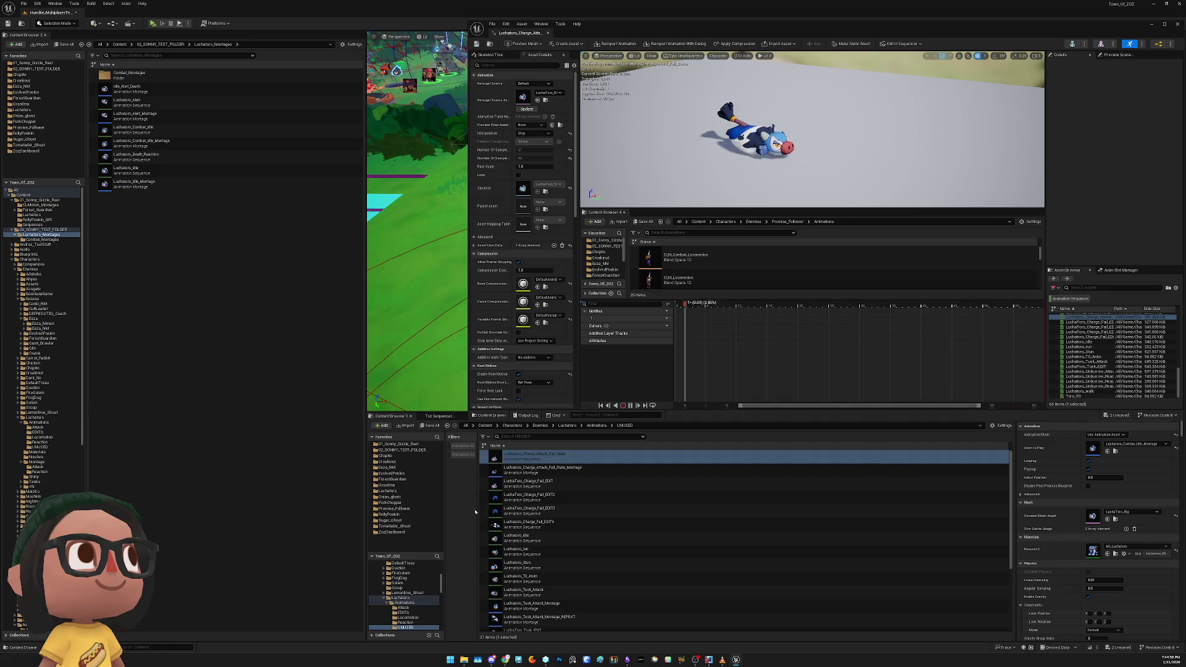
Preview Charge_Attack_Fall_State_Montage with its timeline zoomed out, then close the montage editor
double_click(537, 469)
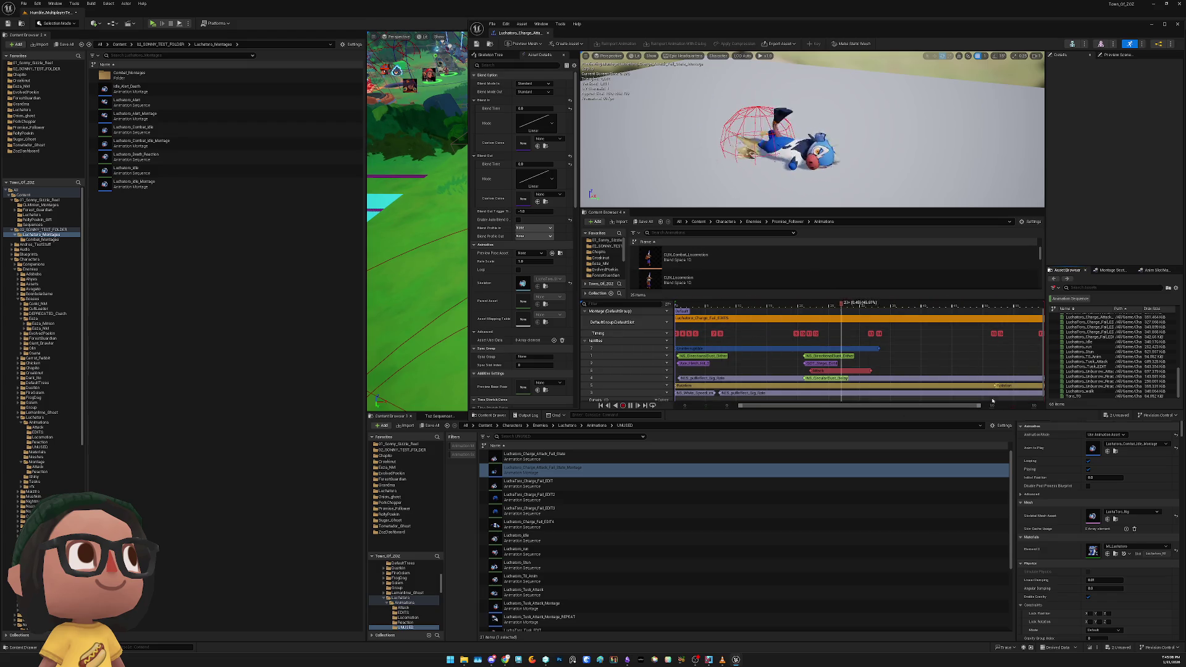
drag(991, 401, 1040, 406)
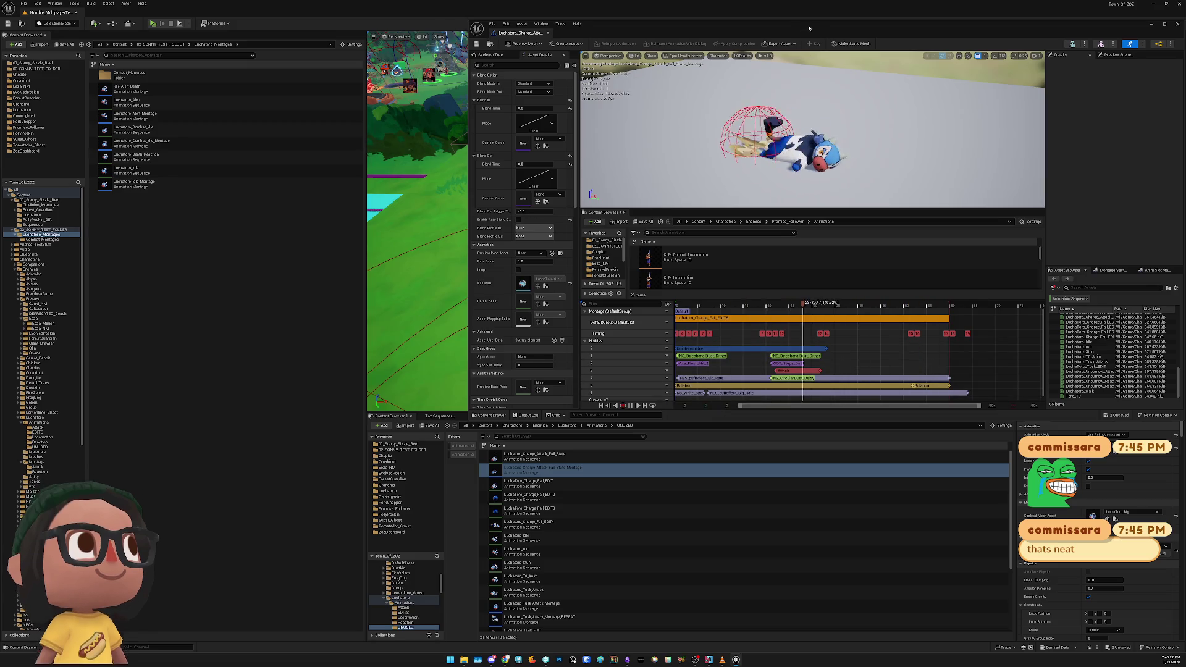
drag(809, 27, 569, 292)
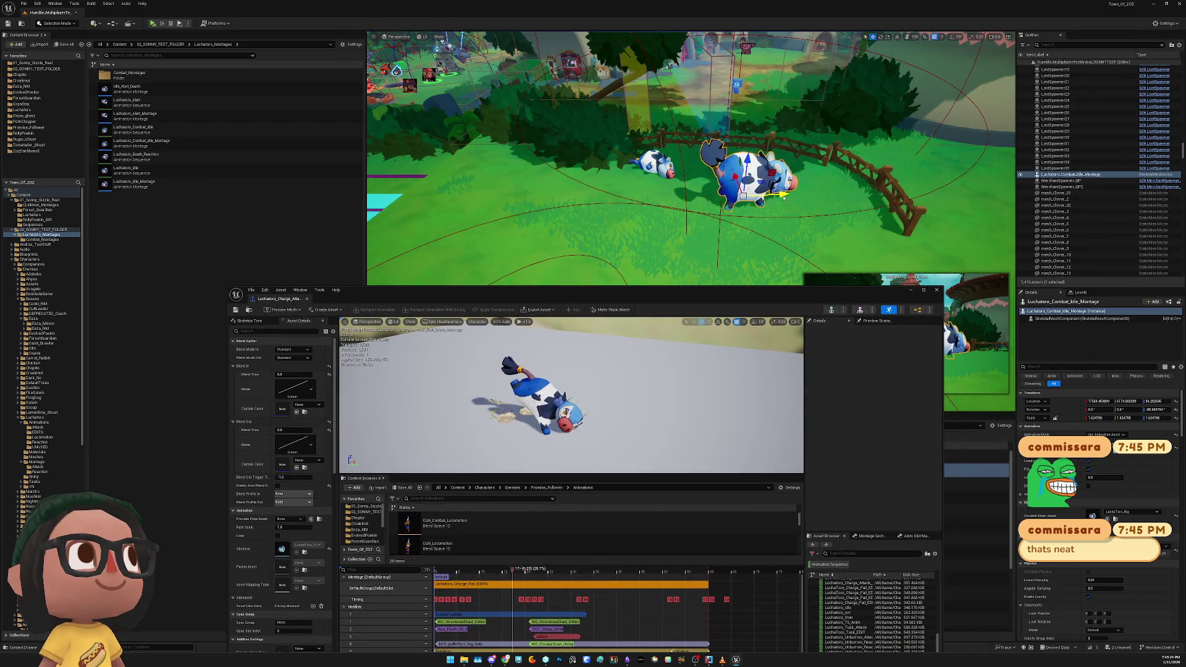
drag(709, 210, 702, 211)
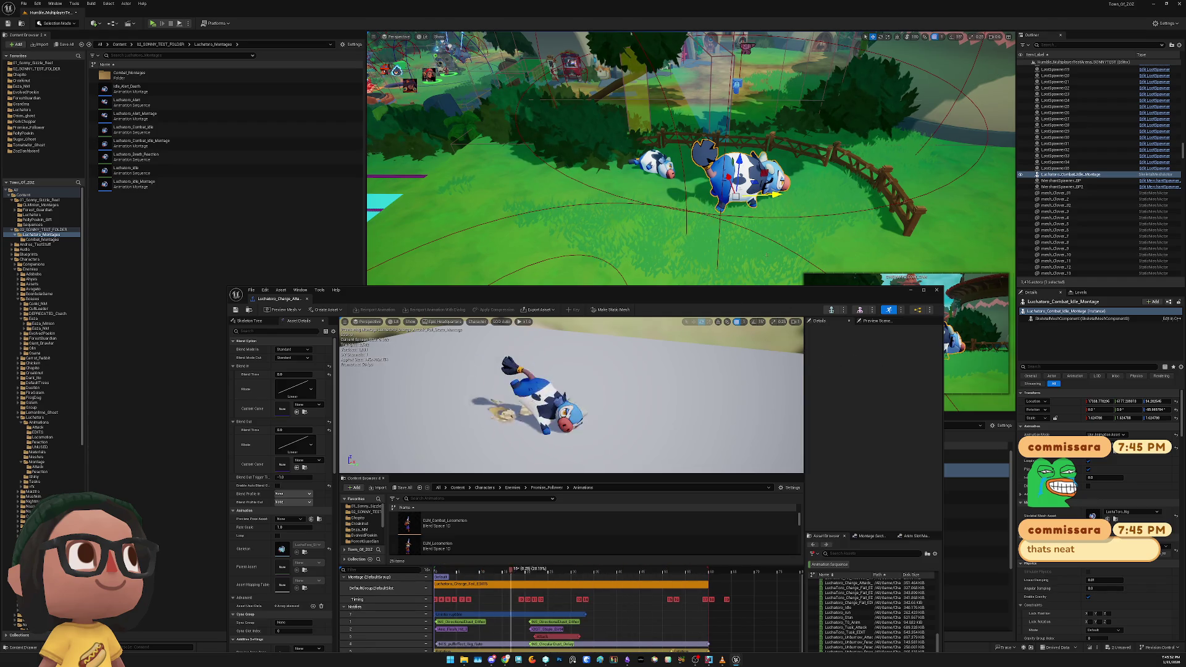
click(936, 291)
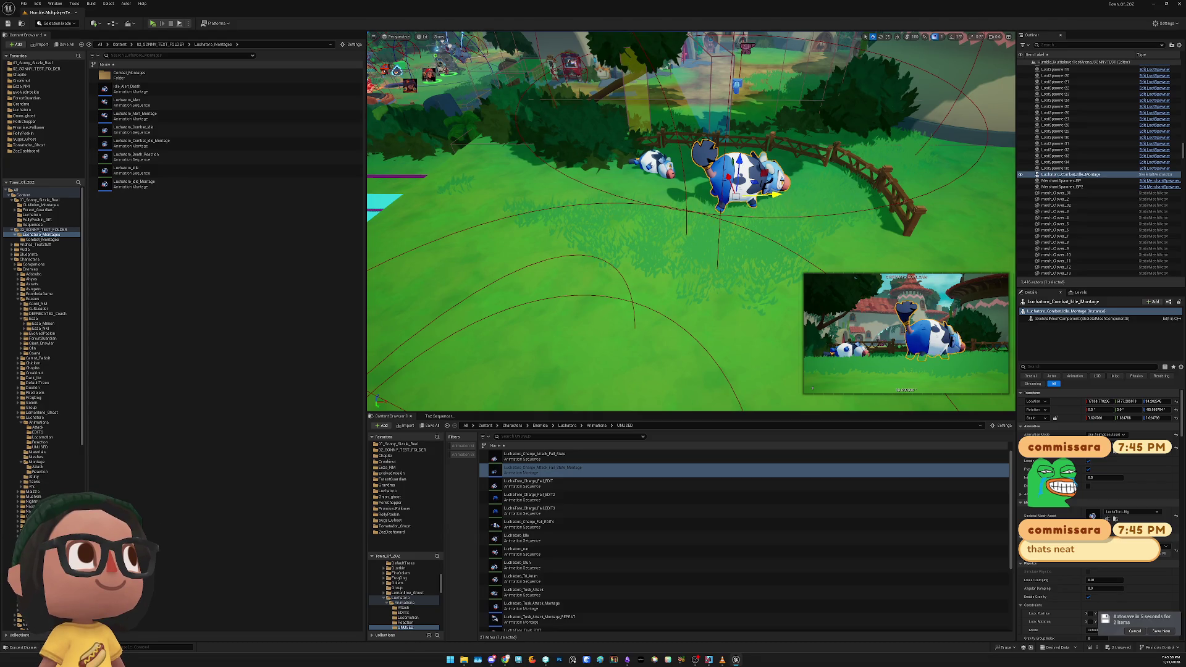
key(alt+Tab)
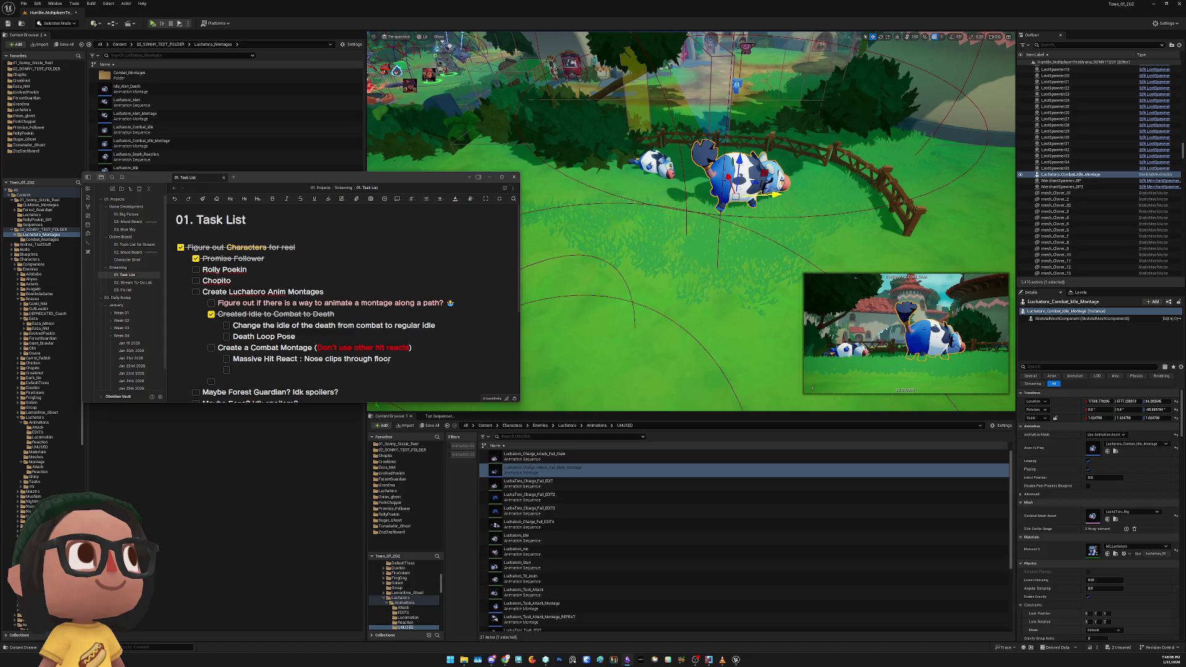
Move the Massive Hit React task to a new checkbox under Created Idle to Combat to Death
drag(395, 357, 233, 359)
key(ctrl+c)
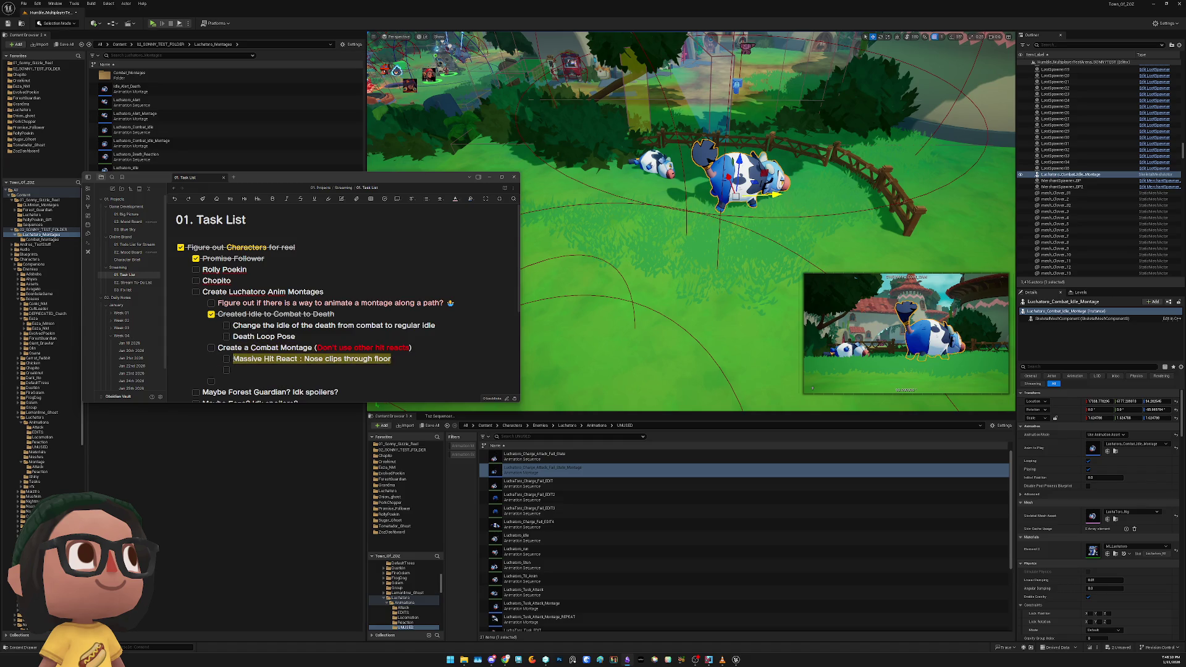
key(BackSpace)
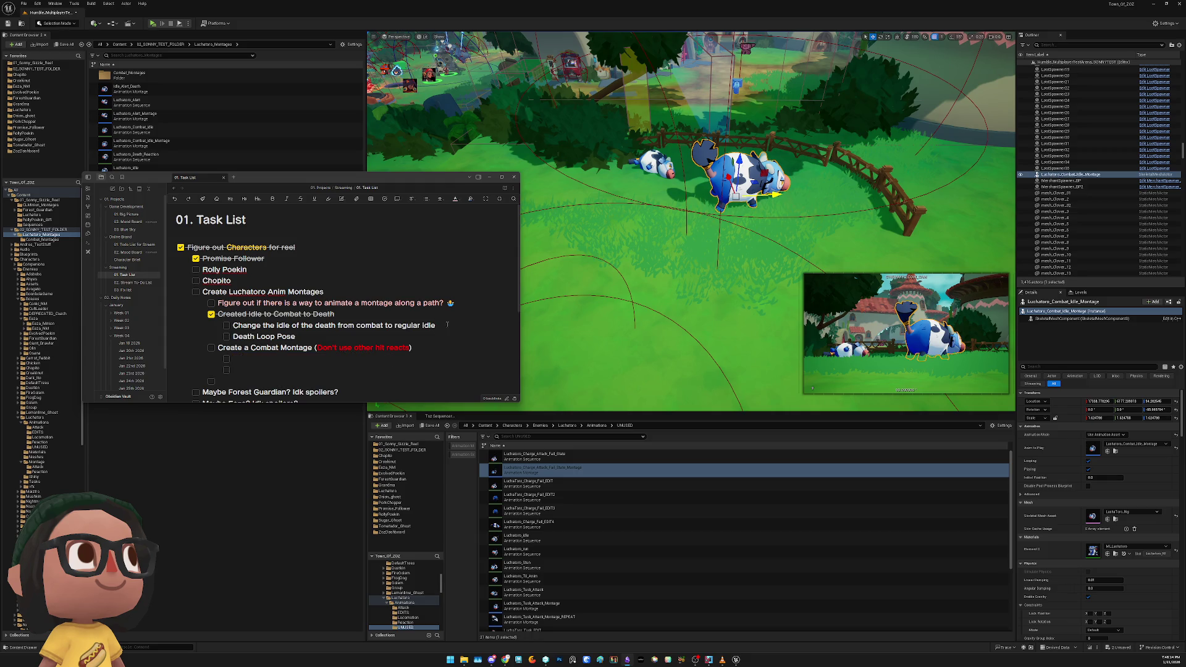
key(Return)
key(ctrl+v)
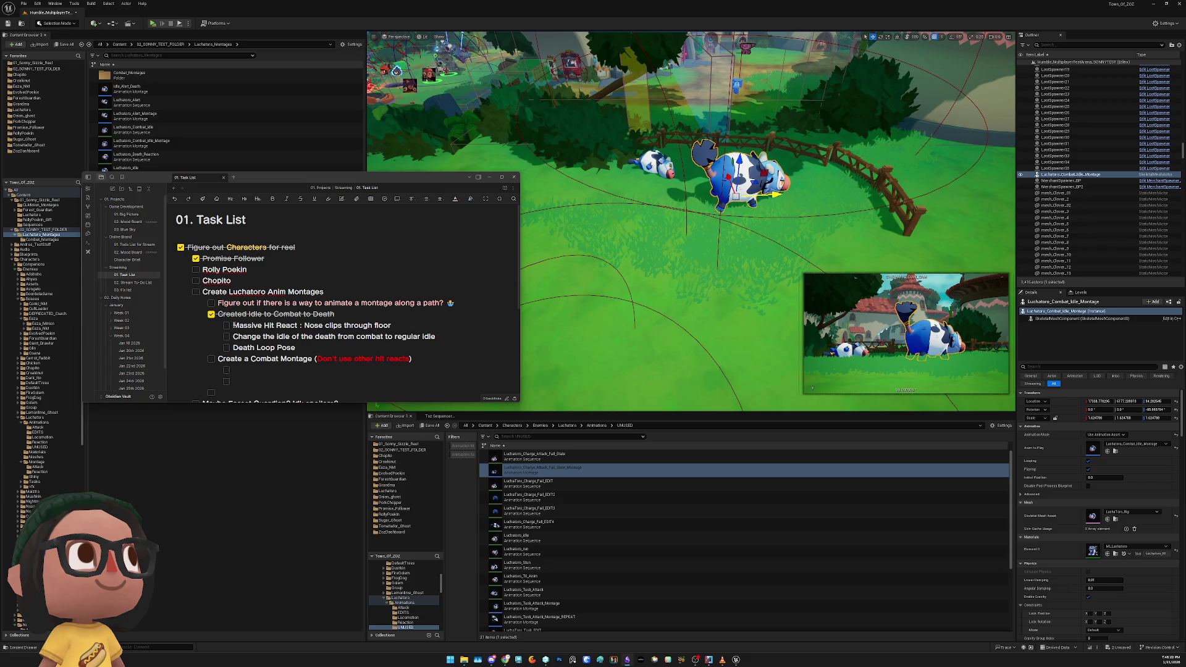
Prefix the Massive Hit React task with the word 'Fix' coloured green
click(232, 325)
text(Fix)
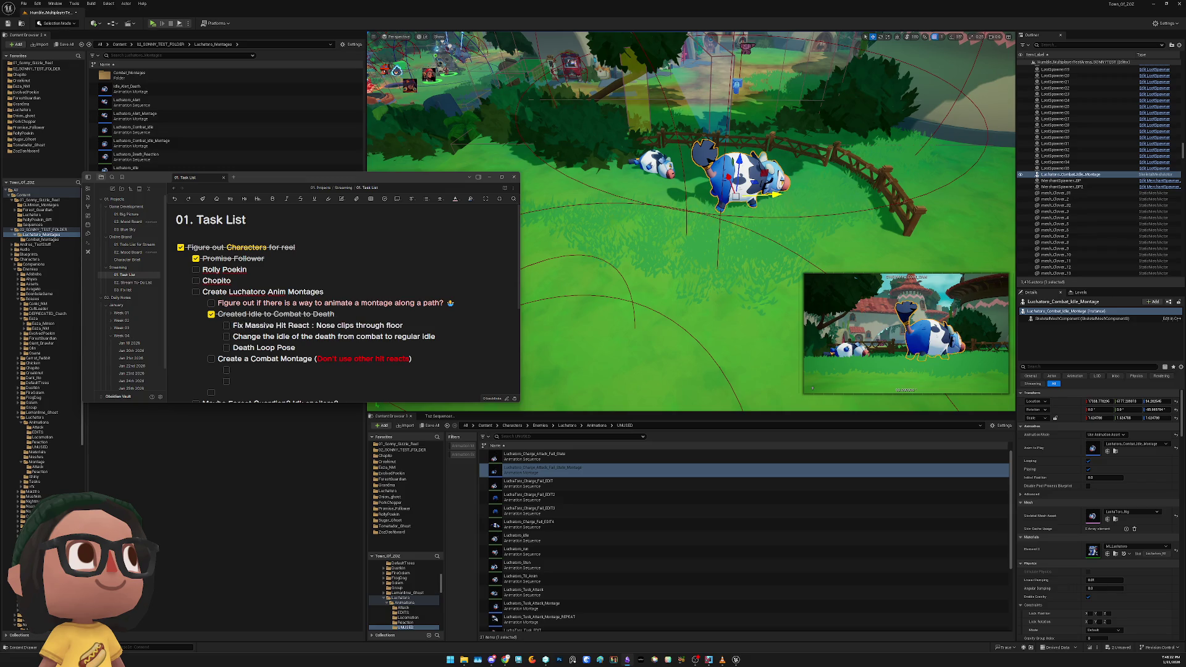
double_click(237, 325)
click(455, 198)
click(434, 269)
click(380, 331)
Reword the death-loop task to 'Make a Death Loop Pose'
text(Make a)
double_click(273, 336)
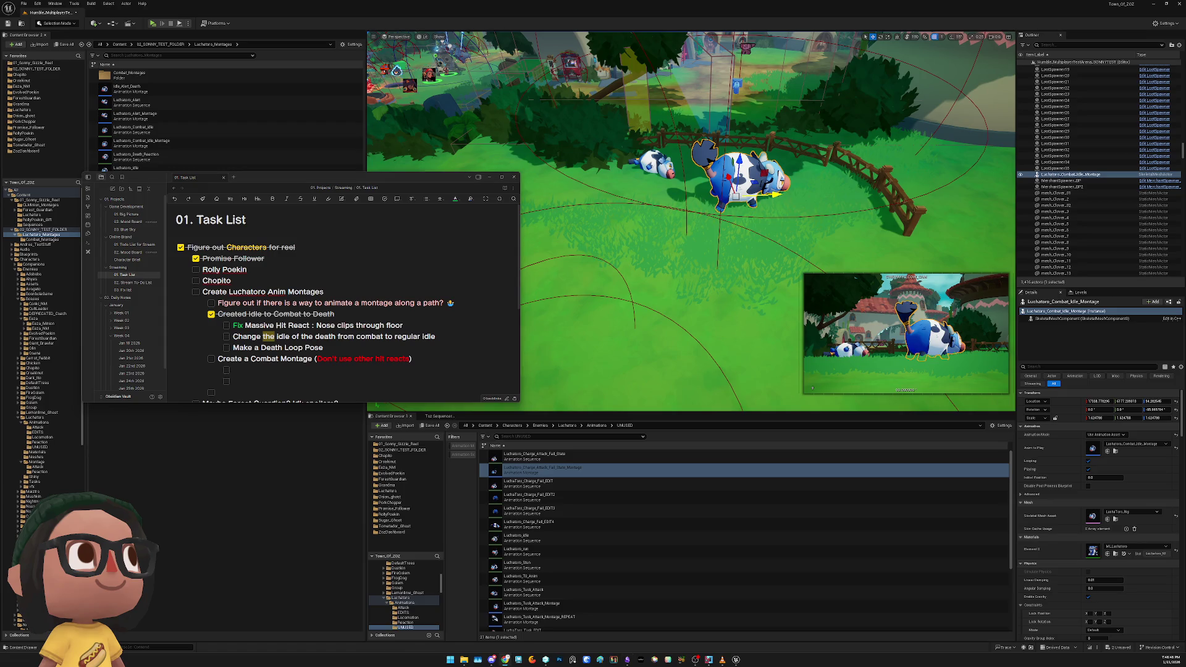
click(290, 368)
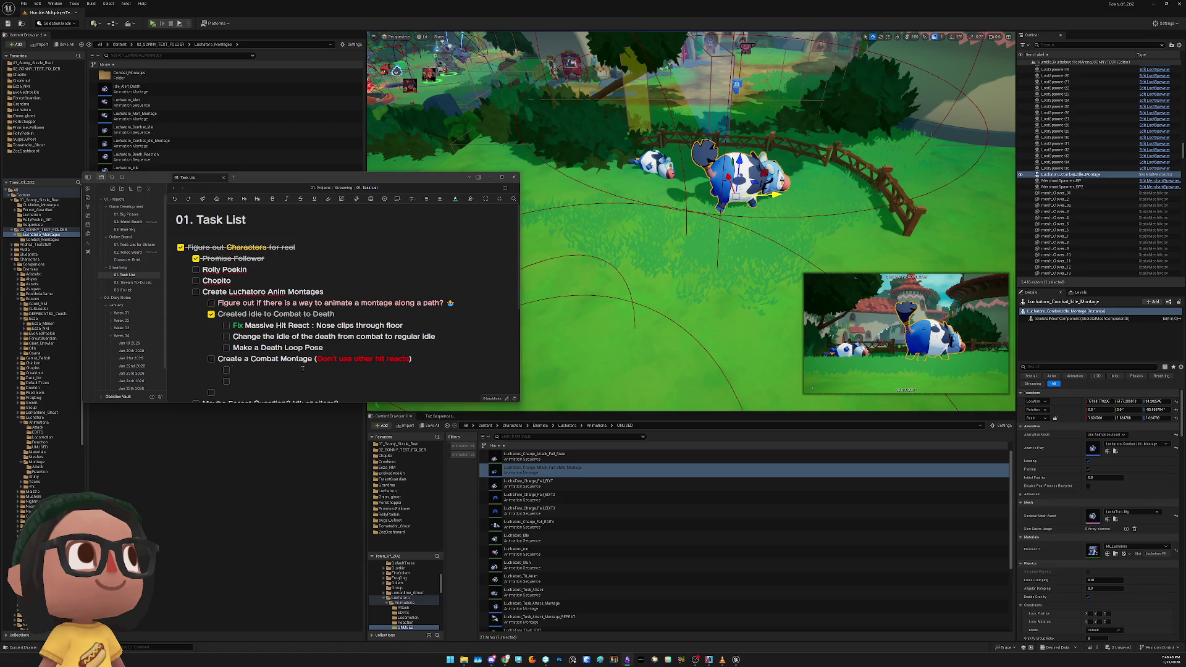
Add 'Tusk attacks' and a Charge Intro subtask using the charge back intro frame and charge fail animation
text(Tusk)
text( attacks)
text(Charge )
text(Intro)
text( /)
text(Charge)
key(ctrl+BackSpace)
text(-> Charge off scre)
text(en)
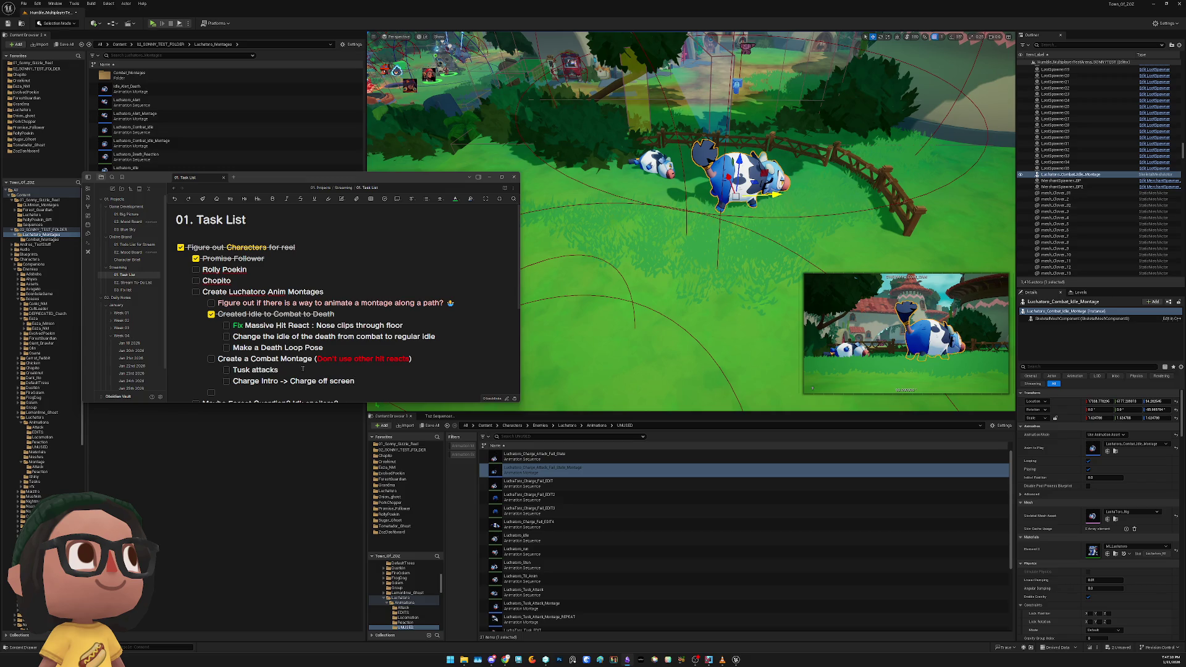
text( -> Charge on)
text( screen )
text(& F)
key(ctrl+BackSpace)
key(ctrl+BackSpace)
key(ctrl+BackSpace)
text(F)
key(BackSpace)
text(Charge back intr)
text(o frame )
text(and)
text( use fail)
key(BackSpace)
key(BackSpace)
key(BackSpace)
text(charge fai)
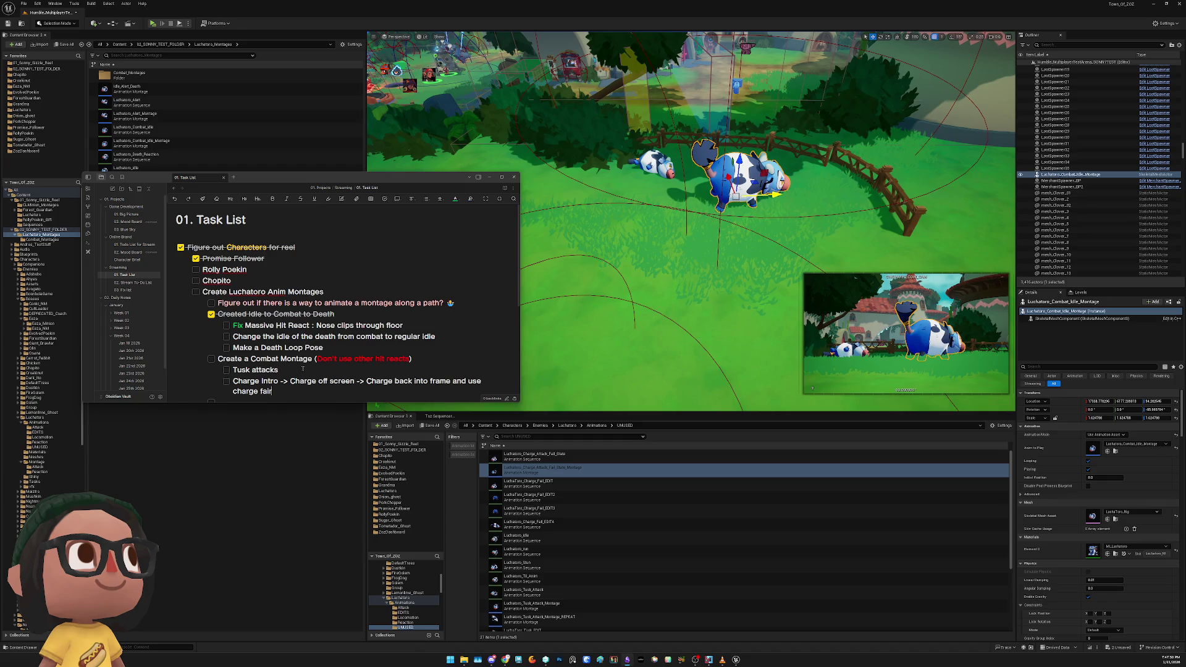
text(l animation ()
key(BackSpace)
key(BackSpace)
Add an indented note 'Probably need to make a Fail Loop Idle' under the charge line
key(Return)
key(Tab)
text(Probably need to make)
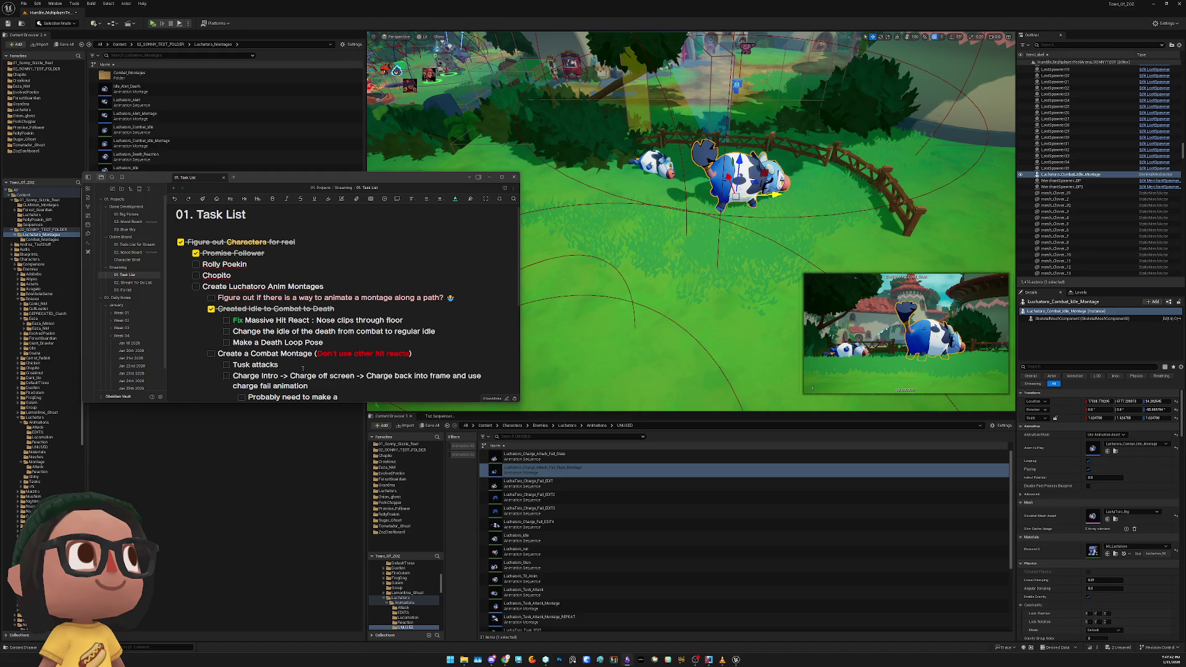
text(fail)
text( loop)
key(BackSpace)
key(BackSpace)
key(BackSpace)
text(Fail Loop l)
text(dle)
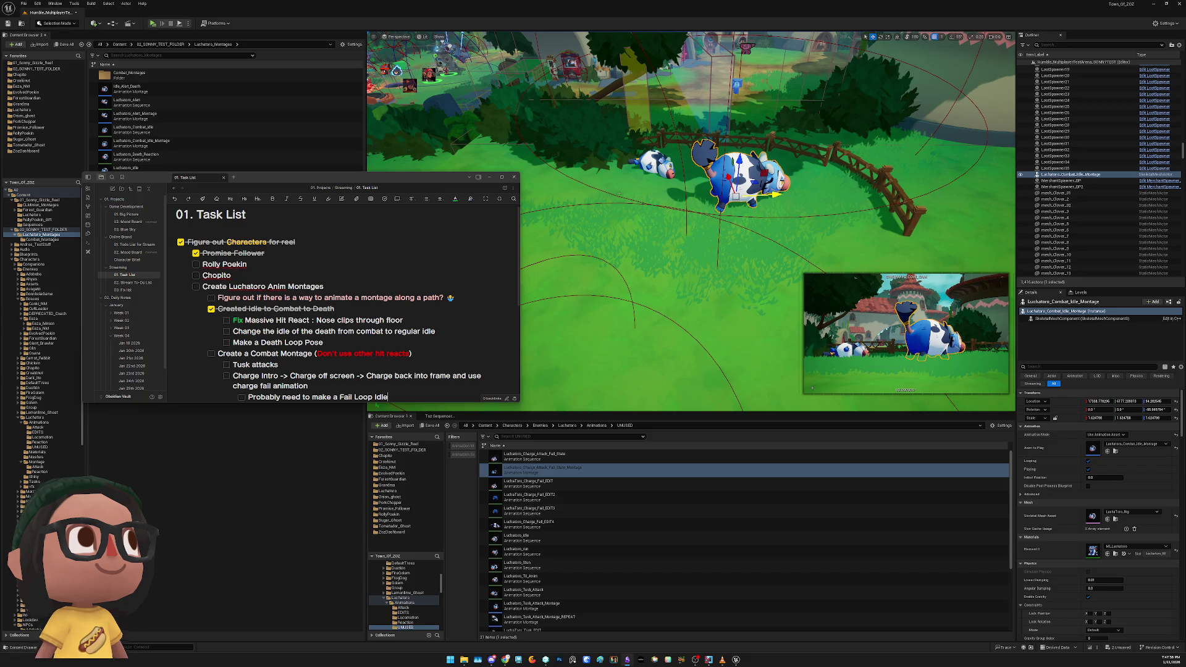
click(653, 165)
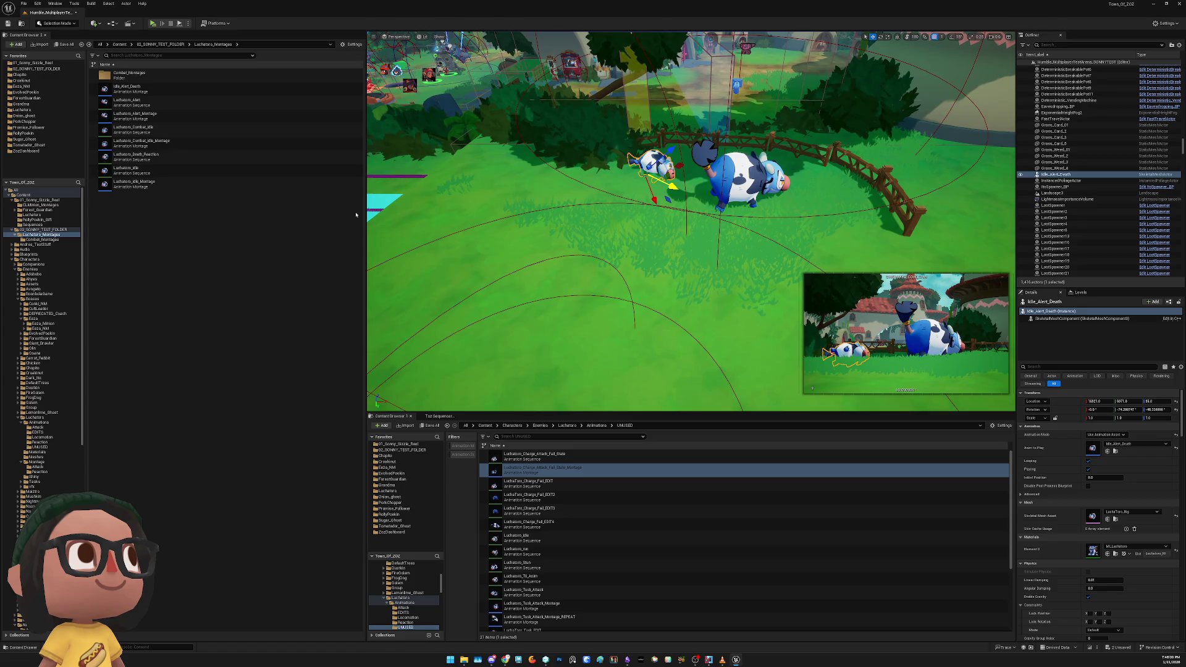
Save all project changes with Ctrl+S and bring the Twitch browser window forward
key(ctrl+s)
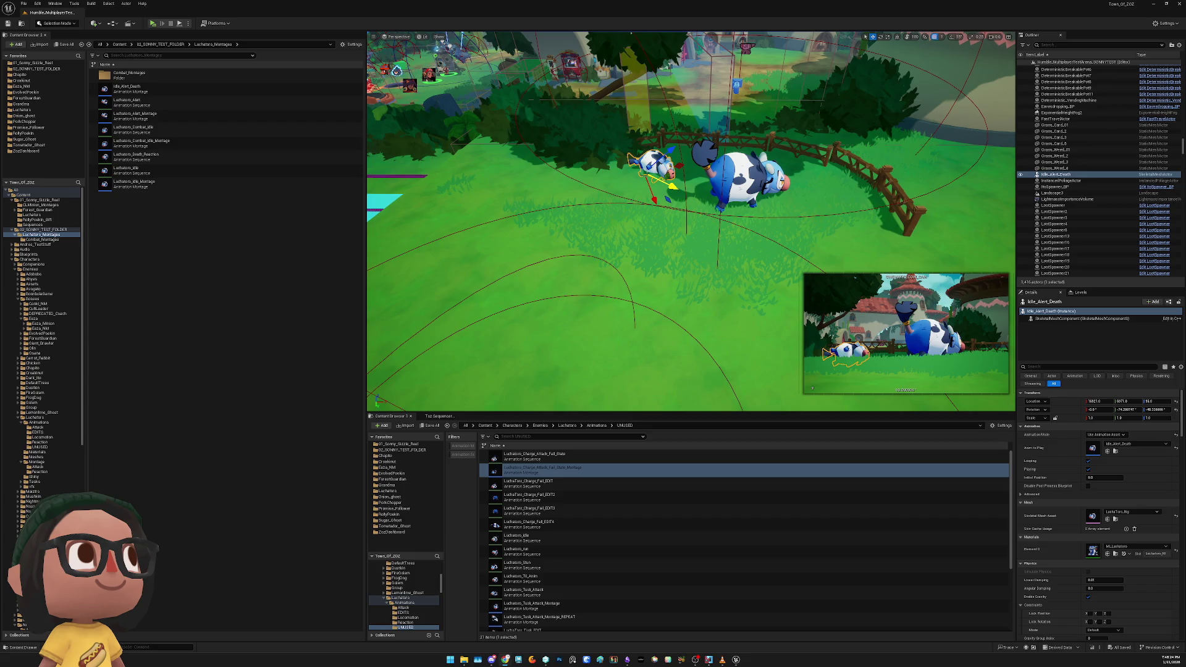
key(alt+Tab)
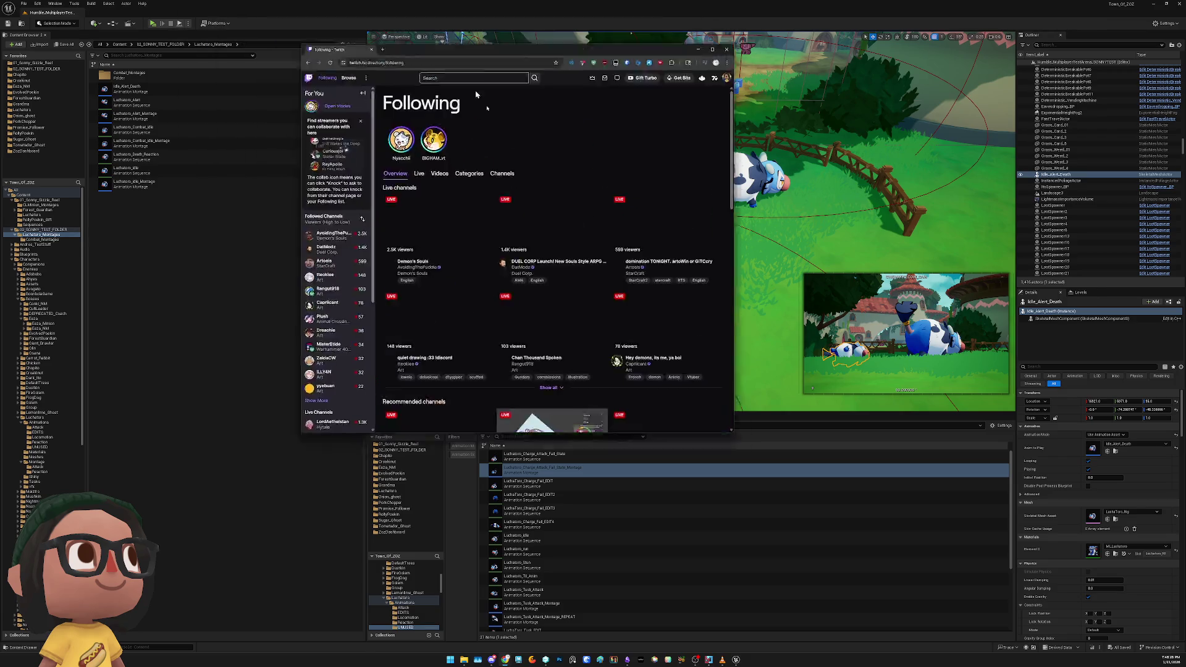
Open a live followed channel's Maya modelling stream from the Live tab in a widened browser window
click(447, 329)
scroll(678, 439, down, 3)
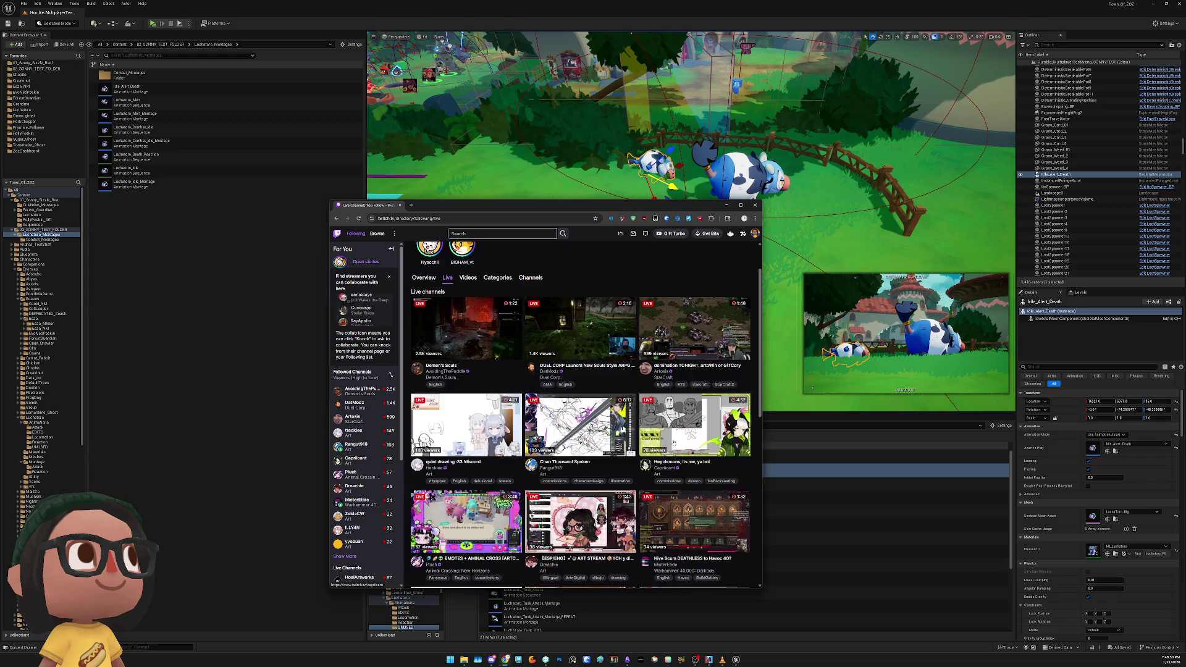
click(580, 559)
drag(762, 587, 991, 547)
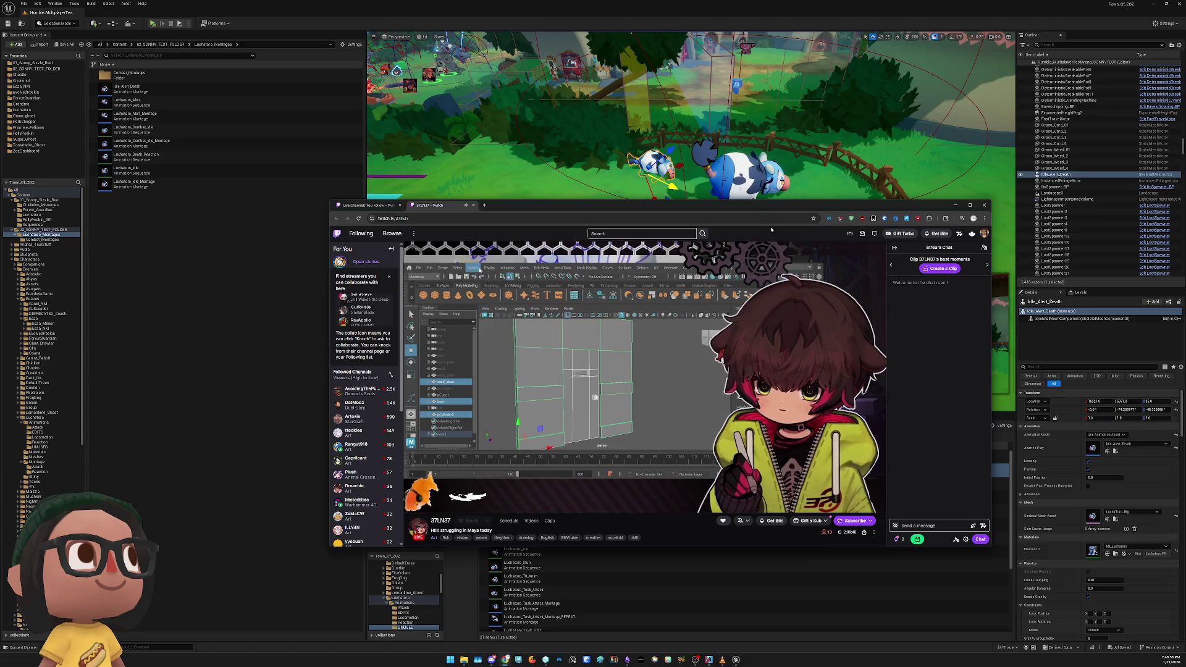
drag(758, 210, 607, 195)
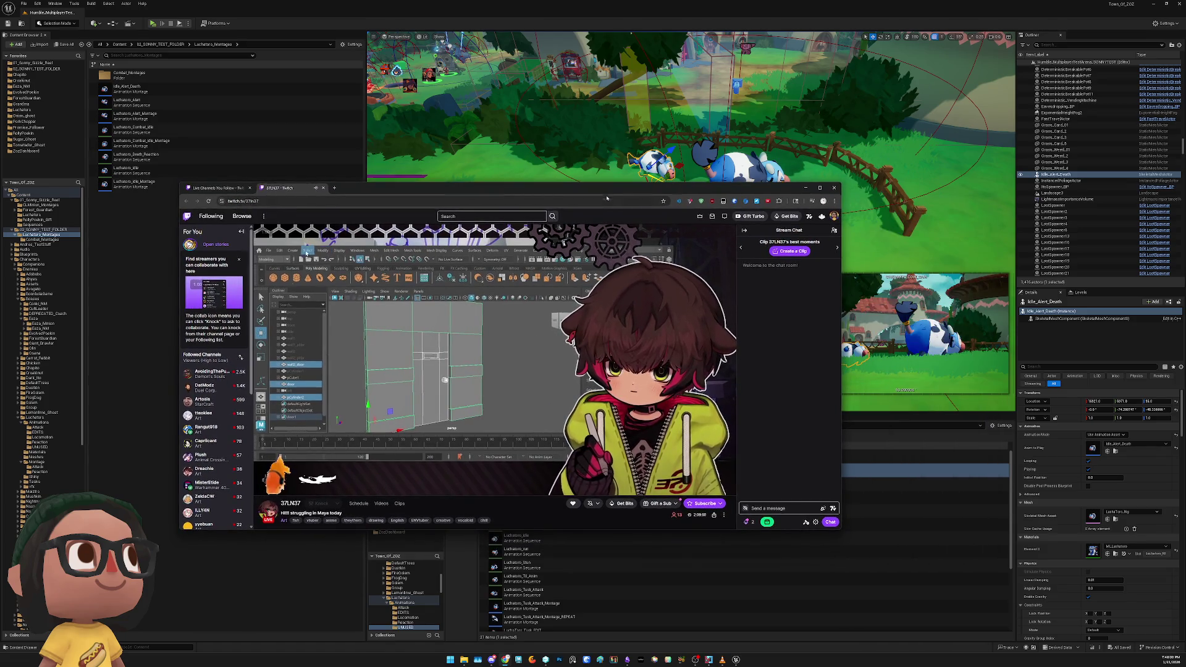
double_click(269, 200)
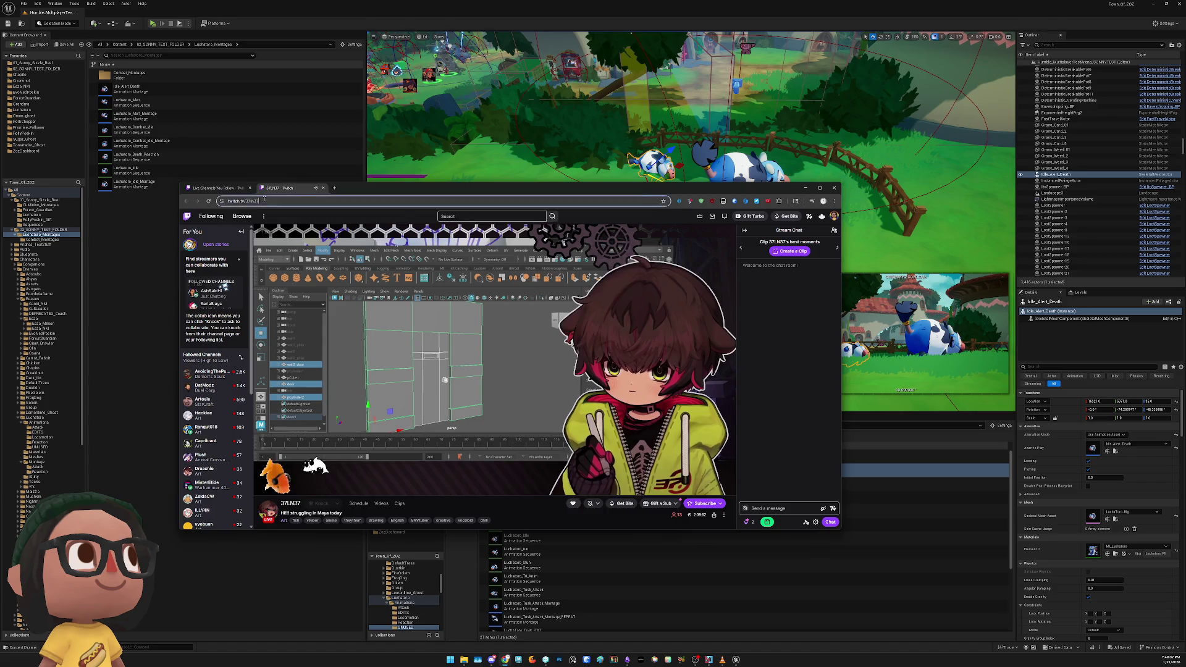
click(302, 388)
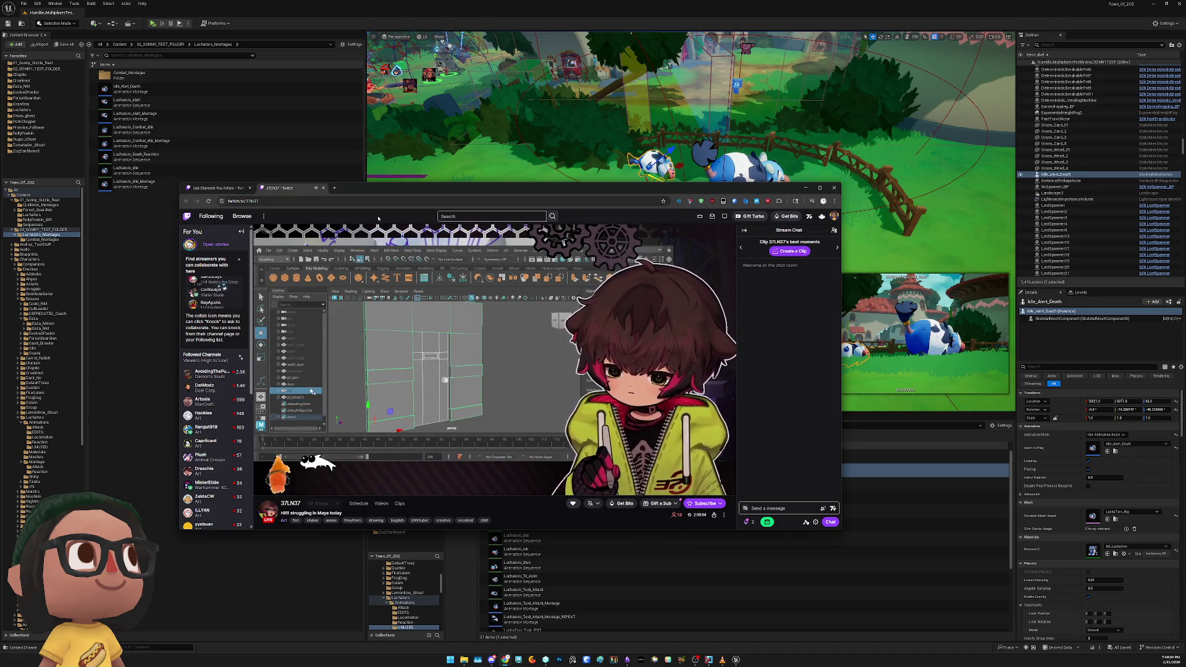